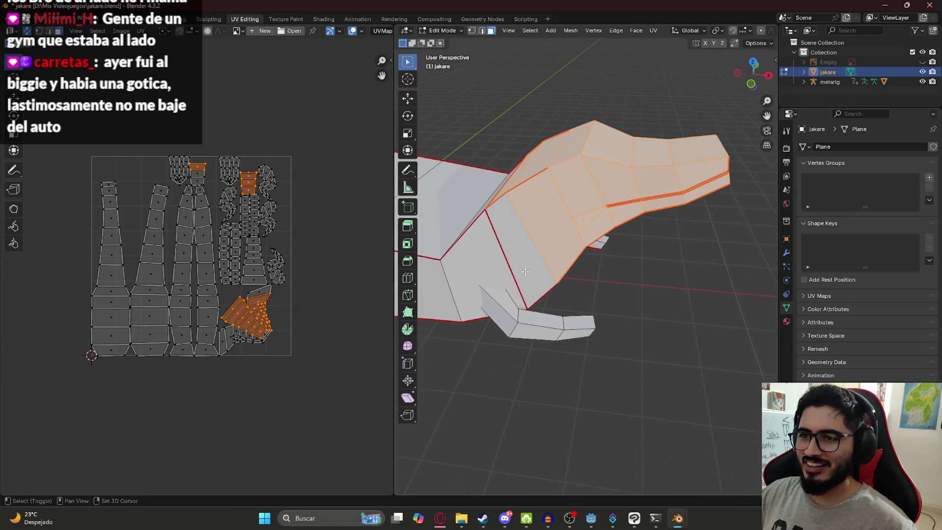
Select a thin UV face, centre the crocodile head and switch the 3D view to wireframe.
{"action": "scroll", "coordinate": [304, 361], "scroll_direction": "up", "scroll_amount": 4}
{"action": "left_click", "coordinate": [263, 347]}
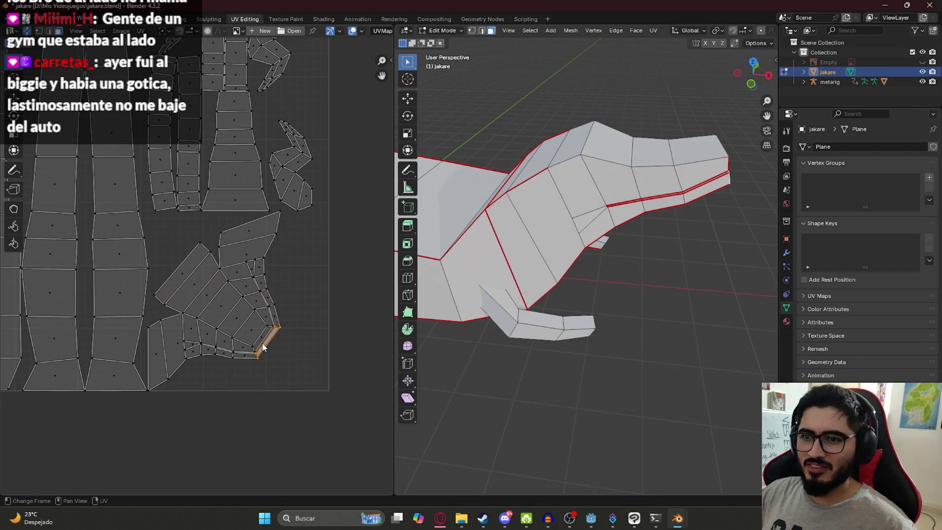
{"action": "mouse_move", "coordinate": [737, 188]}
{"action": "middle_mouse_down", "text": "shift"}
{"action": "mouse_move", "coordinate": [623, 222]}
{"action": "mouse_move", "coordinate": [539, 197]}
{"action": "mouse_move", "coordinate": [594, 214]}
{"action": "mouse_move", "coordinate": [572, 238]}
{"action": "mouse_move", "coordinate": [546, 243]}
{"action": "middle_mouse_up", "text": "shift"}
{"action": "key", "text": "z"}
{"action": "left_click", "coordinate": [467, 195]}
Select several adjacent snout faces in wireframe to see where their UVs land.
{"action": "left_click", "coordinate": [613, 225]}
{"action": "scroll", "coordinate": [196, 210], "scroll_direction": "down", "scroll_amount": 3}
{"action": "scroll", "coordinate": [248, 206], "scroll_direction": "up", "scroll_amount": 8}
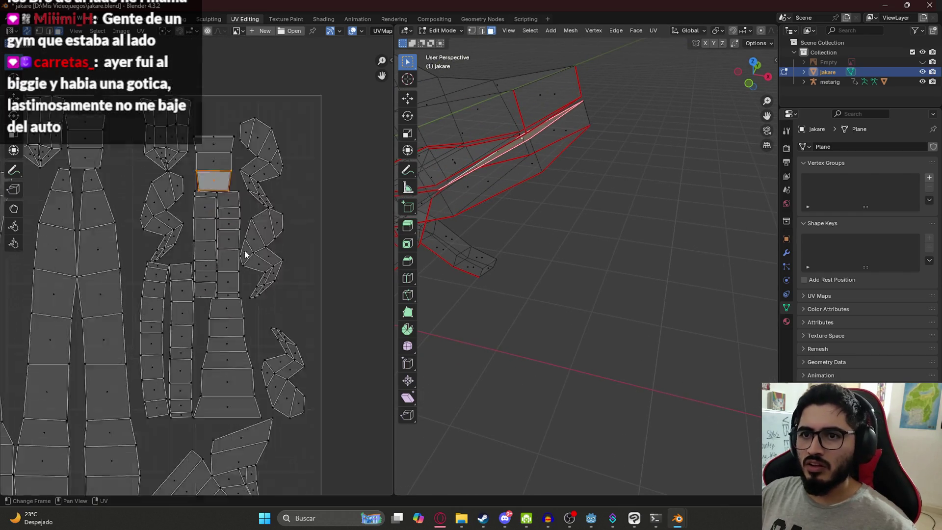
{"action": "middle_click_drag", "start_coordinate": [459, 155], "coordinate": [473, 158]}
{"action": "left_click", "coordinate": [527, 241]}
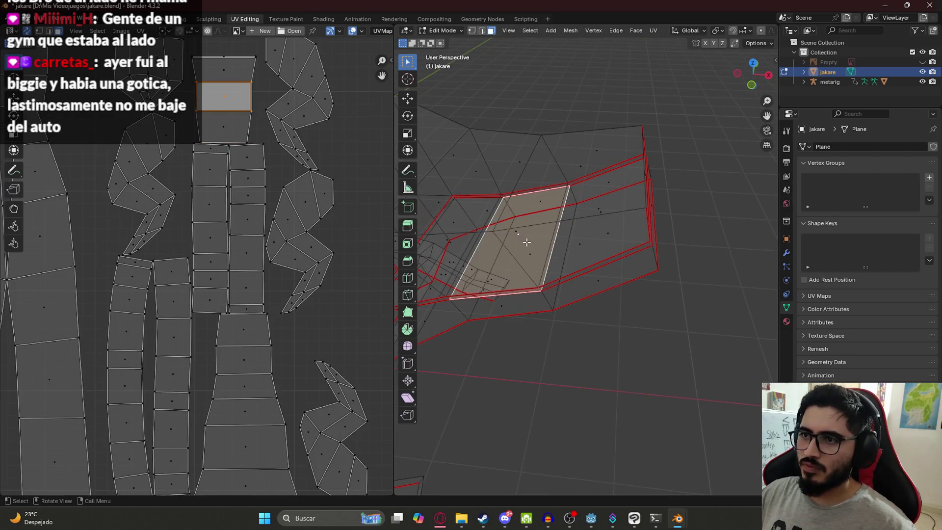
{"action": "mouse_move", "coordinate": [499, 262]}
{"action": "middle_mouse_down"}
{"action": "mouse_move", "coordinate": [499, 243]}
{"action": "mouse_move", "coordinate": [556, 214]}
{"action": "mouse_move", "coordinate": [564, 158]}
{"action": "mouse_move", "coordinate": [543, 222]}
{"action": "mouse_move", "coordinate": [549, 173]}
{"action": "mouse_move", "coordinate": [524, 196]}
{"action": "mouse_move", "coordinate": [547, 179]}
{"action": "mouse_move", "coordinate": [577, 181]}
{"action": "middle_mouse_up"}
{"action": "left_click", "coordinate": [586, 192]}
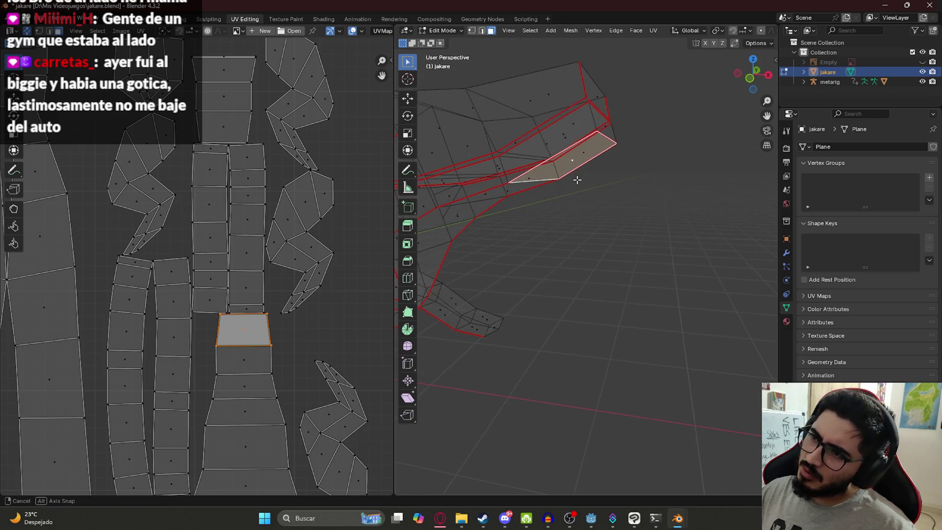
{"action": "left_click", "coordinate": [566, 138]}
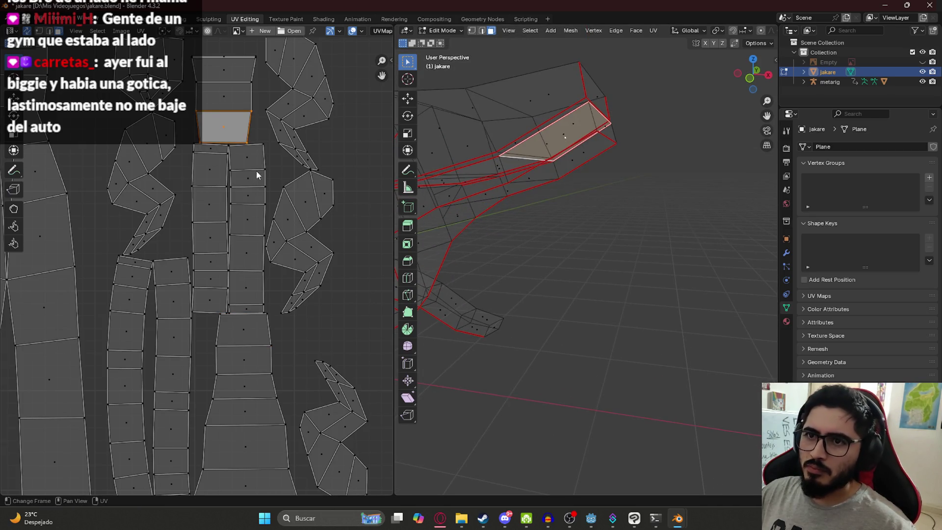
Select faces on the snout's side, then frame the whole UV layout in the UV Editor.
{"action": "left_click", "coordinate": [211, 177]}
{"action": "middle_click_drag", "start_coordinate": [548, 137], "coordinate": [581, 139]}
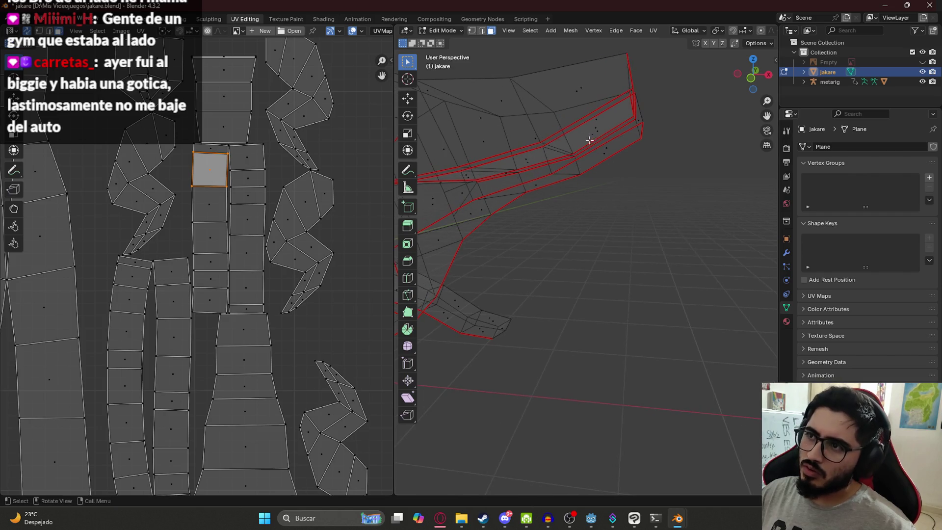
{"action": "left_click", "coordinate": [594, 140]}
{"action": "left_click", "coordinate": [600, 132]}
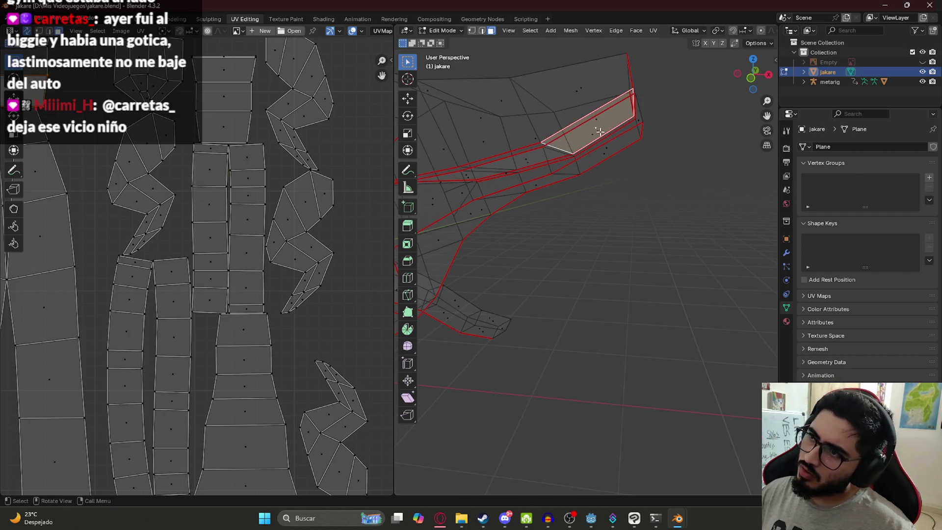
{"action": "scroll", "coordinate": [63, 161], "scroll_direction": "down", "scroll_amount": 4}
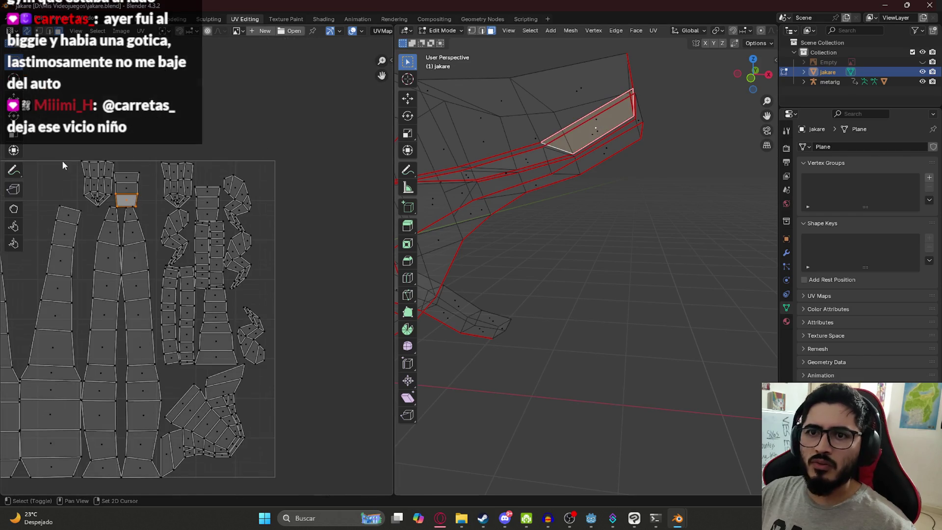
{"action": "middle_click_drag", "start_coordinate": [122, 166], "coordinate": [152, 167]}
{"action": "scroll", "coordinate": [152, 169], "scroll_direction": "up", "scroll_amount": 2}
{"action": "scroll", "coordinate": [147, 182], "scroll_direction": "down", "scroll_amount": 6}
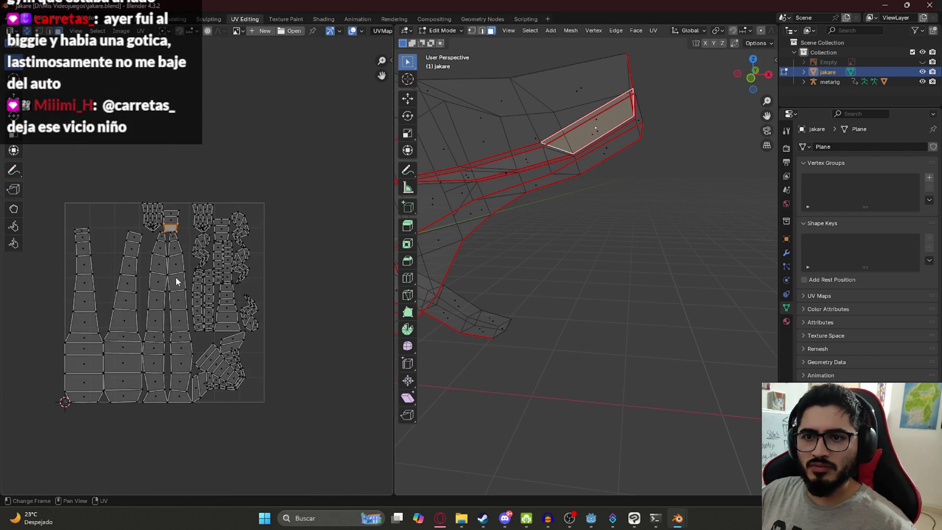
{"action": "middle_click_drag", "start_coordinate": [184, 297], "coordinate": [205, 169]}
Move the entire UV layout out below the texture square.
{"action": "key", "text": "a"}
{"action": "left_click_drag", "start_coordinate": [206, 170], "coordinate": [150, 304]}
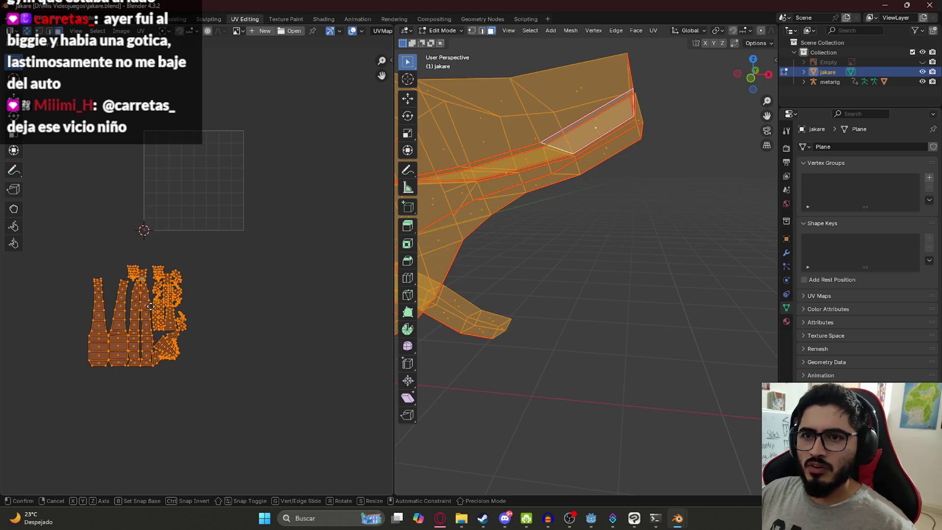
{"action": "left_click", "coordinate": [344, 279]}
Switch to front orthographic view and box-select the leftmost long UV strip.
{"action": "key", "text": "KP_1"}
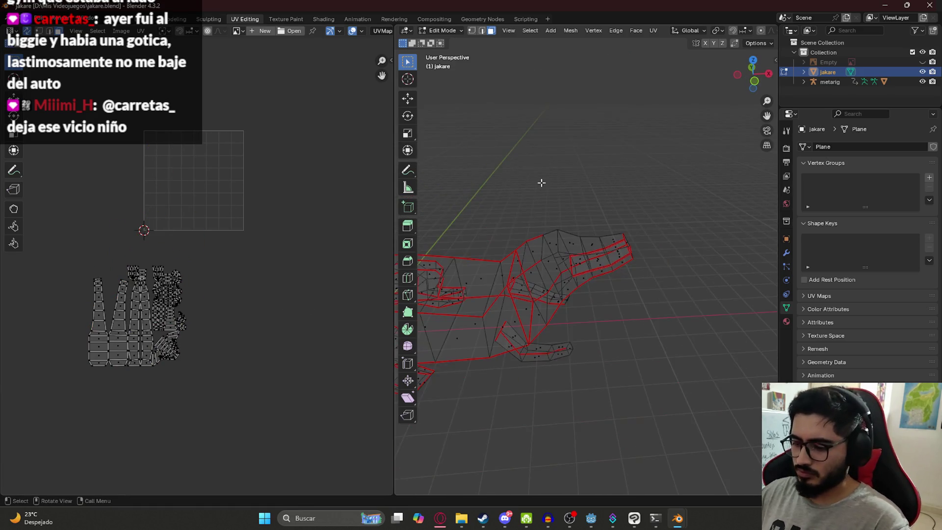
{"action": "scroll", "coordinate": [78, 349], "scroll_direction": "up", "scroll_amount": 2}
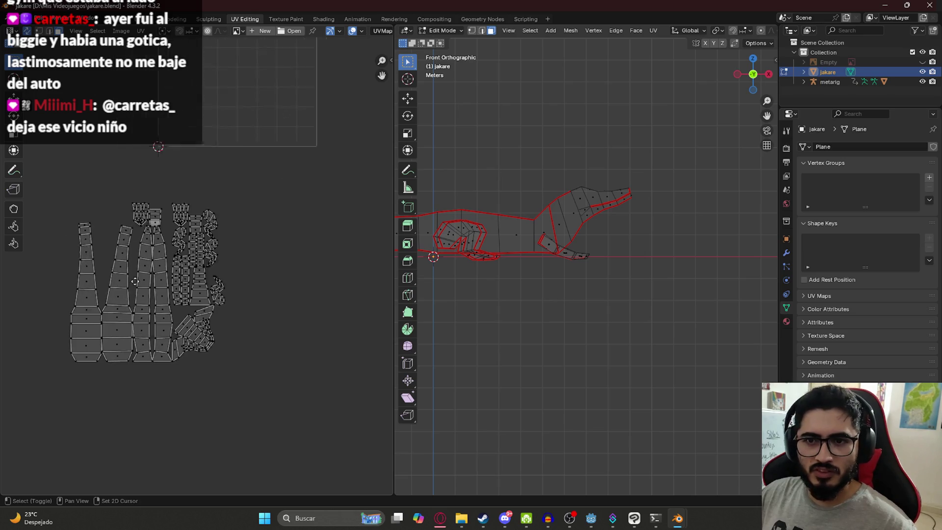
{"action": "mouse_move", "coordinate": [79, 198]}
{"action": "left_mouse_down"}
{"action": "mouse_move", "coordinate": [126, 353]}
{"action": "mouse_move", "coordinate": [117, 353]}
{"action": "left_mouse_up"}
Orbit around the body and select a face on the crocodile's side.
{"action": "mouse_move", "coordinate": [521, 231]}
{"action": "middle_mouse_down"}
{"action": "mouse_move", "coordinate": [533, 212]}
{"action": "mouse_move", "coordinate": [561, 231]}
{"action": "middle_mouse_up"}
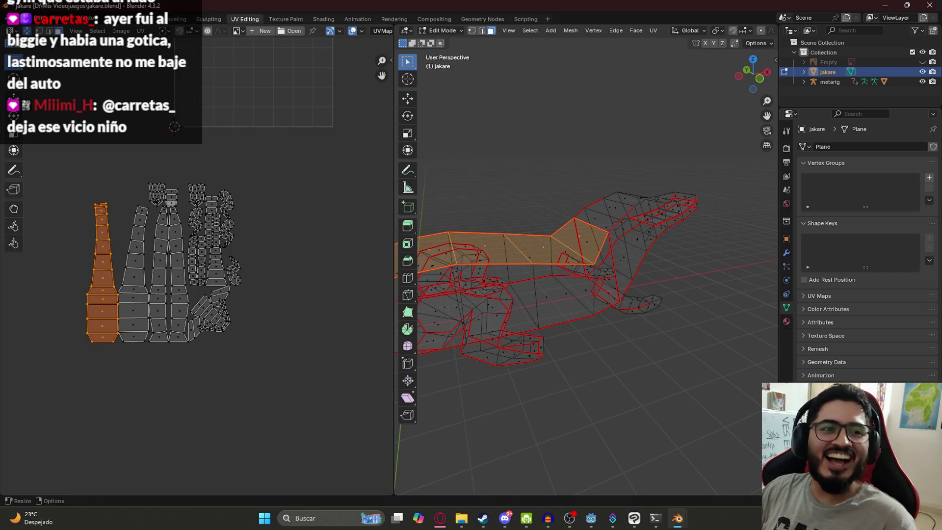
{"action": "middle_click_drag", "start_coordinate": [506, 187], "coordinate": [610, 256]}
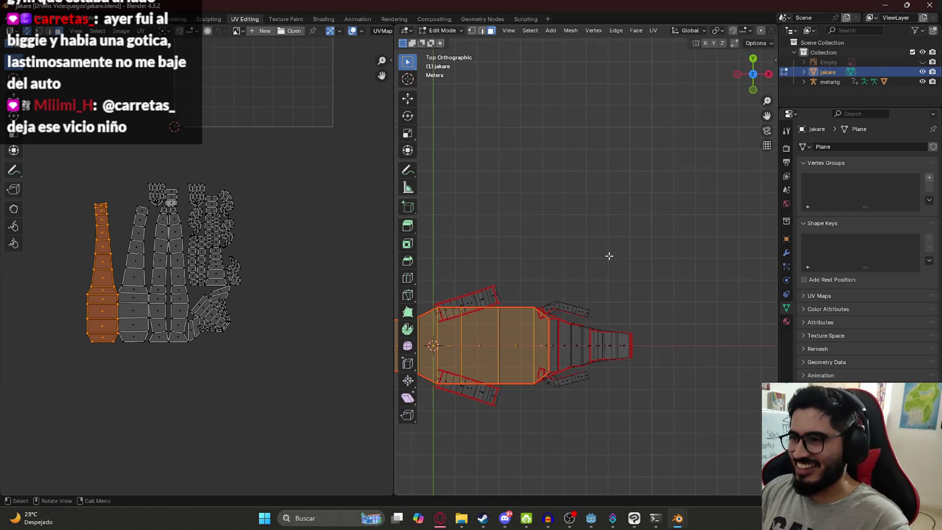
{"action": "middle_click_drag", "start_coordinate": [549, 346], "coordinate": [618, 247], "text": "shift"}
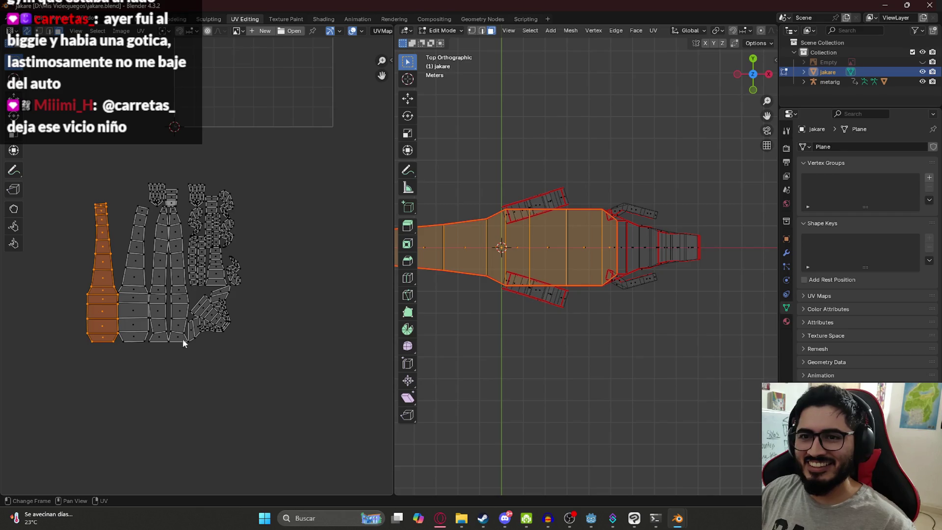
{"action": "mouse_move", "coordinate": [507, 296]}
{"action": "middle_mouse_down"}
{"action": "mouse_move", "coordinate": [598, 219]}
{"action": "mouse_move", "coordinate": [584, 246]}
{"action": "middle_mouse_up"}
{"action": "left_click", "coordinate": [615, 234]}
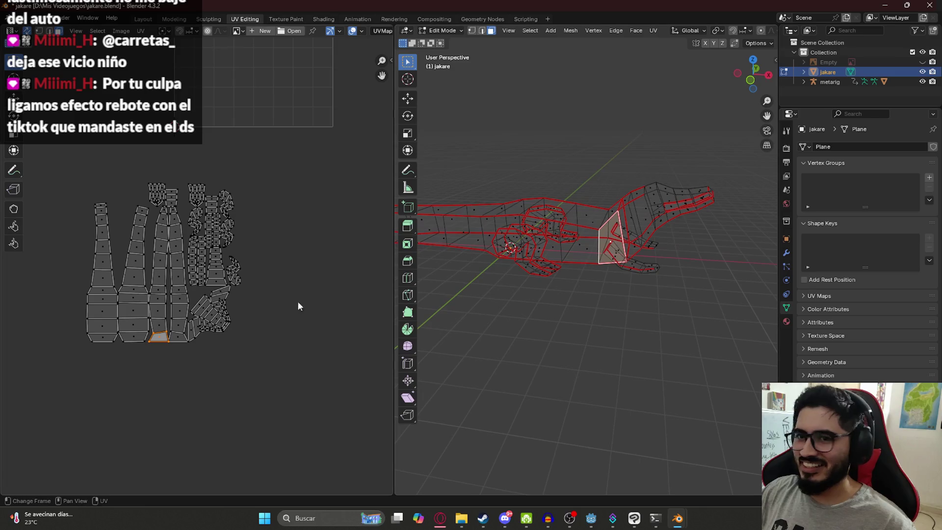
Select the first long body strip's faces from top to bottom.
{"action": "left_click", "coordinate": [163, 219]}
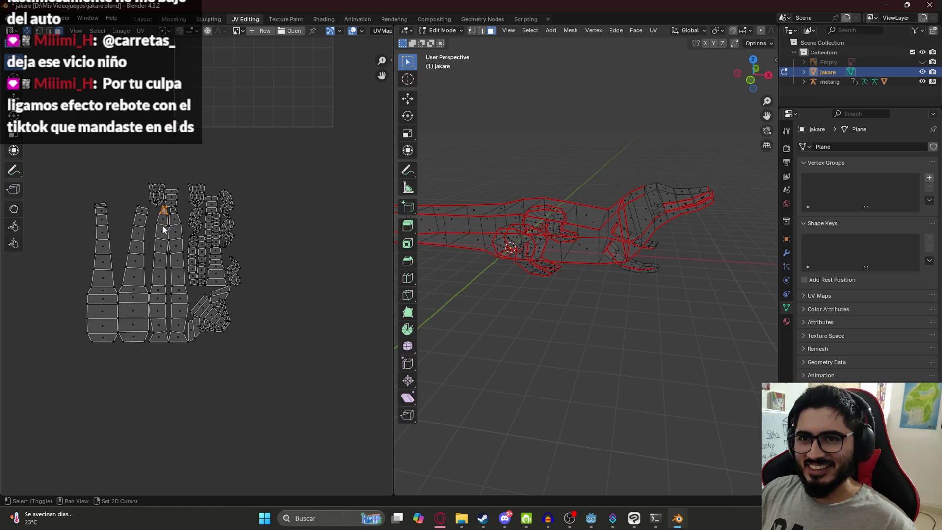
{"action": "left_click", "coordinate": [161, 260], "text": "shift"}
{"action": "left_click", "coordinate": [160, 274], "text": "shift"}
{"action": "left_click", "coordinate": [160, 286], "text": "shift"}
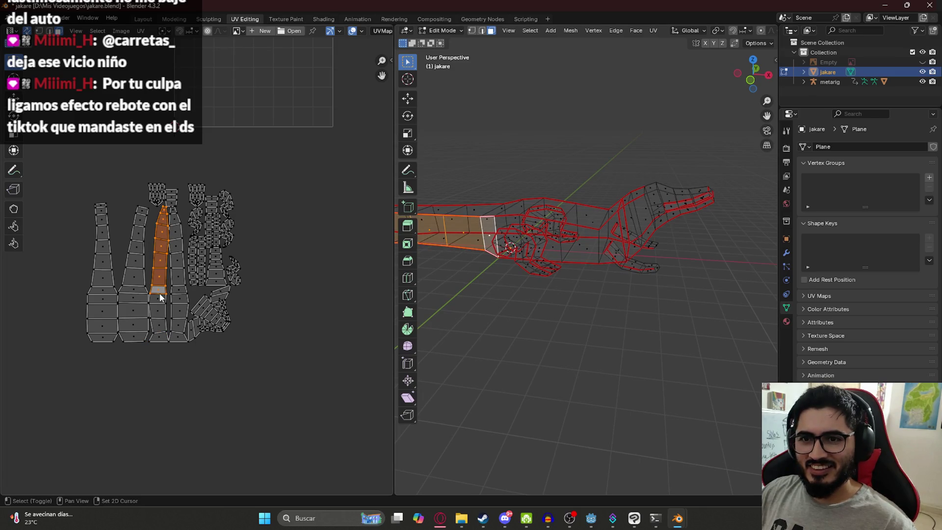
{"action": "left_click", "coordinate": [159, 299], "text": "shift"}
{"action": "left_click", "coordinate": [158, 311], "text": "shift"}
{"action": "left_click", "coordinate": [161, 328], "text": "shift"}
{"action": "left_click", "coordinate": [159, 337], "text": "shift"}
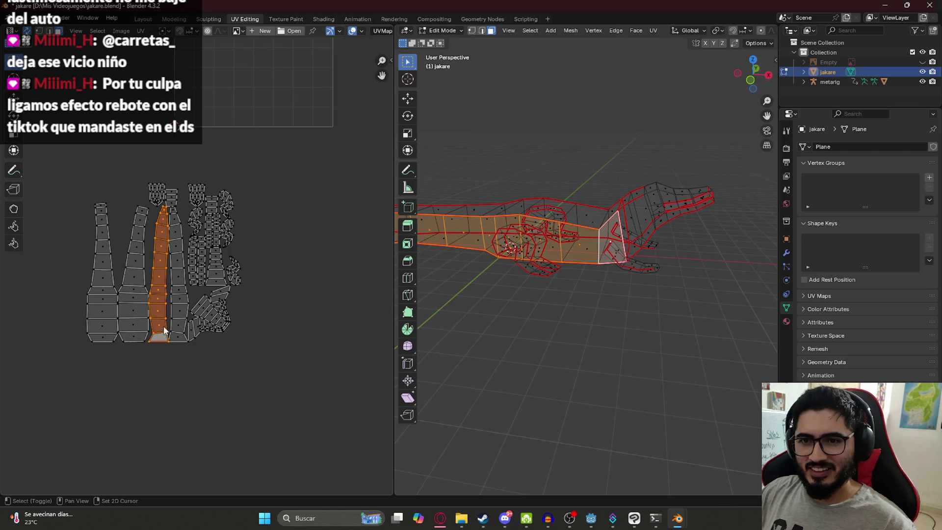
Add the neighbouring second strip's faces to the selection.
{"action": "left_click", "coordinate": [173, 211], "text": "shift"}
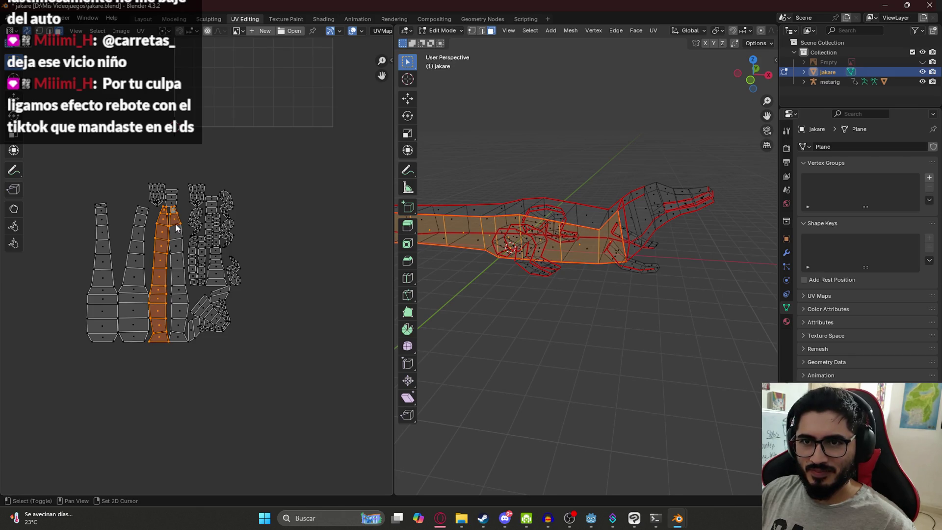
{"action": "left_click", "coordinate": [177, 252], "text": "shift"}
{"action": "left_click", "coordinate": [177, 265], "text": "shift"}
{"action": "left_click", "coordinate": [177, 277], "text": "shift"}
{"action": "left_click", "coordinate": [179, 294], "text": "shift"}
{"action": "left_click", "coordinate": [179, 314], "text": "shift"}
{"action": "left_click", "coordinate": [179, 339], "text": "shift"}
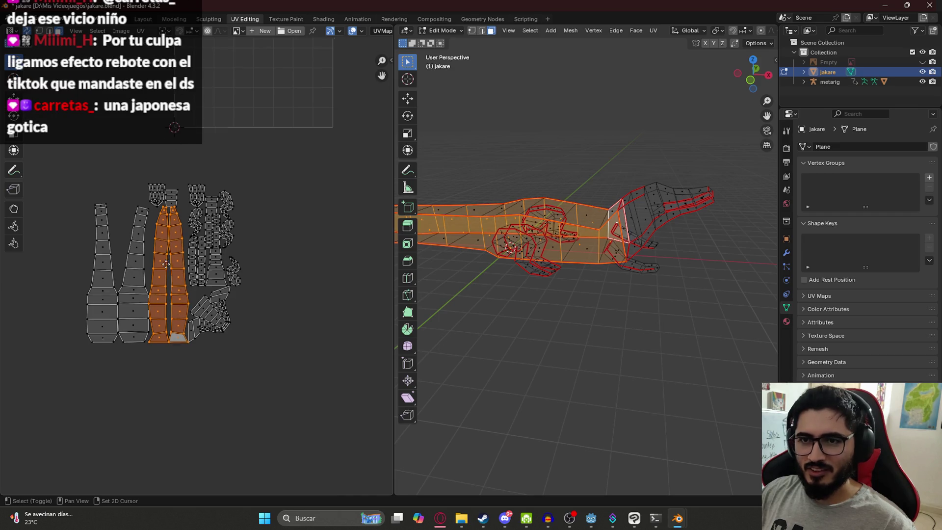
Move both strips into the UV square, enlarge them, and place them at its lower left.
{"action": "middle_click_drag", "start_coordinate": [164, 301], "coordinate": [159, 383]}
{"action": "key", "text": "g"}
{"action": "left_click", "coordinate": [236, 147]}
{"action": "middle_click_drag", "start_coordinate": [236, 148], "coordinate": [209, 277]}
{"action": "key", "text": "g"}
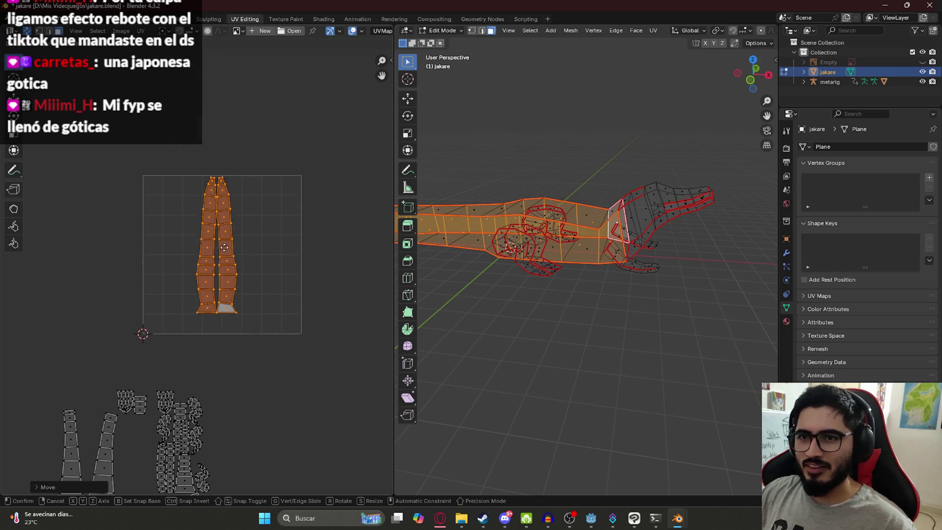
{"action": "left_click", "coordinate": [214, 255]}
{"action": "key", "text": "s"}
{"action": "left_click", "coordinate": [230, 292]}
{"action": "key", "text": "g"}
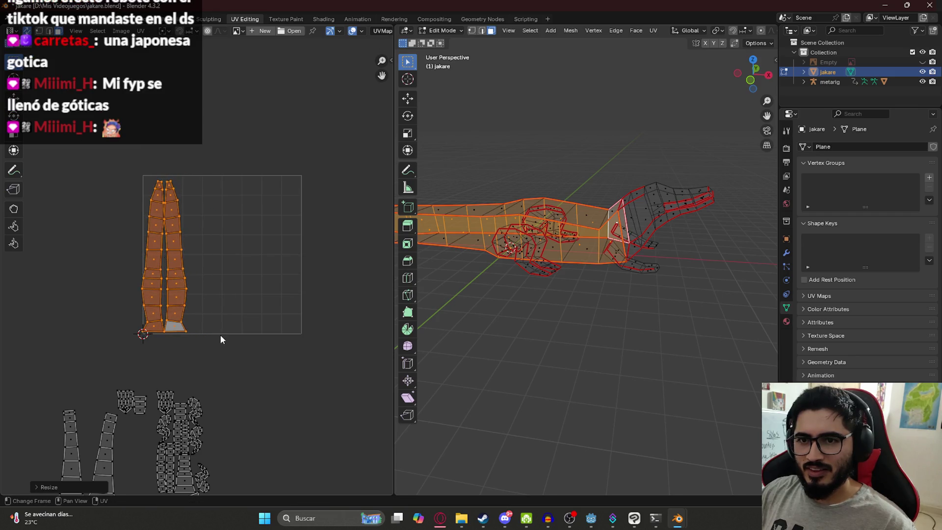
{"action": "left_click", "coordinate": [228, 335]}
Cancel a width-only resize, clear the selection, and save jakare.blend.
{"action": "key", "text": "s"}
{"action": "key", "text": "x"}
{"action": "right_click", "coordinate": [246, 336]}
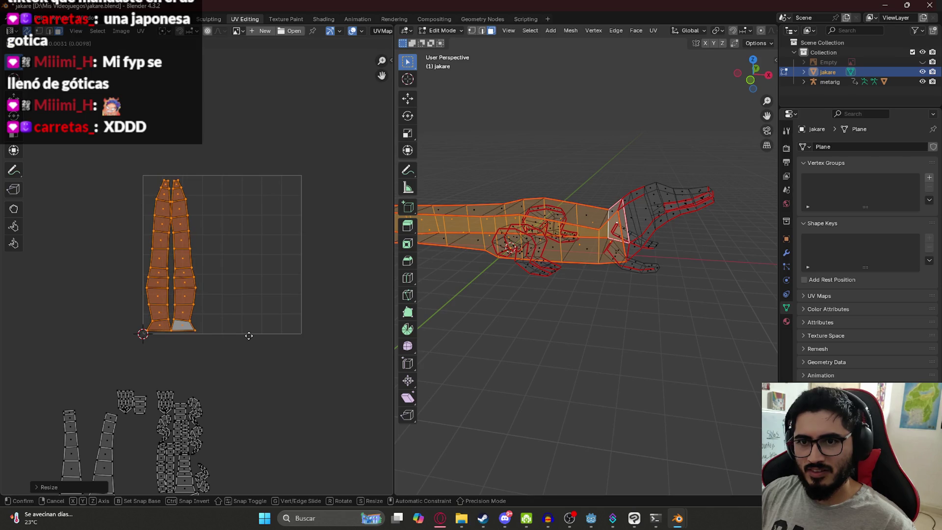
{"action": "left_click", "coordinate": [313, 338]}
{"action": "left_click", "coordinate": [189, 330]}
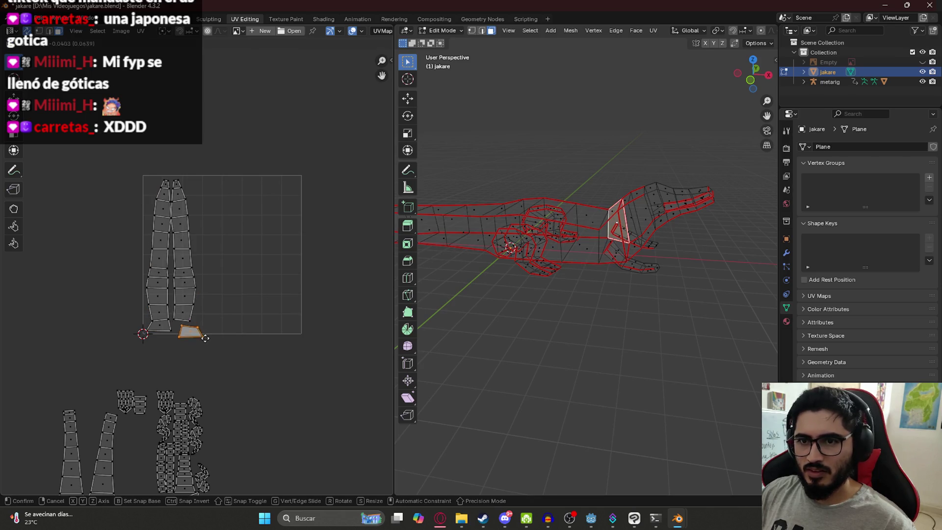
{"action": "left_click", "coordinate": [162, 325]}
{"action": "left_click", "coordinate": [203, 356]}
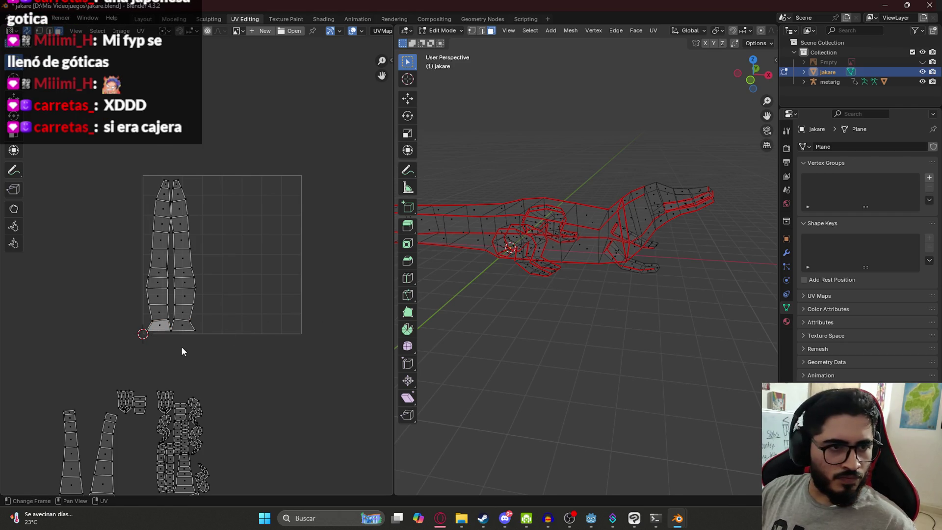
{"action": "key", "text": "ctrl+s"}
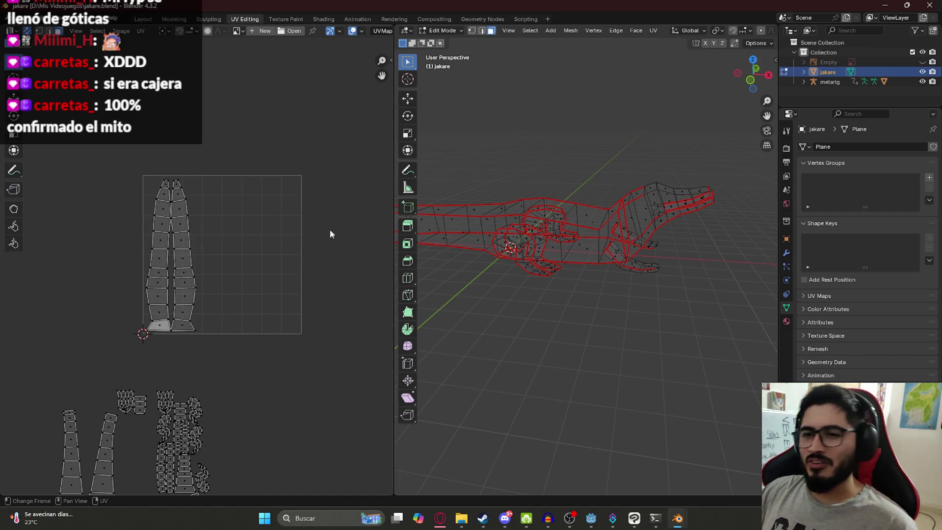
Box-select the two long islands lying below the UV square.
{"action": "mouse_move", "coordinate": [117, 328]}
{"action": "middle_mouse_down"}
{"action": "mouse_move", "coordinate": [124, 222]}
{"action": "mouse_move", "coordinate": [146, 172]}
{"action": "middle_mouse_up"}
{"action": "mouse_move", "coordinate": [614, 295]}
{"action": "middle_mouse_down"}
{"action": "mouse_move", "coordinate": [658, 259]}
{"action": "mouse_move", "coordinate": [590, 208]}
{"action": "mouse_move", "coordinate": [580, 218]}
{"action": "middle_mouse_up"}
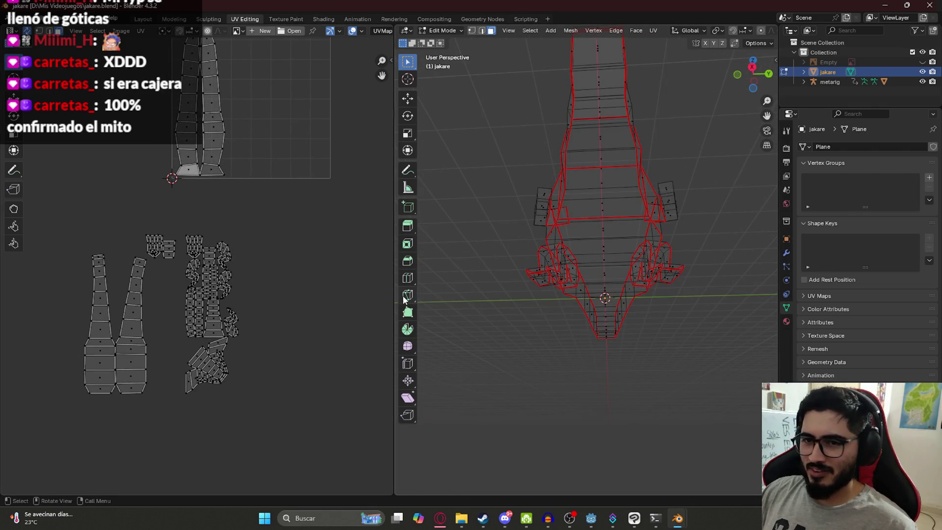
{"action": "mouse_move", "coordinate": [63, 240]}
{"action": "left_mouse_down"}
{"action": "mouse_move", "coordinate": [124, 421]}
{"action": "mouse_move", "coordinate": [148, 430]}
{"action": "left_mouse_up"}
{"action": "scroll", "coordinate": [582, 253], "scroll_direction": "down", "scroll_amount": 3}
{"action": "middle_click_drag", "start_coordinate": [582, 253], "coordinate": [550, 216]}
{"action": "scroll", "coordinate": [216, 219], "scroll_direction": "down", "scroll_amount": 2}
{"action": "middle_click_drag", "start_coordinate": [220, 167], "coordinate": [196, 234]}
Move the two islands into the UV square and shift them further right.
{"action": "key", "text": "g"}
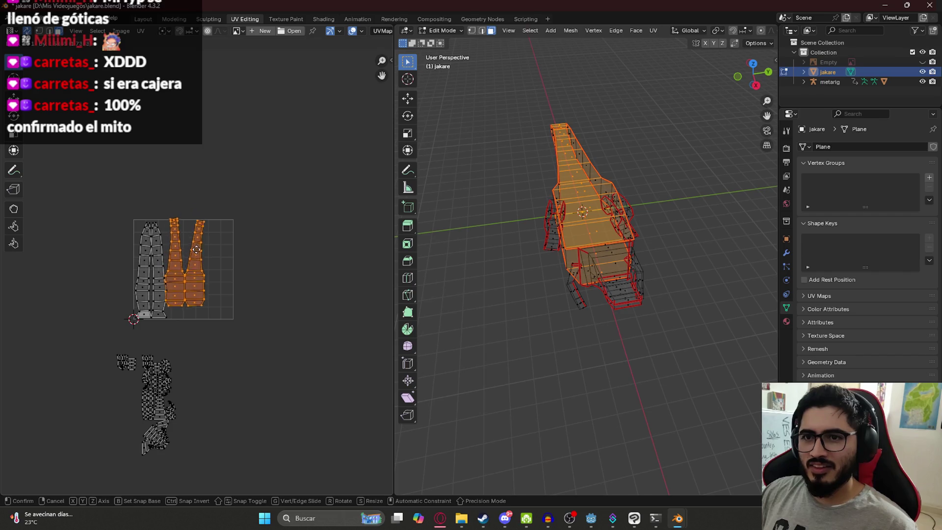
{"action": "left_click", "coordinate": [197, 241]}
{"action": "scroll", "coordinate": [197, 271], "scroll_direction": "up", "scroll_amount": 4}
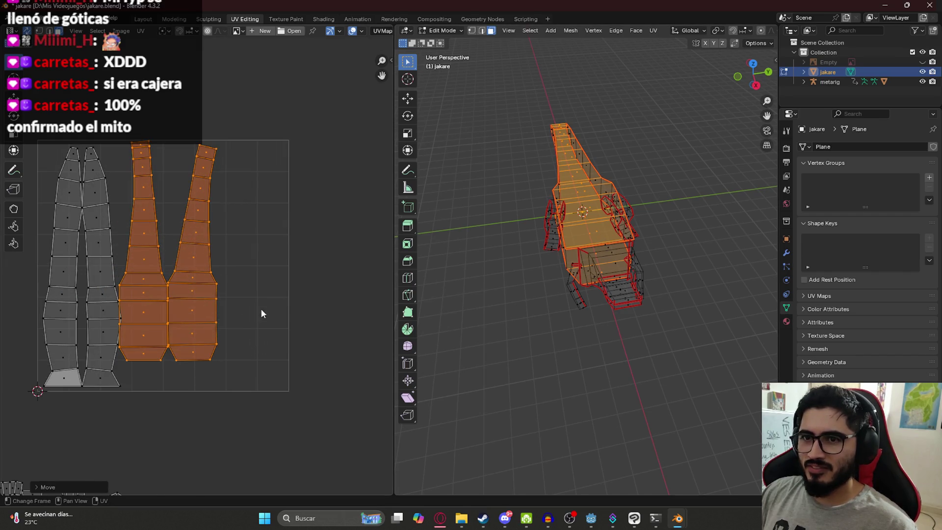
{"action": "key", "text": "g"}
{"action": "left_click", "coordinate": [15, 278]}
{"action": "scroll", "coordinate": [203, 251], "scroll_direction": "down", "scroll_amount": 3}
Select only the left island and place it beside the first strips.
{"action": "mouse_move", "coordinate": [182, 143]}
{"action": "left_mouse_down"}
{"action": "mouse_move", "coordinate": [238, 313]}
{"action": "mouse_move", "coordinate": [254, 323]}
{"action": "left_mouse_up"}
{"action": "middle_click_drag", "start_coordinate": [547, 189], "coordinate": [471, 265]}
{"action": "key", "text": "g"}
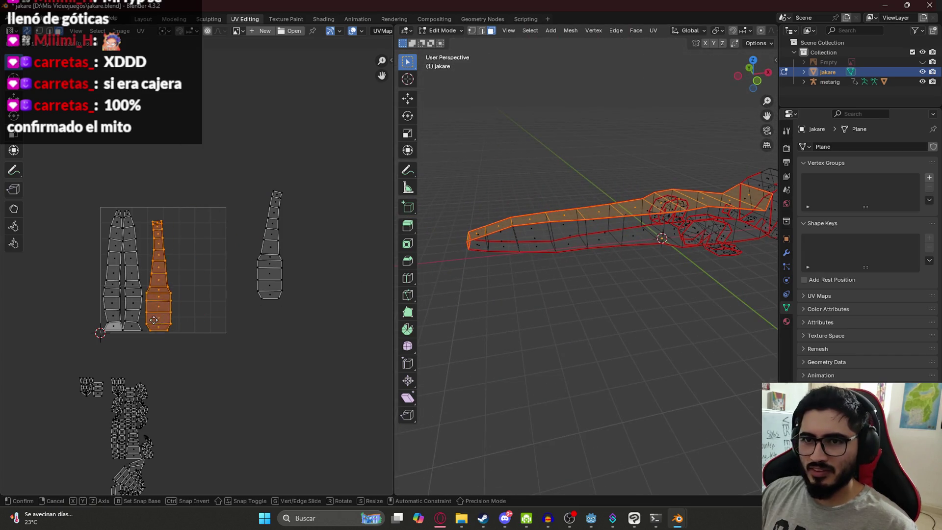
{"action": "left_click", "coordinate": [155, 312]}
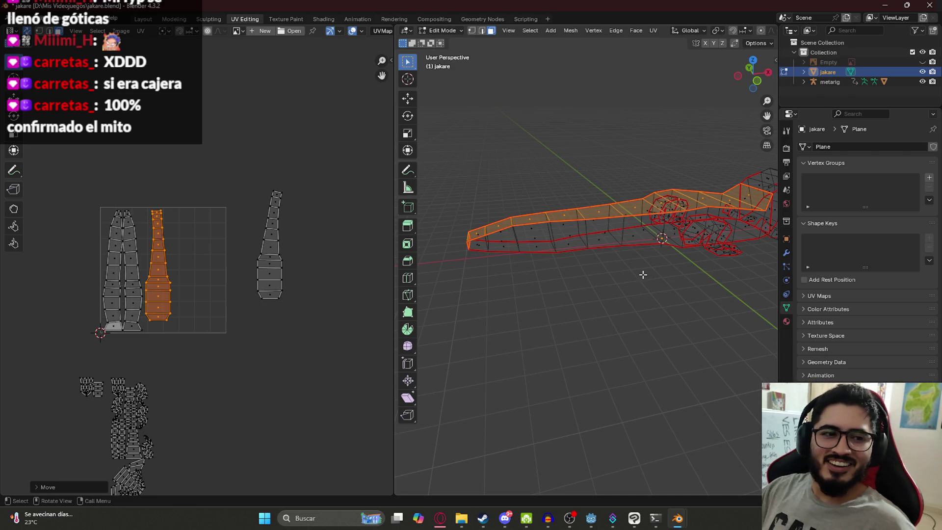
Shrink the loose strip island and settle it inside the UV square.
{"action": "left_click_drag", "start_coordinate": [317, 327], "coordinate": [246, 169]}
{"action": "key", "text": "s"}
{"action": "left_click", "coordinate": [305, 288]}
{"action": "key", "text": "g"}
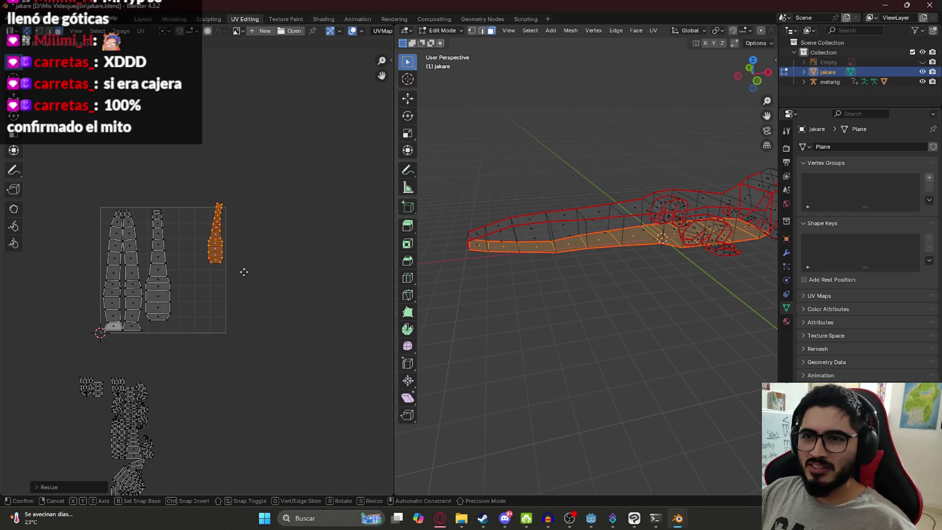
{"action": "left_click", "coordinate": [208, 279]}
{"action": "key", "text": "g"}
{"action": "left_click", "coordinate": [194, 273]}
Box-select the head island pieces among the loose islands outside the square.
{"action": "scroll", "coordinate": [545, 261], "scroll_direction": "down", "scroll_amount": 2}
{"action": "mouse_move", "coordinate": [545, 260]}
{"action": "middle_mouse_down"}
{"action": "mouse_move", "coordinate": [494, 274]}
{"action": "mouse_move", "coordinate": [609, 236]}
{"action": "middle_mouse_up"}
{"action": "middle_click_drag", "start_coordinate": [327, 379], "coordinate": [294, 253]}
{"action": "scroll", "coordinate": [147, 400], "scroll_direction": "up", "scroll_amount": 2}
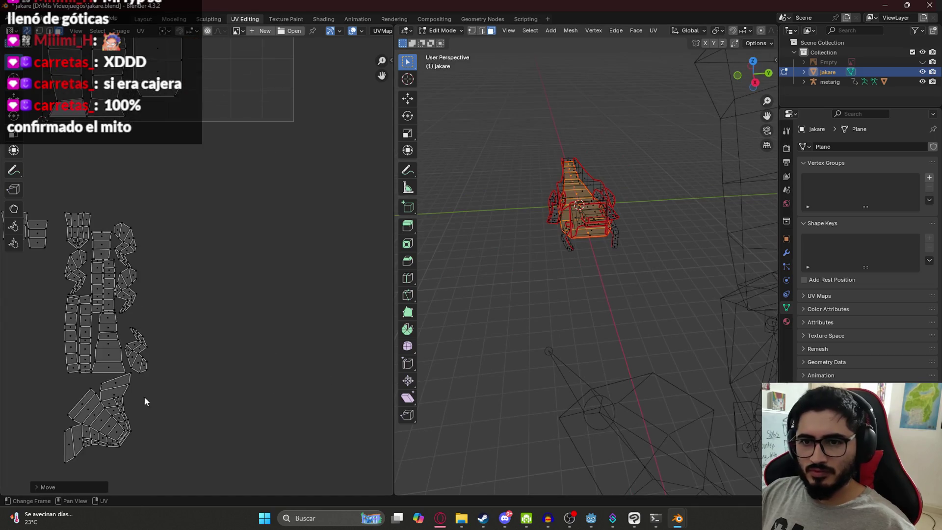
{"action": "middle_click_drag", "start_coordinate": [147, 400], "coordinate": [253, 394]}
{"action": "left_click_drag", "start_coordinate": [231, 385], "coordinate": [134, 288]}
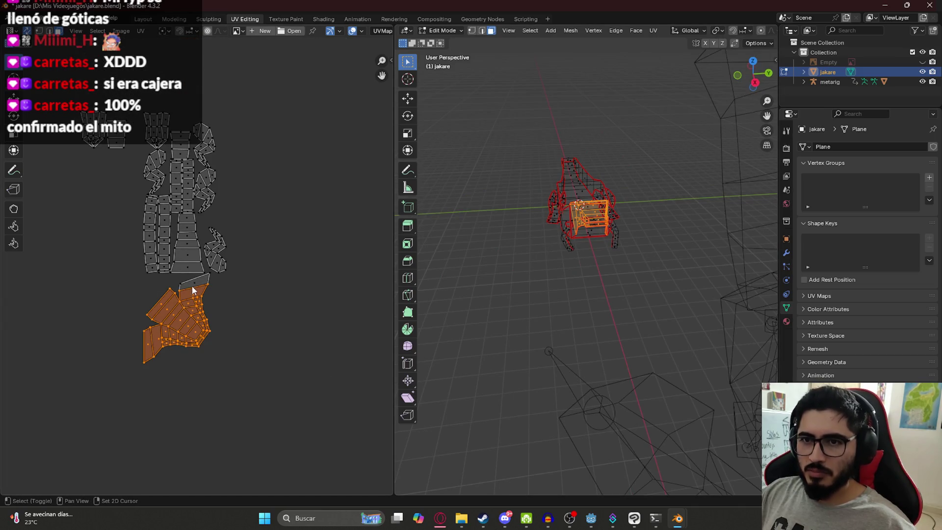
{"action": "mouse_move", "coordinate": [608, 230]}
{"action": "middle_mouse_down"}
{"action": "mouse_move", "coordinate": [616, 225]}
{"action": "mouse_move", "coordinate": [604, 169]}
{"action": "mouse_move", "coordinate": [704, 241]}
{"action": "middle_mouse_up"}
Move the head island into the UV square and rotate it 90° to lie horizontal.
{"action": "scroll", "coordinate": [592, 261], "scroll_direction": "down", "scroll_amount": 2}
{"action": "middle_click_drag", "start_coordinate": [592, 261], "coordinate": [625, 257]}
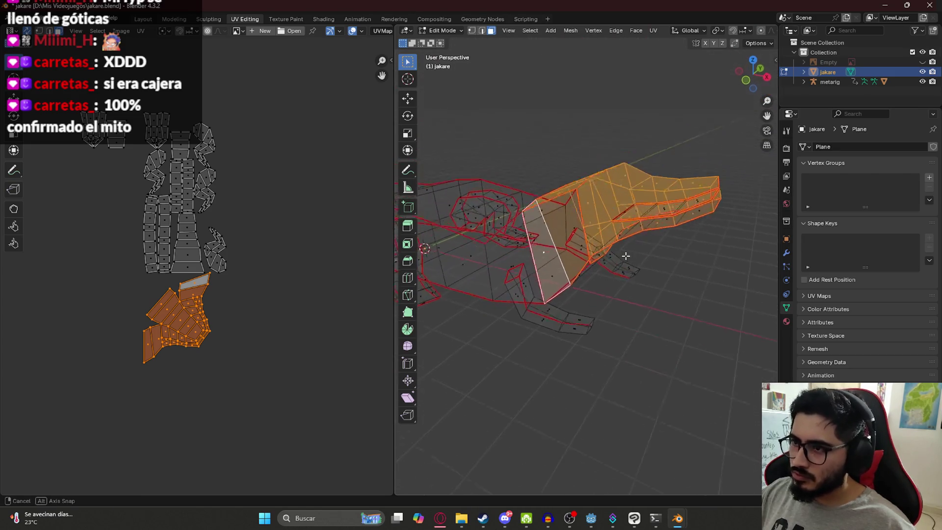
{"action": "scroll", "coordinate": [625, 257], "scroll_direction": "up", "scroll_amount": 3}
{"action": "key", "text": "g"}
{"action": "scroll", "coordinate": [244, 131], "scroll_direction": "down", "scroll_amount": 3}
{"action": "middle_click_drag", "start_coordinate": [244, 131], "coordinate": [242, 270]}
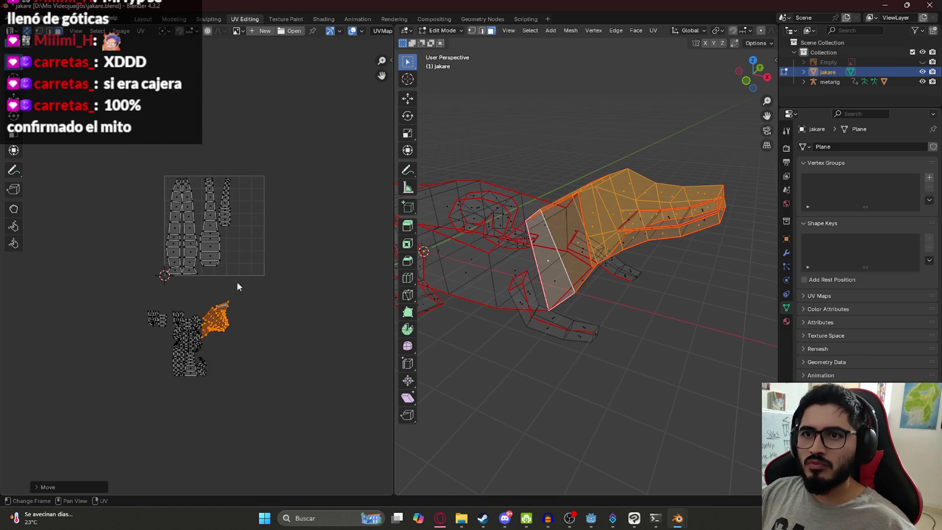
{"action": "left_click", "coordinate": [264, 251]}
{"action": "scroll", "coordinate": [321, 230], "scroll_direction": "up", "scroll_amount": 2}
{"action": "middle_click_drag", "start_coordinate": [321, 230], "coordinate": [236, 273]}
{"action": "key", "text": "r"}
{"action": "left_click", "coordinate": [290, 288]}
Select the linked tall strip island and place it at the square's upper right.
{"action": "left_click", "coordinate": [145, 217]}
{"action": "key", "text": "ctrl+l"}
{"action": "key", "text": "g"}
{"action": "left_click", "coordinate": [290, 121]}
Reselect the head island, cancel a resize, and select the tapered tail strip.
{"action": "left_click", "coordinate": [213, 269]}
{"action": "key", "text": "ctrl+l"}
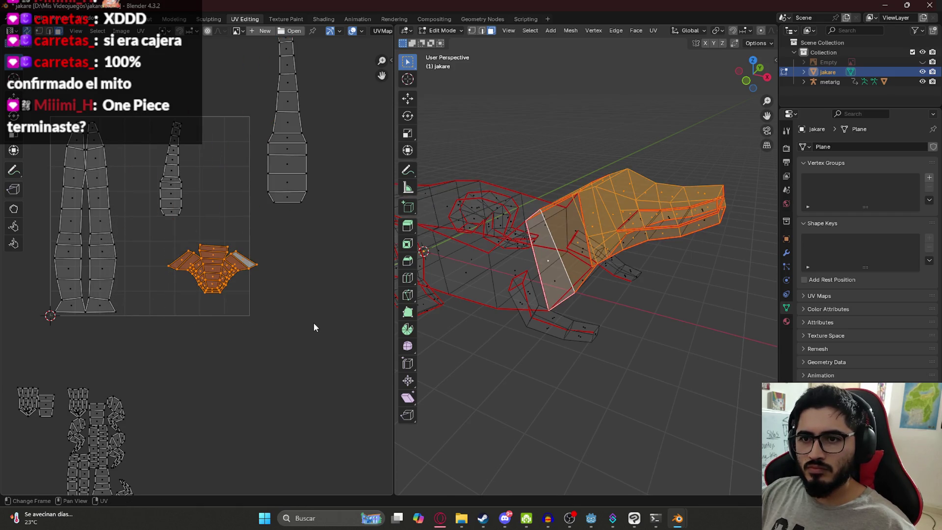
{"action": "key", "text": "s"}
{"action": "right_click", "coordinate": [266, 336]}
{"action": "scroll", "coordinate": [226, 324], "scroll_direction": "up", "scroll_amount": 3}
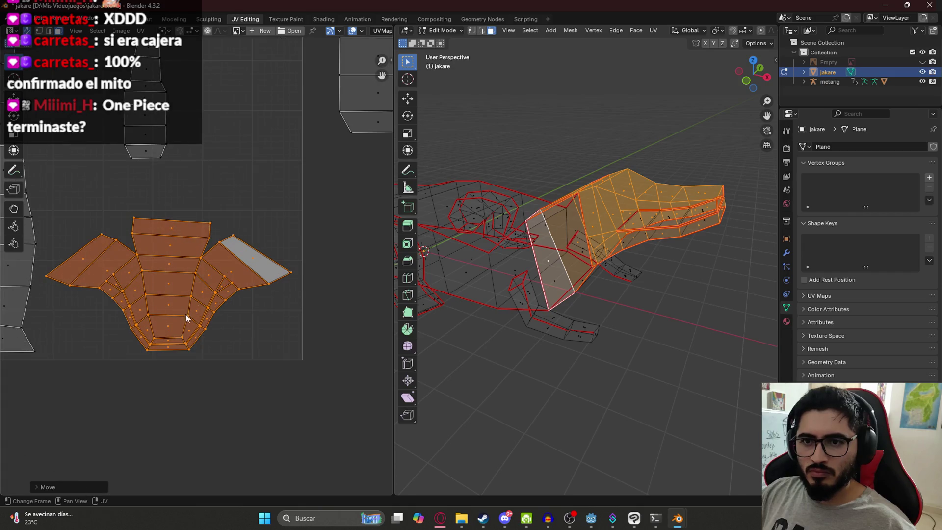
{"action": "scroll", "coordinate": [230, 346], "scroll_direction": "down", "scroll_amount": 3}
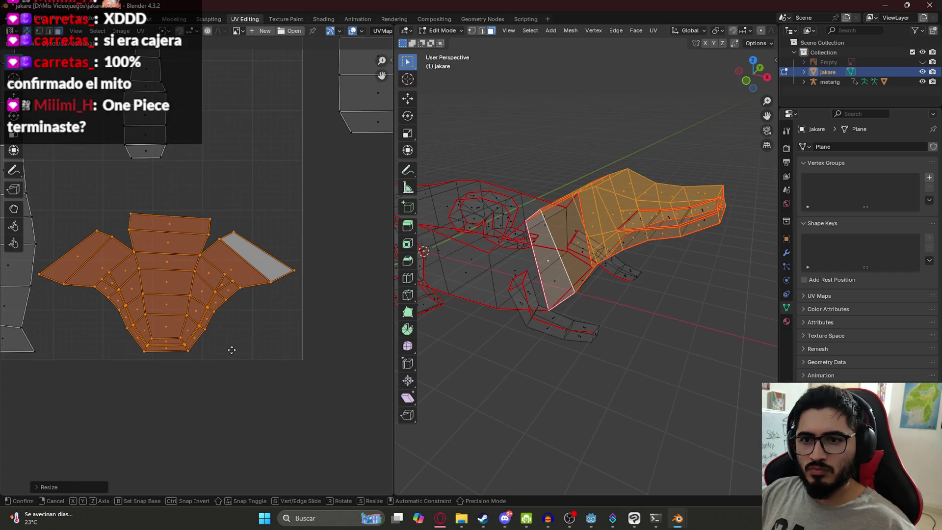
{"action": "scroll", "coordinate": [144, 303], "scroll_direction": "down", "scroll_amount": 4}
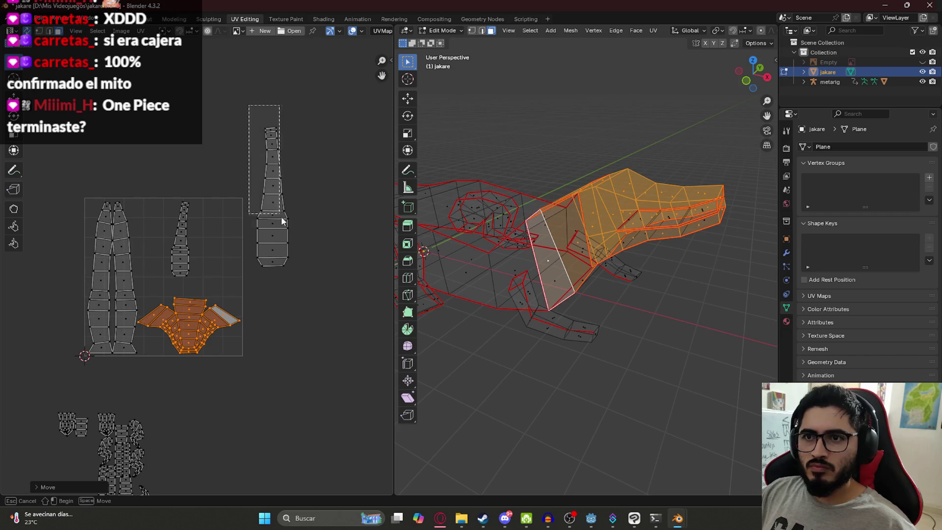
{"action": "left_click", "coordinate": [269, 190]}
Place the tail island beside the others and make it narrower.
{"action": "key", "text": "g"}
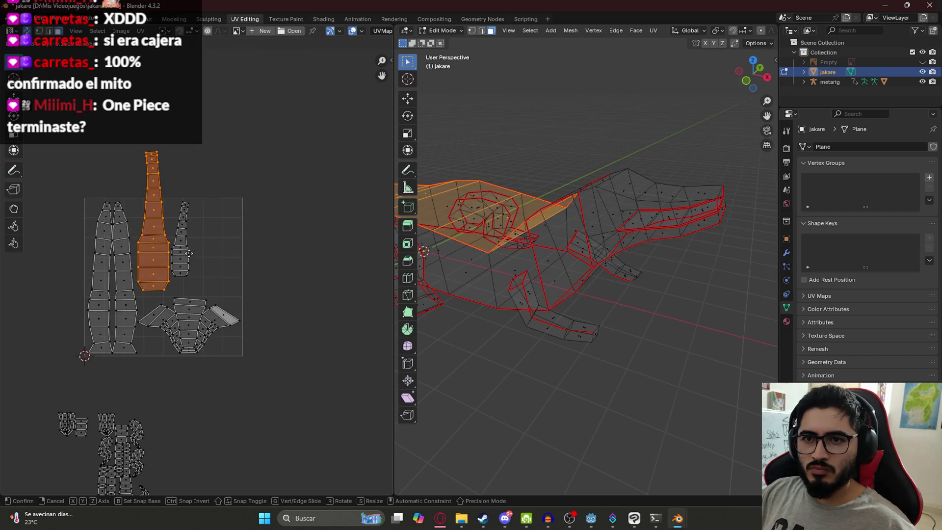
{"action": "left_click", "coordinate": [190, 254]}
{"action": "scroll", "coordinate": [217, 333], "scroll_direction": "up", "scroll_amount": 3}
{"action": "key", "text": "s"}
{"action": "left_click", "coordinate": [163, 379]}
{"action": "key", "text": "s"}
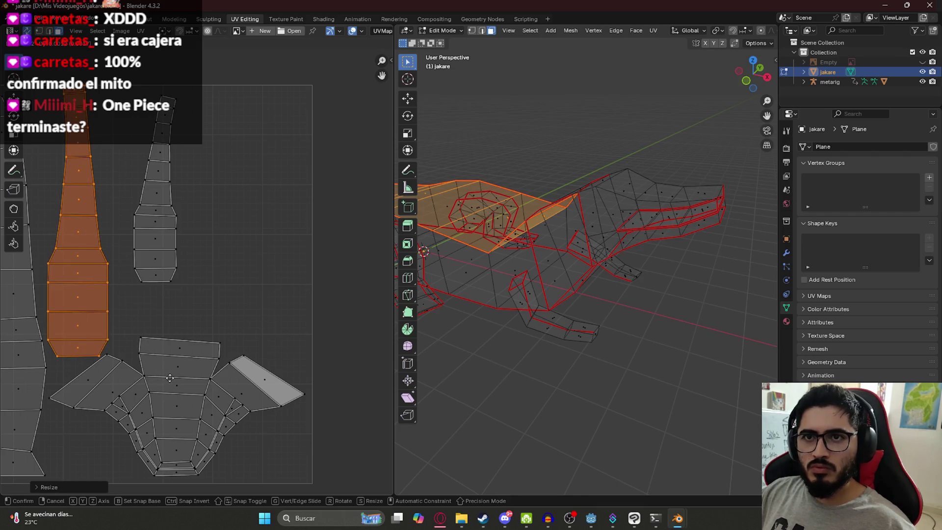
{"action": "left_click", "coordinate": [210, 307]}
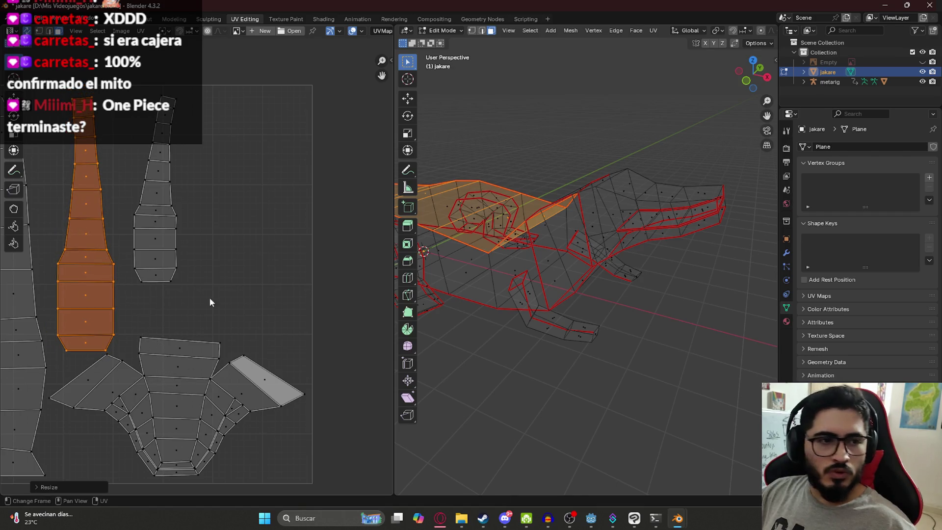
Move the bottle-shaped island higher and further left, then switch to the web browser.
{"action": "middle_click_drag", "start_coordinate": [226, 253], "coordinate": [283, 290]}
{"action": "left_click", "coordinate": [209, 294]}
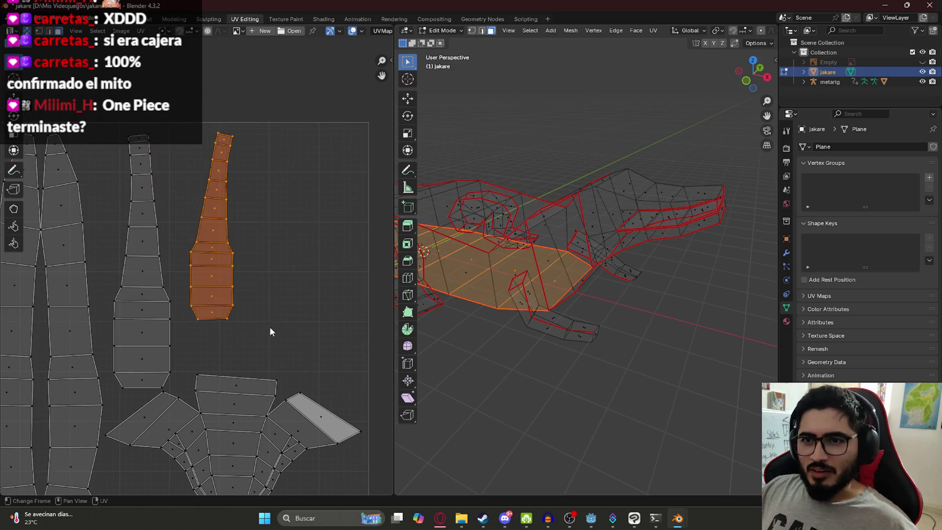
{"action": "key", "text": "g"}
{"action": "left_click", "coordinate": [252, 316]}
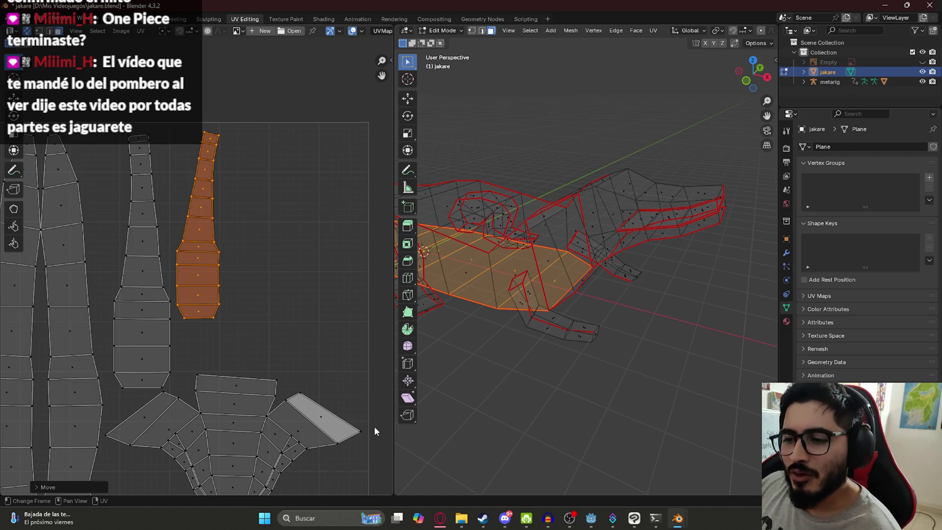
{"action": "key", "text": "alt+Tab"}
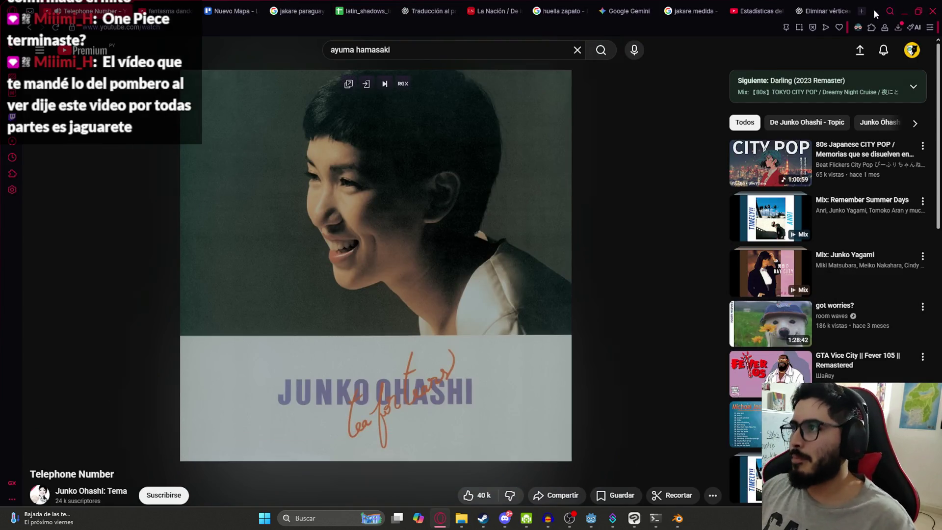
Search Google in a new tab for 'temporada 1 one piece capitulos'.
{"action": "left_click", "coordinate": [867, 11]}
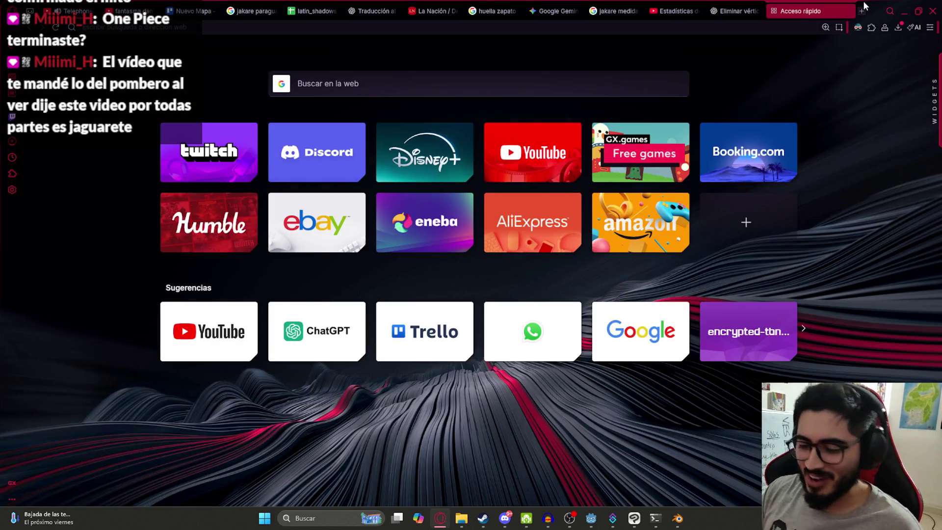
{"action": "type", "text": "temporada 1"}
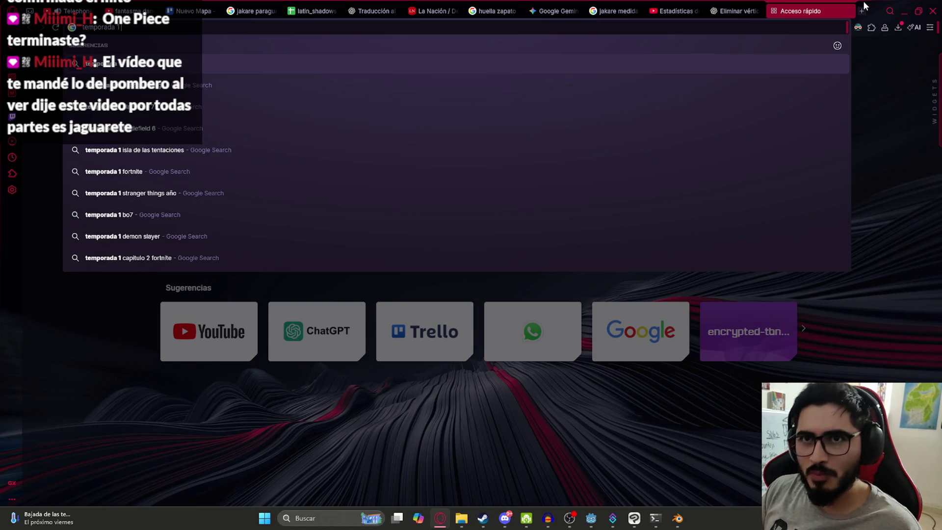
{"action": "type", "text": "one"}
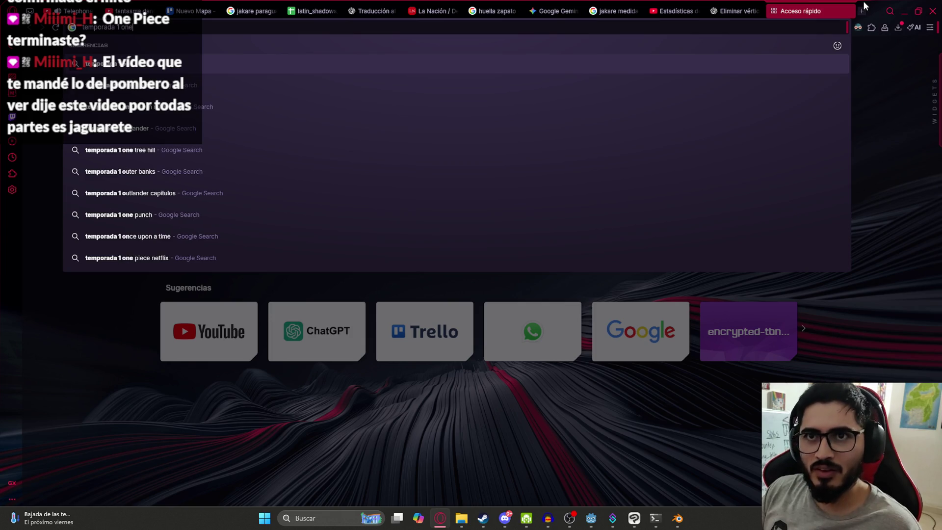
{"action": "type", "text": " piece capitulos"}
{"action": "key", "text": "Return"}
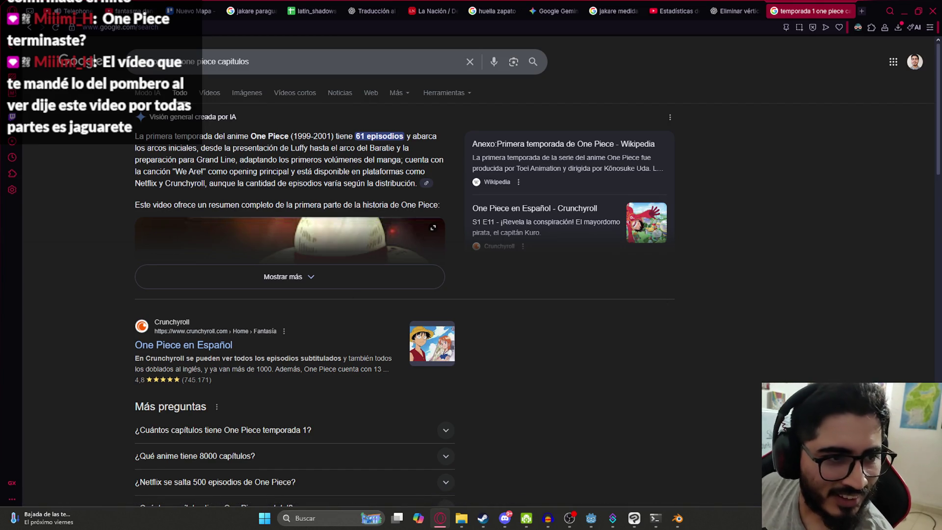
Expand the AI overview and scroll through its answer.
{"action": "left_click", "coordinate": [282, 276]}
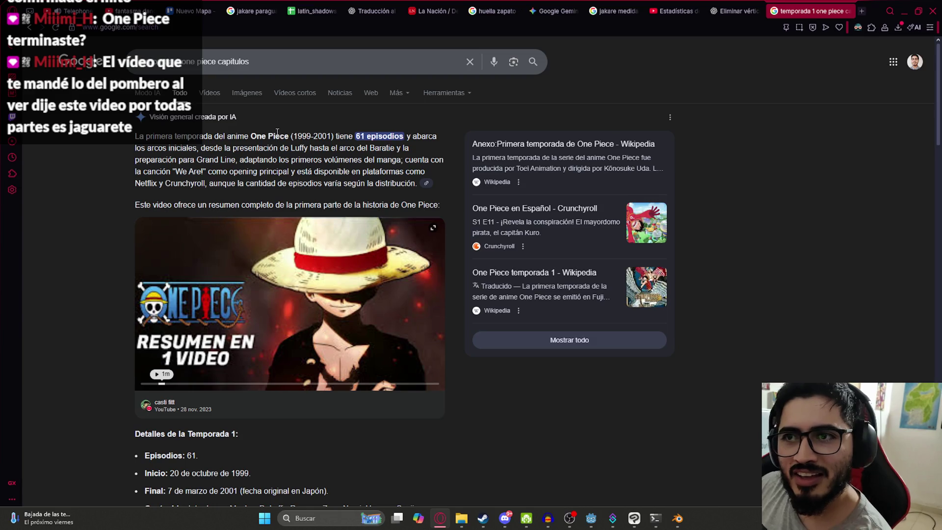
{"action": "scroll", "coordinate": [277, 133], "scroll_direction": "down", "scroll_amount": 10}
{"action": "scroll", "coordinate": [284, 160], "scroll_direction": "up", "scroll_amount": 5}
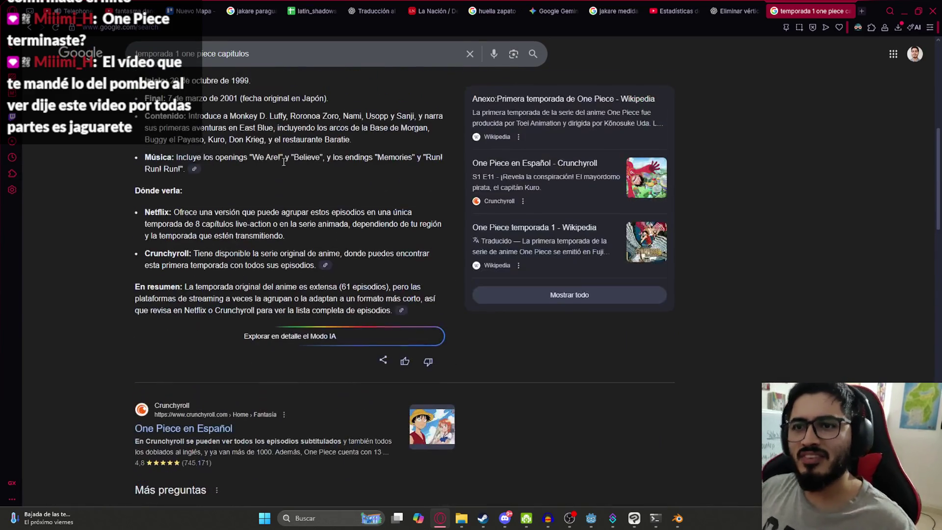
{"action": "scroll", "coordinate": [290, 206], "scroll_direction": "down", "scroll_amount": 7}
{"action": "scroll", "coordinate": [196, 203], "scroll_direction": "up", "scroll_amount": 1}
{"action": "scroll", "coordinate": [213, 144], "scroll_direction": "down", "scroll_amount": 5}
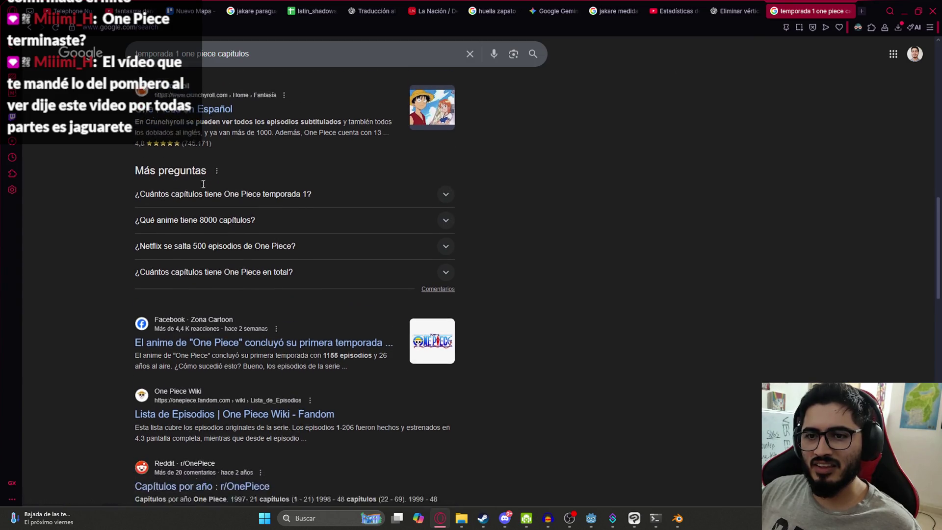
Search Google for 'temporada 1 de one piece terminado'.
{"action": "left_click", "coordinate": [256, 60]}
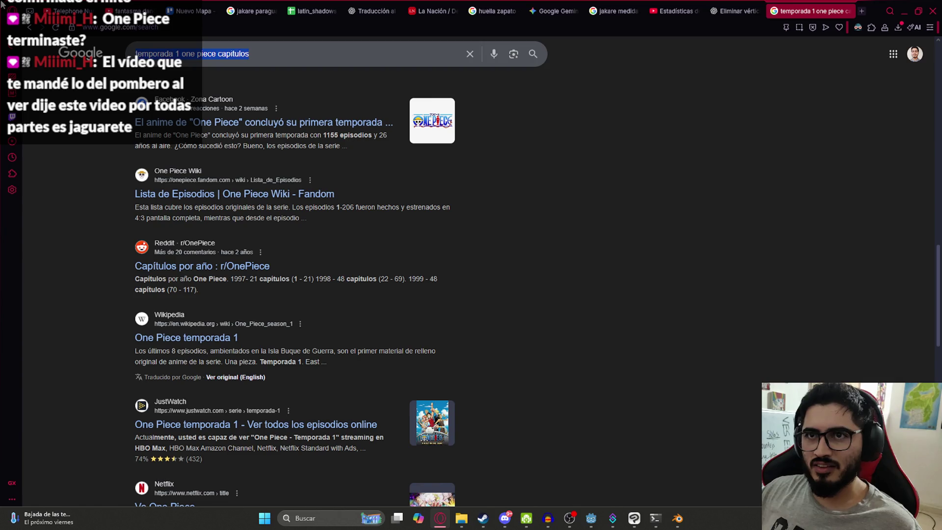
{"action": "type", "text": "te"}
{"action": "key", "text": "ctrl+BackSpace"}
{"action": "key", "text": "ctrl+BackSpace"}
{"action": "key", "text": "ctrl+BackSpace"}
{"action": "type", "text": "1 de"}
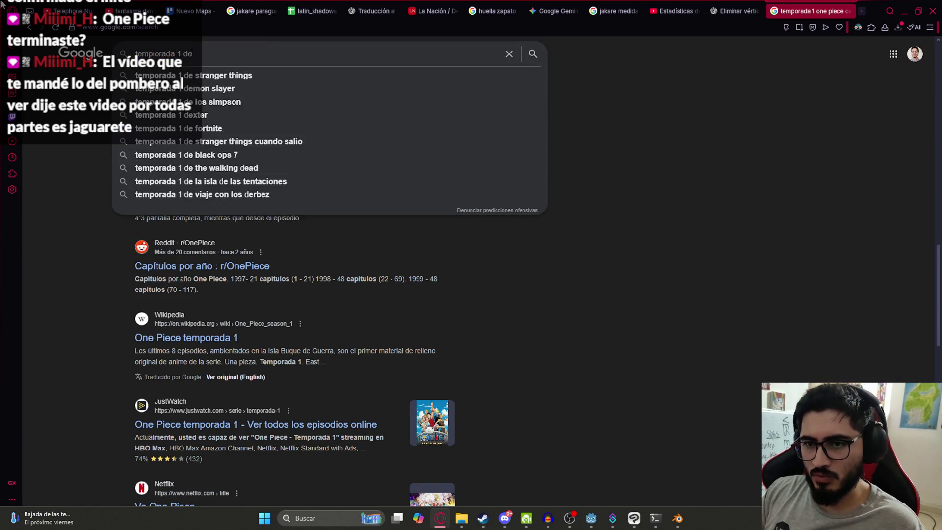
{"action": "type", "text": " one piece terminado"}
{"action": "key", "text": "Return"}
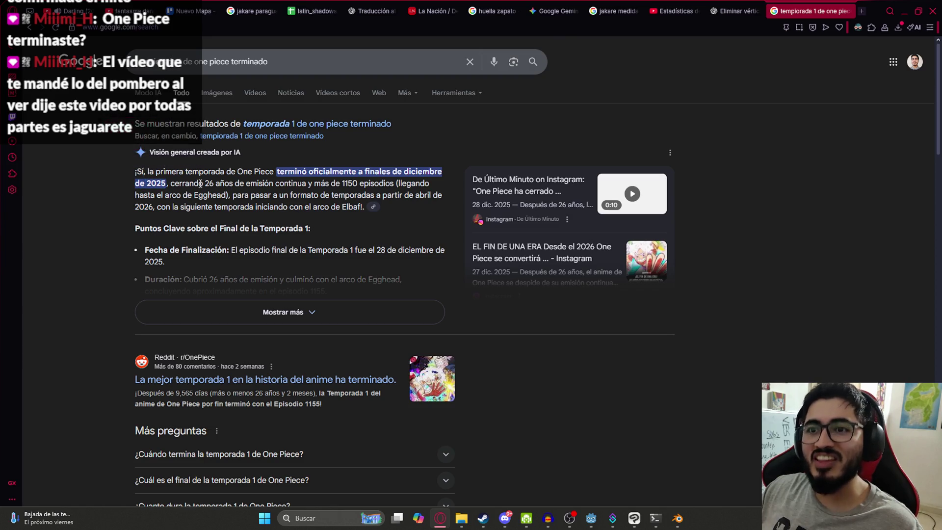
Highlight the overview phrases about season 1 ending and expand the full AI answer.
{"action": "left_click_drag", "start_coordinate": [241, 188], "coordinate": [233, 195]}
{"action": "left_click", "coordinate": [293, 184]}
{"action": "left_click_drag", "start_coordinate": [323, 181], "coordinate": [371, 184]}
{"action": "left_click", "coordinate": [338, 189]}
{"action": "mouse_move", "coordinate": [251, 195]}
{"action": "left_mouse_down"}
{"action": "mouse_move", "coordinate": [196, 153]}
{"action": "mouse_move", "coordinate": [263, 198]}
{"action": "left_mouse_up"}
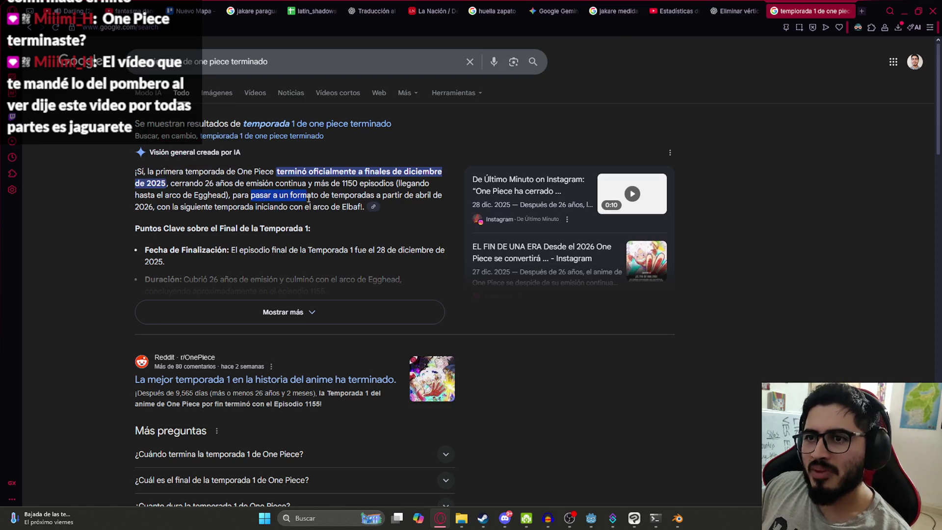
{"action": "left_click_drag", "start_coordinate": [398, 198], "coordinate": [165, 211]}
{"action": "left_click_drag", "start_coordinate": [278, 171], "coordinate": [339, 171]}
{"action": "left_click", "coordinate": [229, 321]}
{"action": "scroll", "coordinate": [249, 255], "scroll_direction": "down", "scroll_amount": 4}
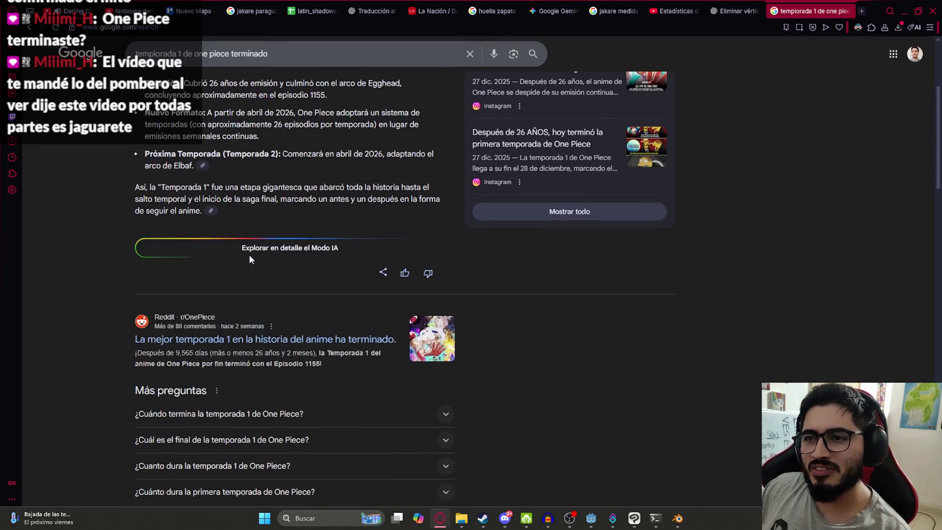
{"action": "scroll", "coordinate": [248, 254], "scroll_direction": "up", "scroll_amount": 4}
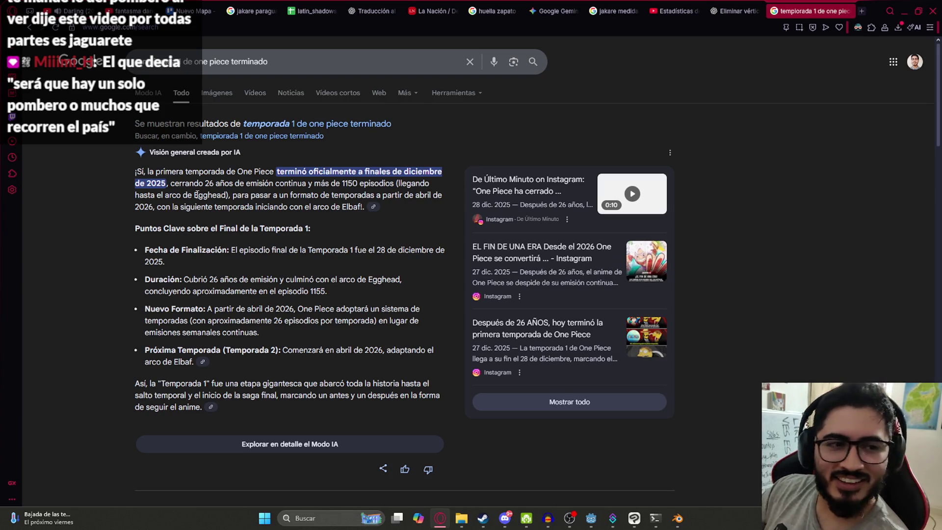
{"action": "scroll", "coordinate": [125, 329], "scroll_direction": "down", "scroll_amount": 7}
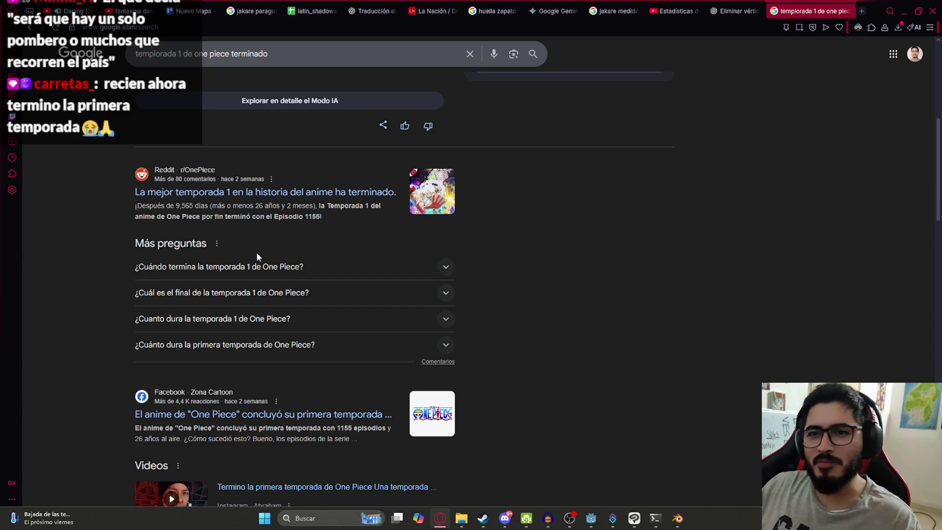
{"action": "scroll", "coordinate": [329, 255], "scroll_direction": "up", "scroll_amount": 7}
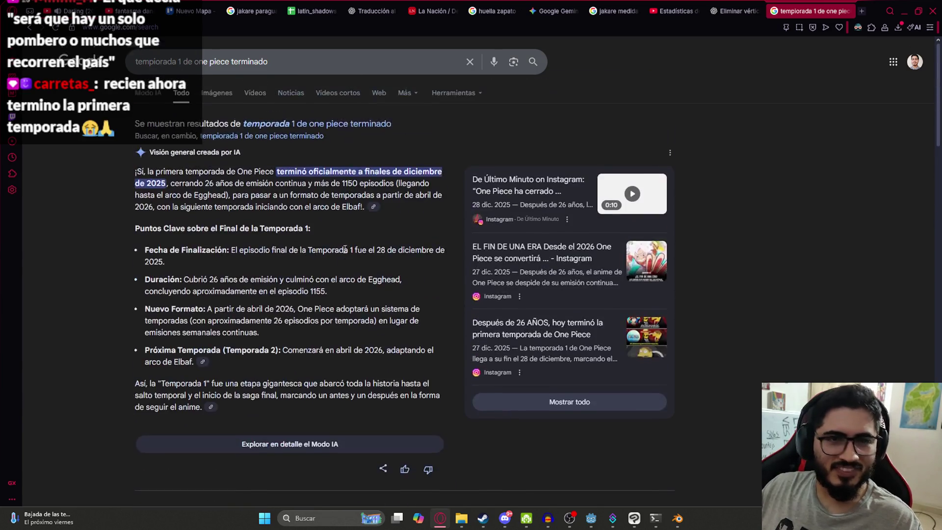
{"action": "left_click", "coordinate": [283, 26]}
Go to YouTube, search 'one piece elbaf trailer' and open the official Elbaph arc trailer.
{"action": "type", "text": "y"}
{"action": "key", "text": "Return"}
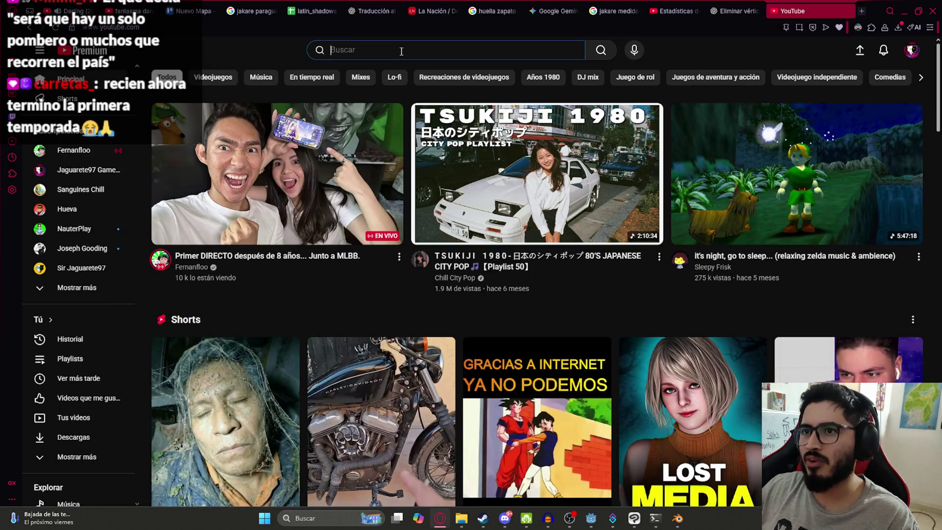
{"action": "type", "text": "one piece"}
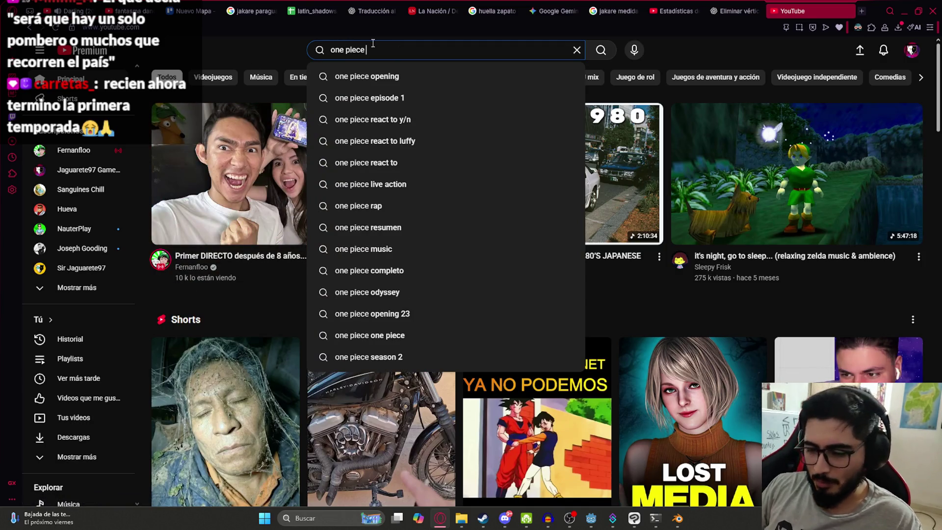
{"action": "type", "text": " elbaf"}
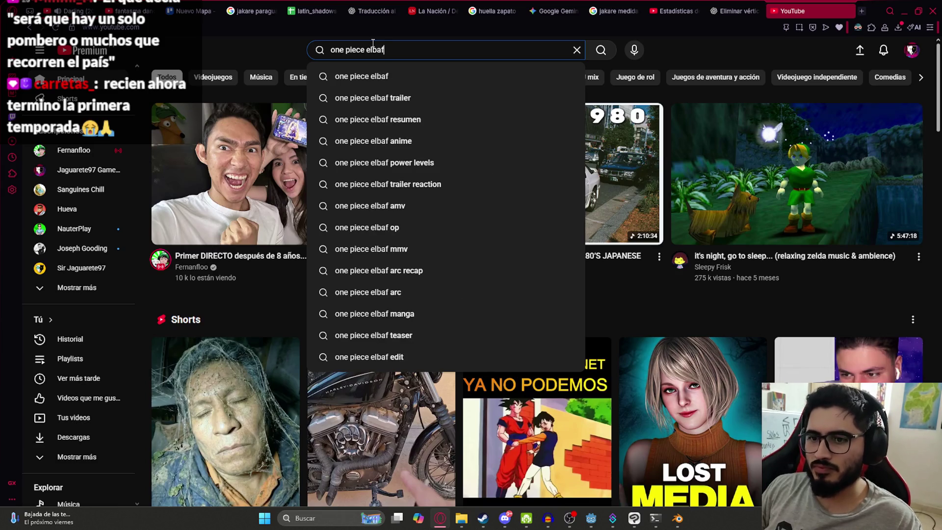
{"action": "type", "text": " trailer"}
{"action": "key", "text": "Return"}
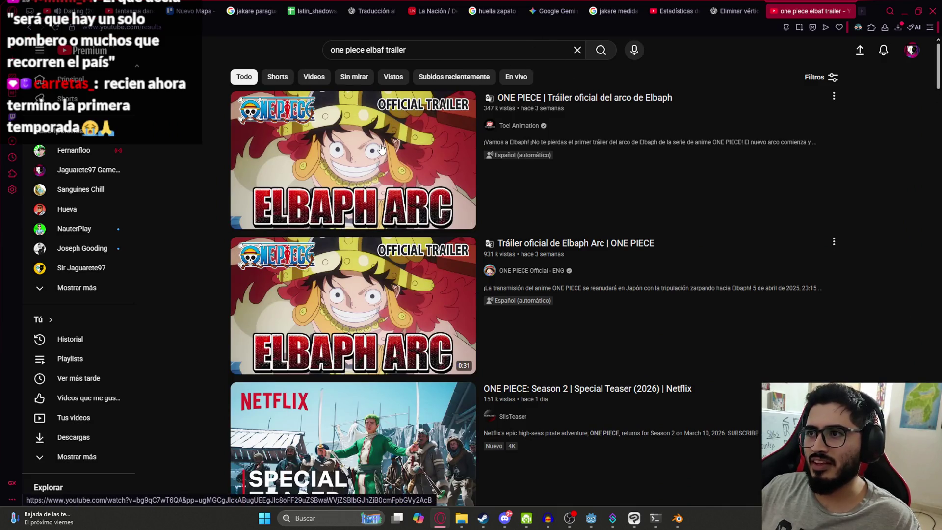
{"action": "left_click", "coordinate": [381, 148]}
{"action": "left_click", "coordinate": [475, 246]}
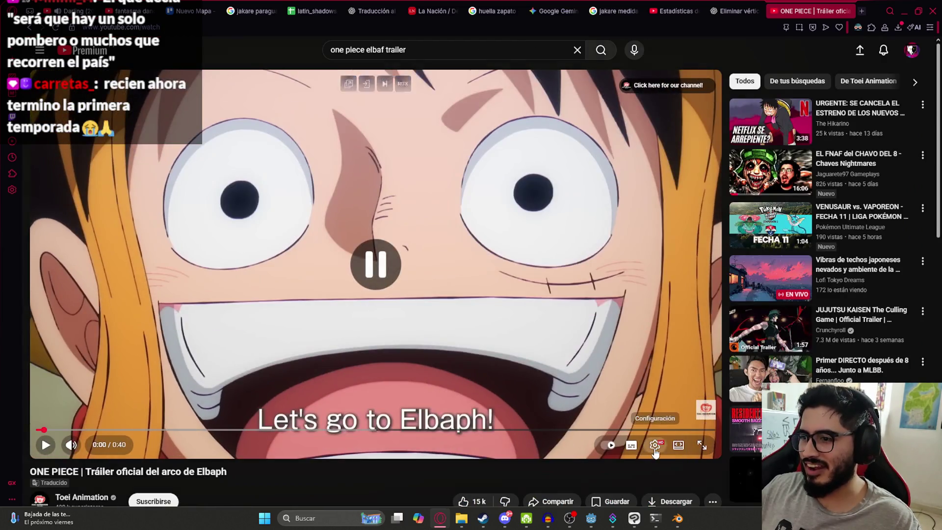
Switch the trailer's audio track to Inglés (US) original and watch it full screen.
{"action": "left_click", "coordinate": [655, 451]}
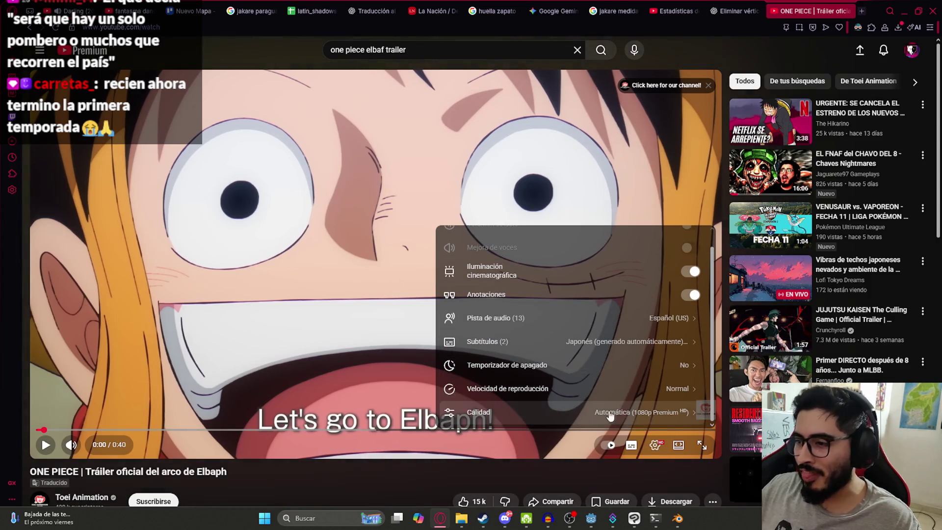
{"action": "left_click", "coordinate": [665, 319]}
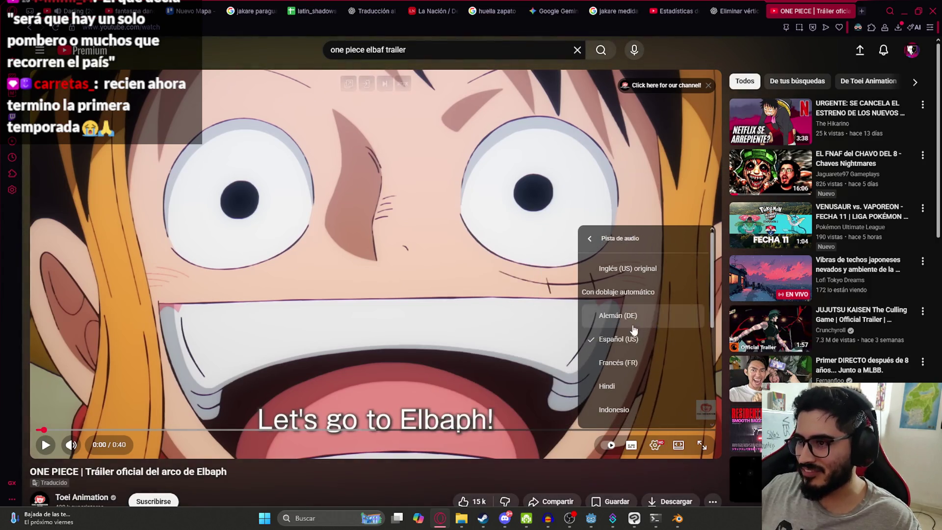
{"action": "left_click", "coordinate": [627, 268]}
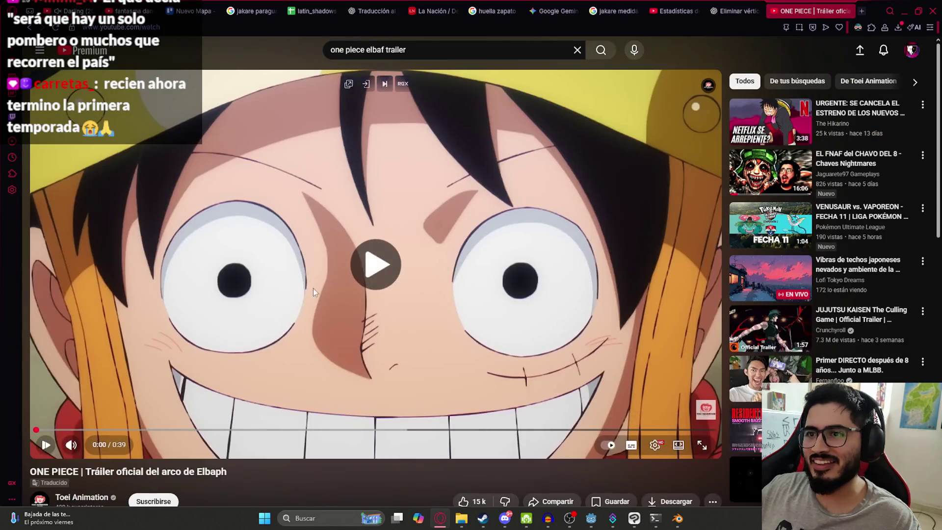
{"action": "double_click", "coordinate": [284, 288]}
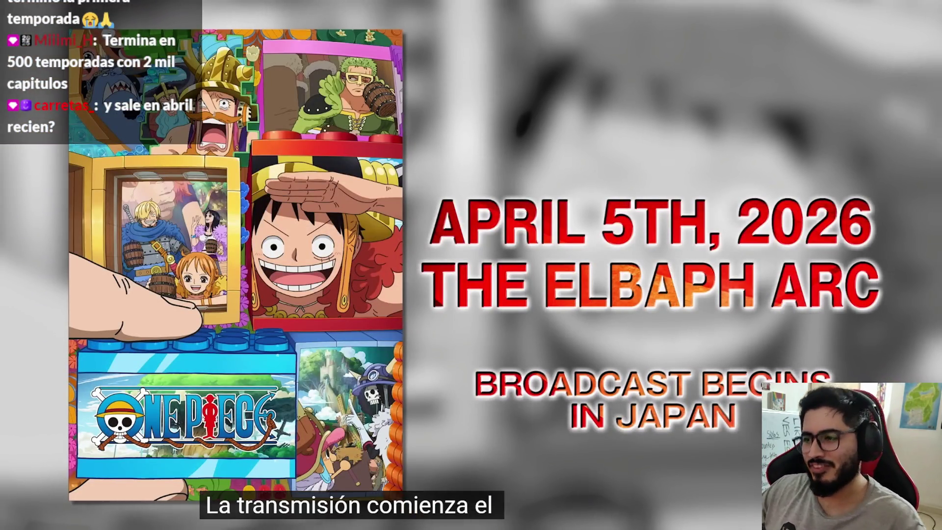
{"action": "key", "text": "Escape"}
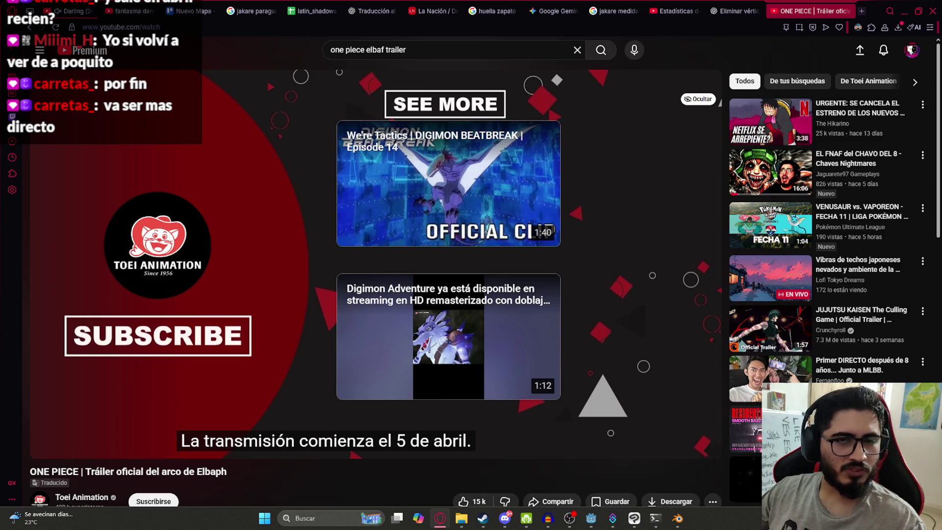
Search YouTube for 'one piece llegada elbaf'.
{"action": "left_click", "coordinate": [365, 55]}
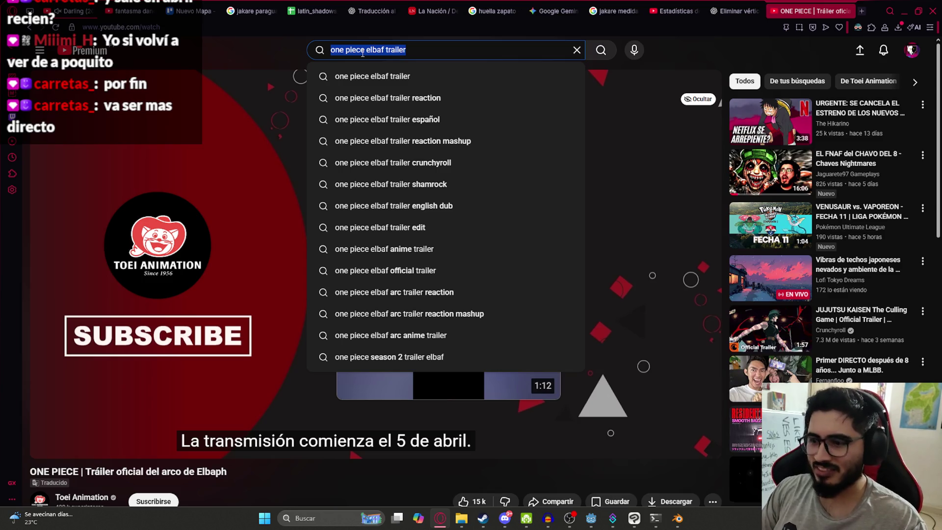
{"action": "type", "text": "one piece"}
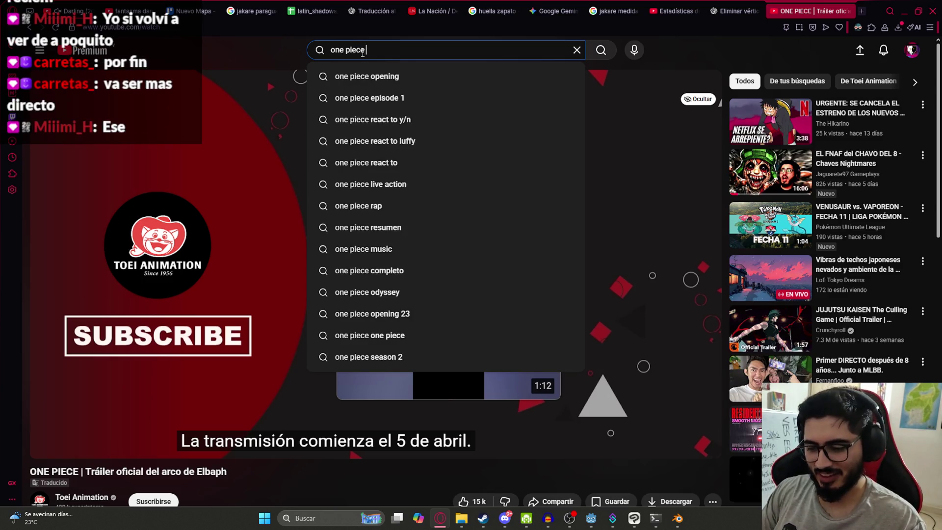
{"action": "type", "text": " llegada elb"}
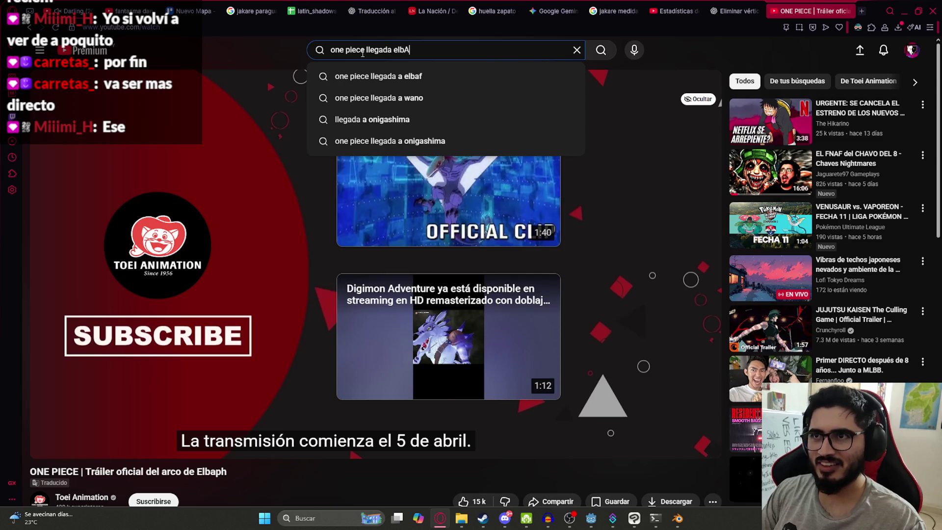
{"action": "type", "text": "af"}
{"action": "key", "text": "Return"}
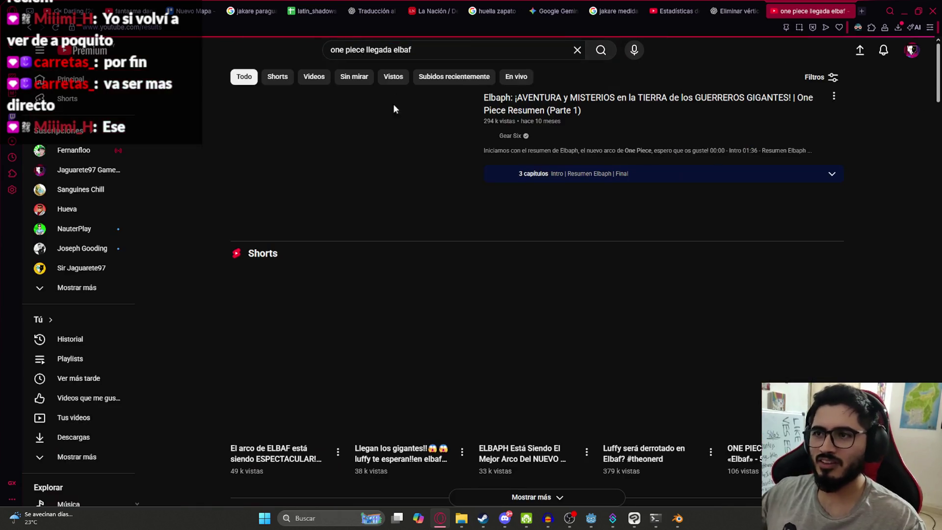
Change the search to 'one piece llegada gigantes' and open the Dorry & Brogy arrival video.
{"action": "double_click", "coordinate": [400, 50]}
{"action": "type", "text": "gigantes"}
{"action": "key", "text": "Return"}
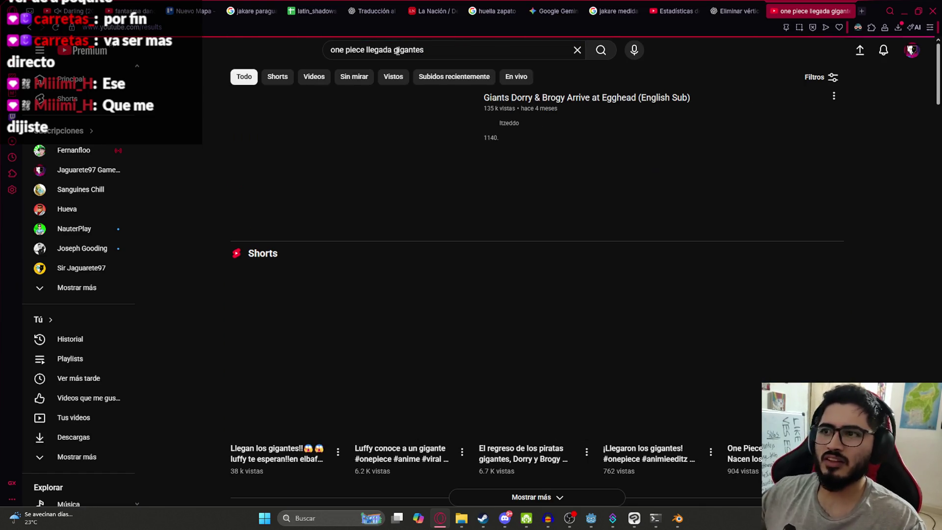
{"action": "left_click", "coordinate": [364, 149]}
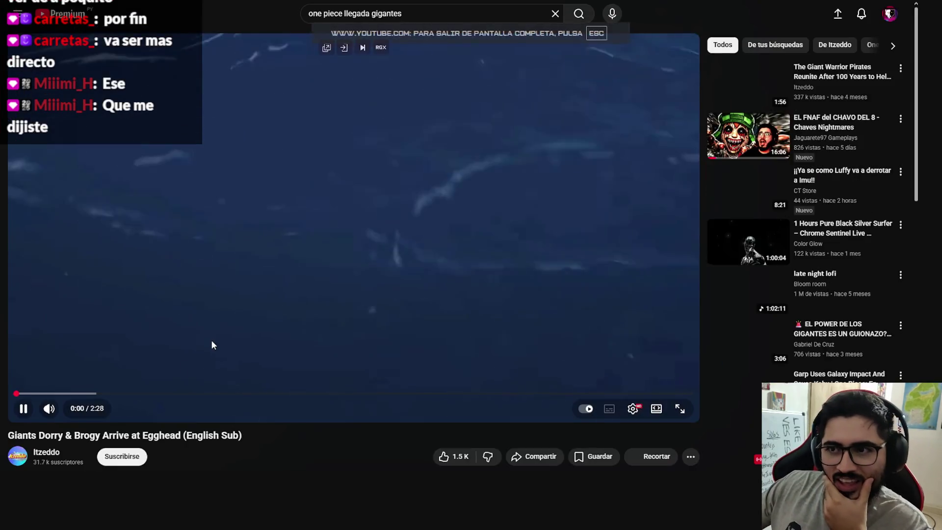
{"action": "double_click", "coordinate": [211, 339]}
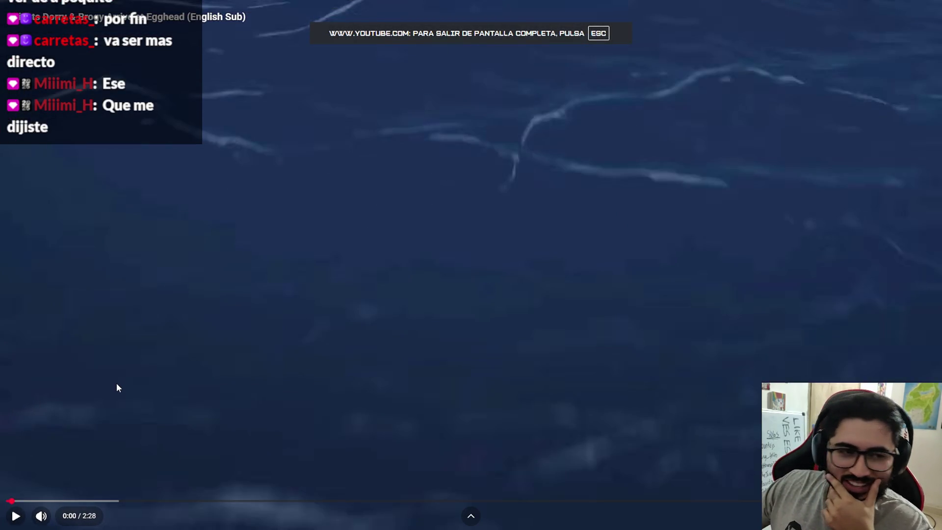
Play the giants arrival clip, pausing and resuming it while watching.
{"action": "left_click", "coordinate": [288, 320]}
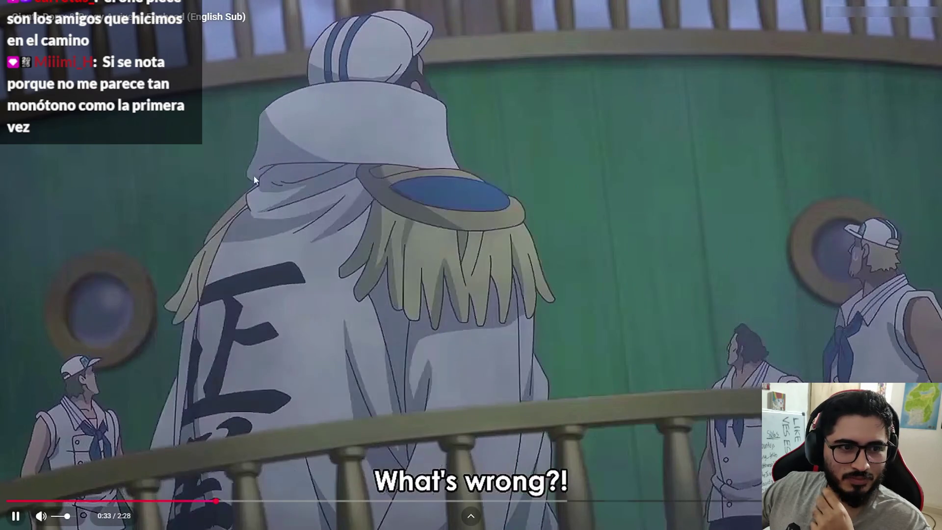
{"action": "left_click", "coordinate": [425, 218]}
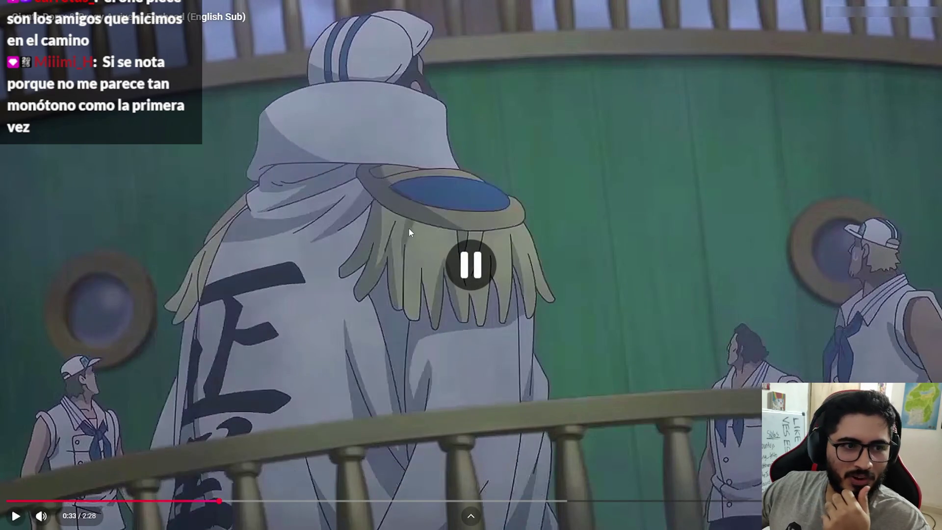
{"action": "left_click", "coordinate": [354, 269]}
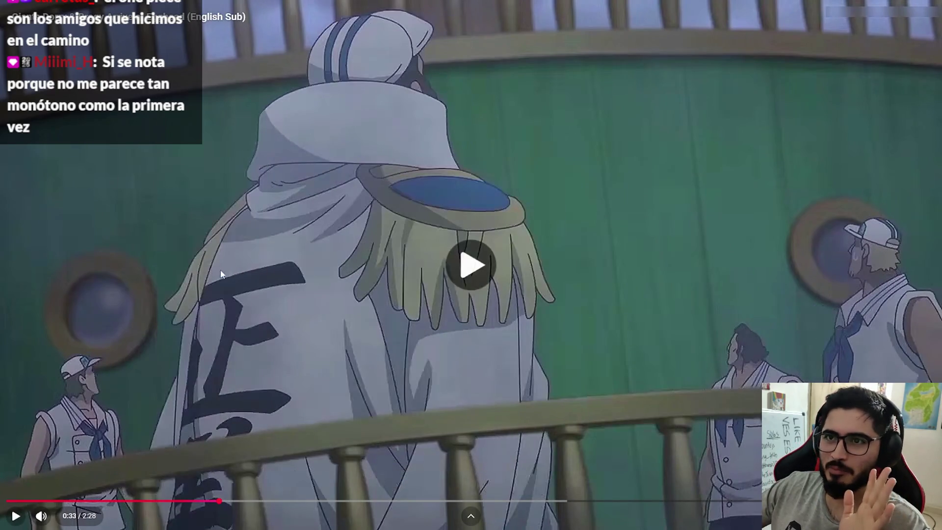
{"action": "left_click", "coordinate": [216, 284]}
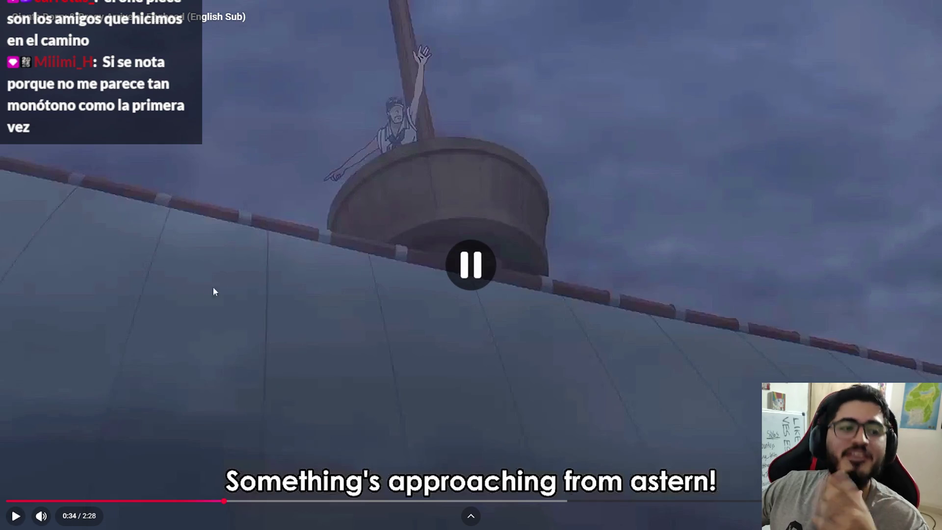
{"action": "left_click", "coordinate": [378, 261]}
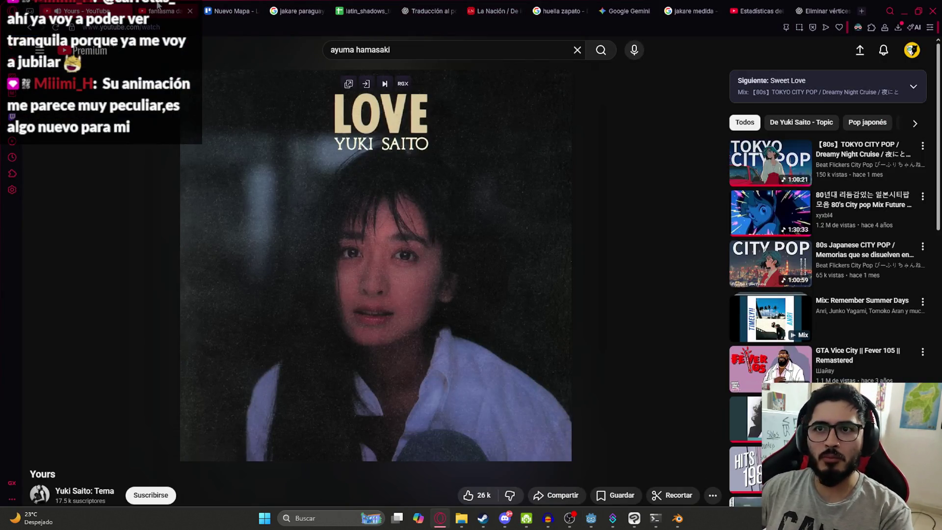
Scroll down and back up on Yuki Saito's 'Yours' video page.
{"action": "scroll", "coordinate": [526, 296], "scroll_direction": "down", "scroll_amount": 4}
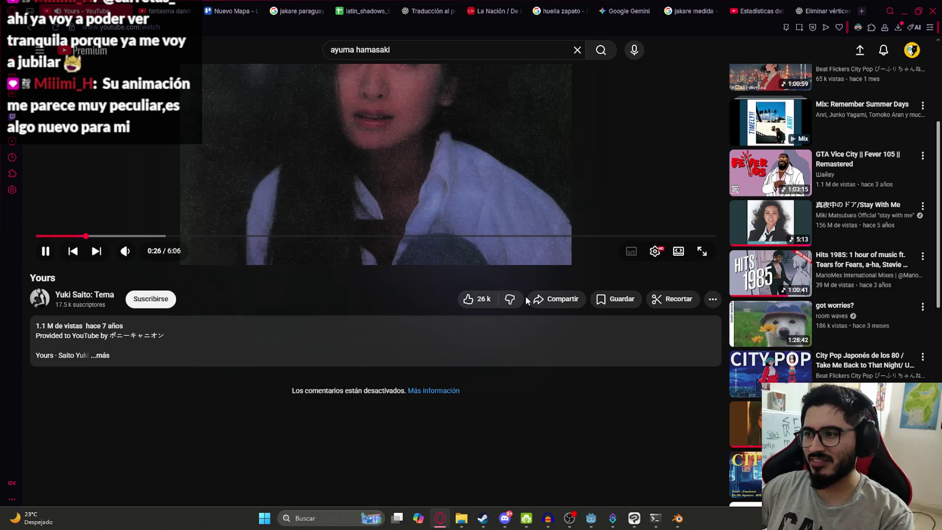
{"action": "scroll", "coordinate": [526, 296], "scroll_direction": "down", "scroll_amount": 4}
{"action": "scroll", "coordinate": [491, 256], "scroll_direction": "up", "scroll_amount": 8}
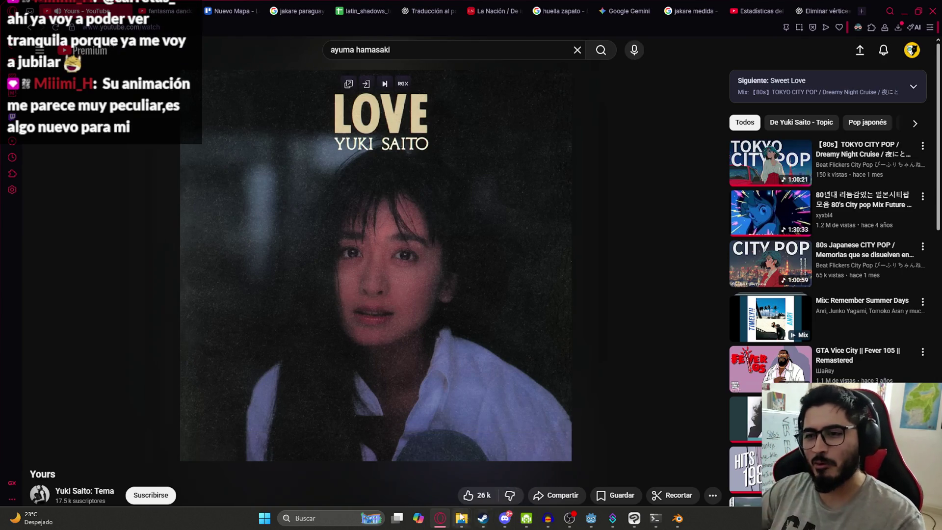
Cycle between the Godot, Clip Studio Paint and YouTube windows.
{"action": "left_click", "coordinate": [592, 521]}
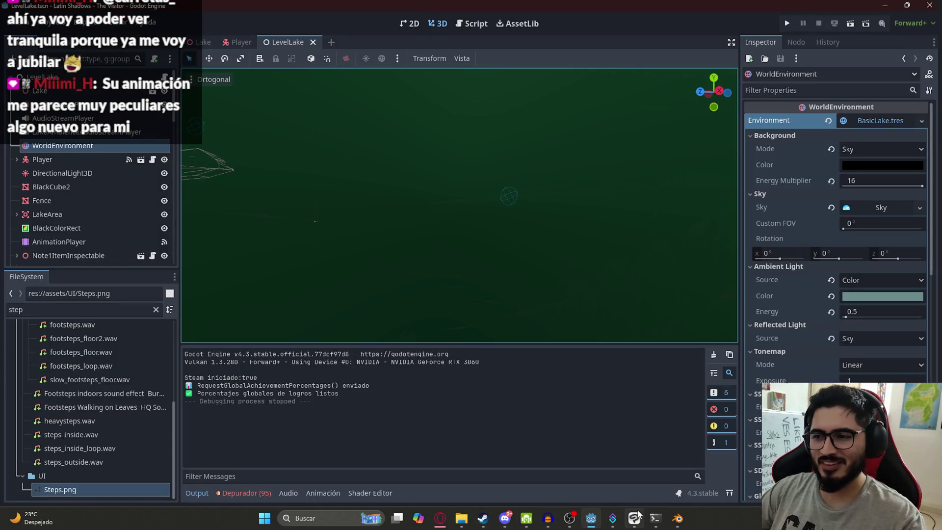
{"action": "left_click", "coordinate": [636, 516]}
{"action": "mouse_move", "coordinate": [592, 525]}
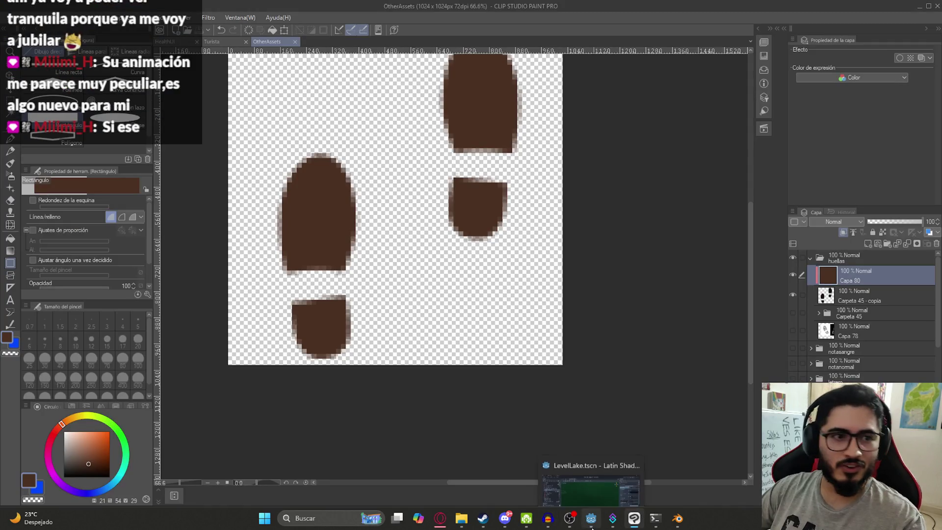
{"action": "left_click", "coordinate": [440, 518]}
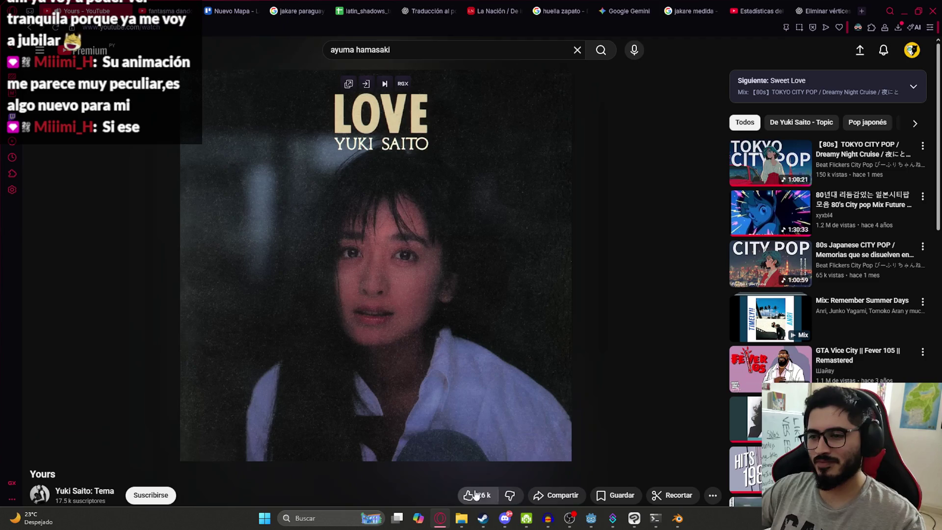
Orbit and zoom Godot's LevelLake scene view, then return to the Blender crocodile file.
{"action": "left_click", "coordinate": [606, 502]}
{"action": "mouse_move", "coordinate": [459, 230]}
{"action": "middle_mouse_down"}
{"action": "mouse_move", "coordinate": [469, 210]}
{"action": "mouse_move", "coordinate": [524, 206]}
{"action": "mouse_move", "coordinate": [524, 236]}
{"action": "mouse_move", "coordinate": [468, 257]}
{"action": "mouse_move", "coordinate": [418, 194]}
{"action": "mouse_move", "coordinate": [374, 265]}
{"action": "mouse_move", "coordinate": [480, 303]}
{"action": "middle_mouse_up"}
{"action": "scroll", "coordinate": [423, 261], "scroll_direction": "up", "scroll_amount": 3}
{"action": "scroll", "coordinate": [435, 172], "scroll_direction": "down", "scroll_amount": 2}
{"action": "middle_click_drag", "start_coordinate": [435, 172], "coordinate": [446, 155]}
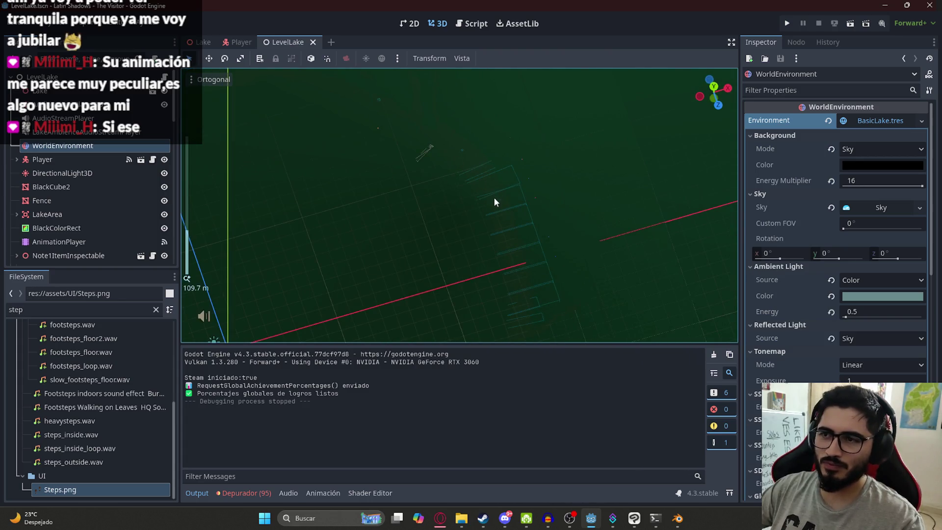
{"action": "mouse_move", "coordinate": [677, 518]}
{"action": "left_click", "coordinate": [699, 442]}
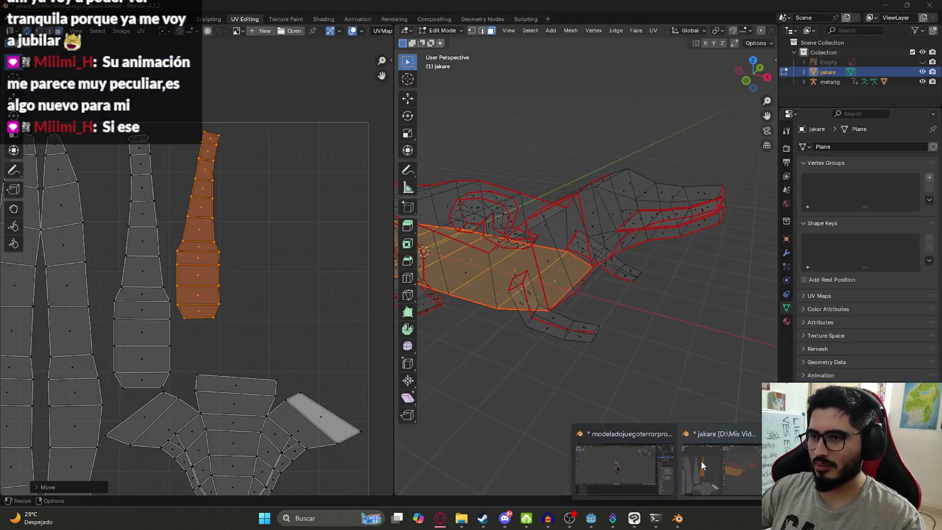
Select the small snout UV island and move it inside the texture square.
{"action": "scroll", "coordinate": [335, 219], "scroll_direction": "down", "scroll_amount": 5}
{"action": "middle_click_drag", "start_coordinate": [249, 288], "coordinate": [171, 148]}
{"action": "left_click", "coordinate": [287, 383]}
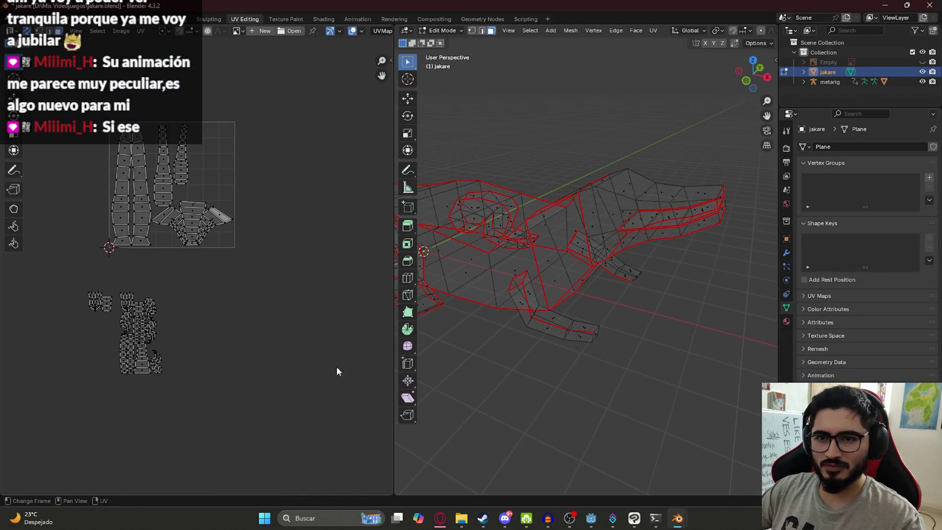
{"action": "scroll", "coordinate": [157, 385], "scroll_direction": "up", "scroll_amount": 5}
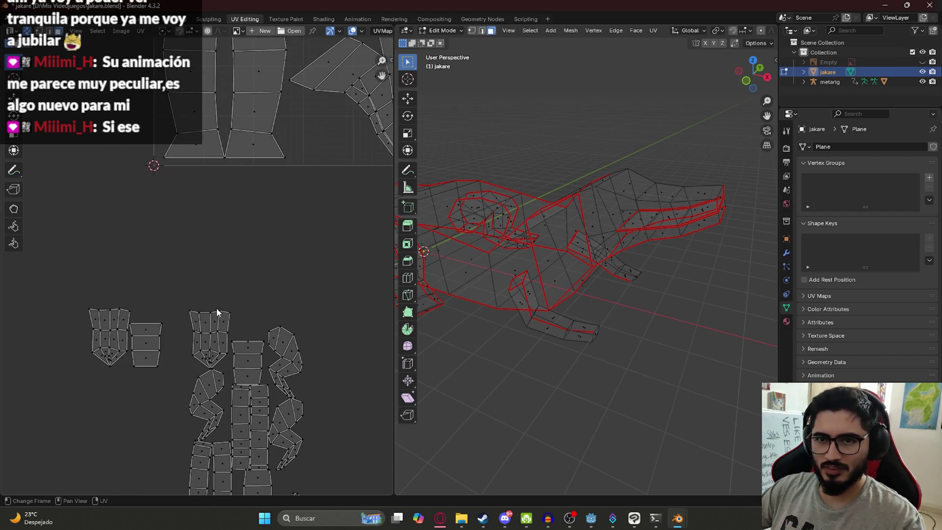
{"action": "left_click_drag", "start_coordinate": [137, 308], "coordinate": [173, 367]}
{"action": "scroll", "coordinate": [277, 197], "scroll_direction": "down", "scroll_amount": 4}
{"action": "key", "text": "g"}
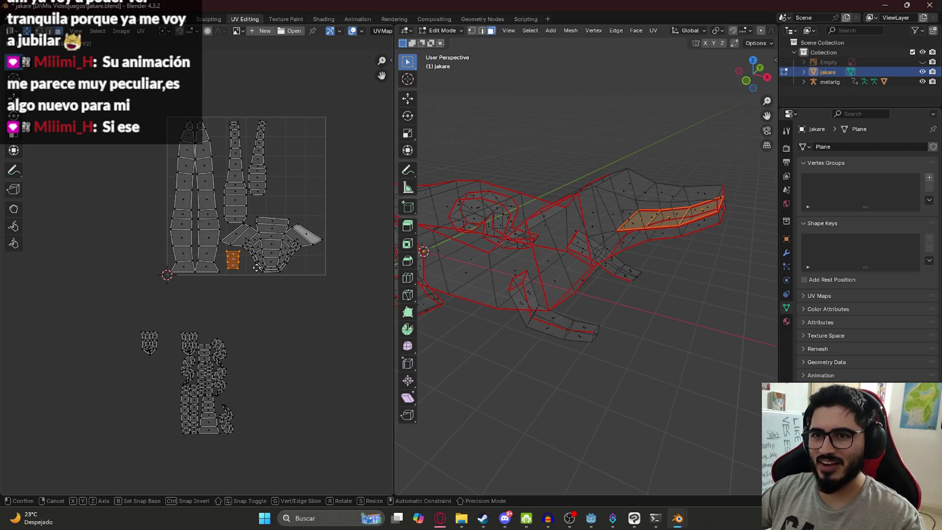
{"action": "left_click", "coordinate": [257, 268]}
Move another small island from the lower cluster into the square and recentre the view.
{"action": "left_click", "coordinate": [204, 352]}
{"action": "key", "text": "g"}
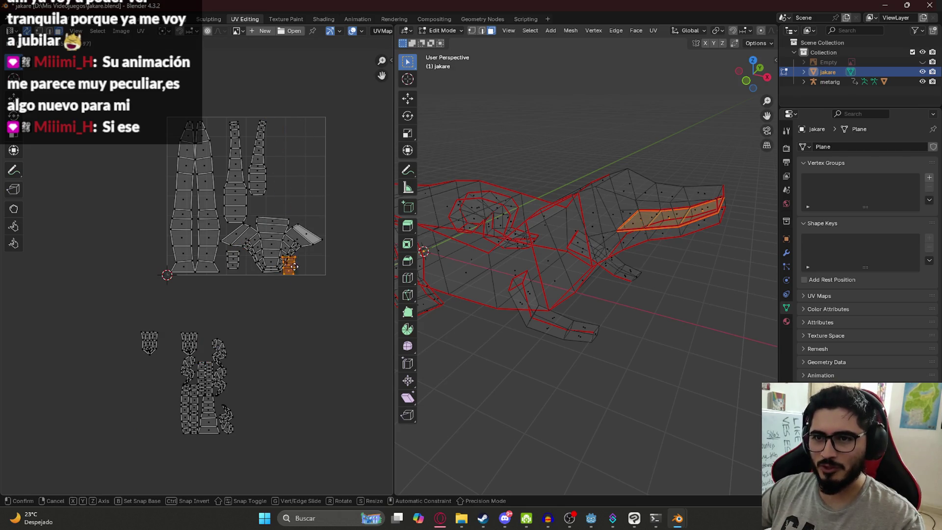
{"action": "left_click", "coordinate": [308, 265]}
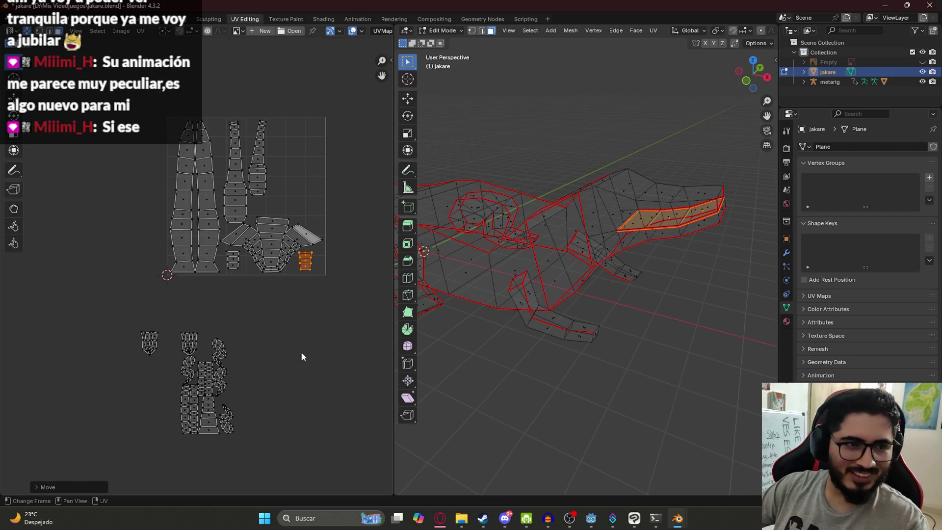
{"action": "scroll", "coordinate": [303, 358], "scroll_direction": "up", "scroll_amount": 4}
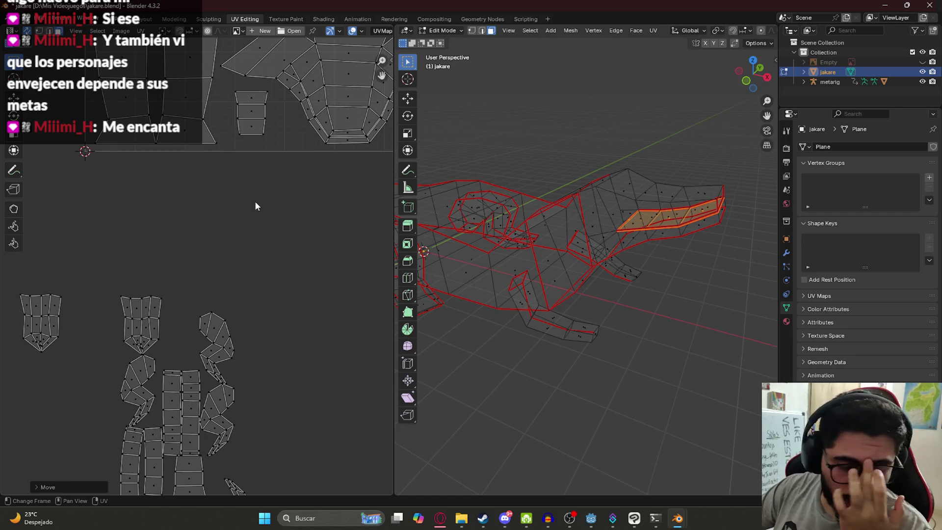
{"action": "scroll", "coordinate": [240, 217], "scroll_direction": "down", "scroll_amount": 5}
{"action": "middle_click_drag", "start_coordinate": [218, 300], "coordinate": [217, 345]}
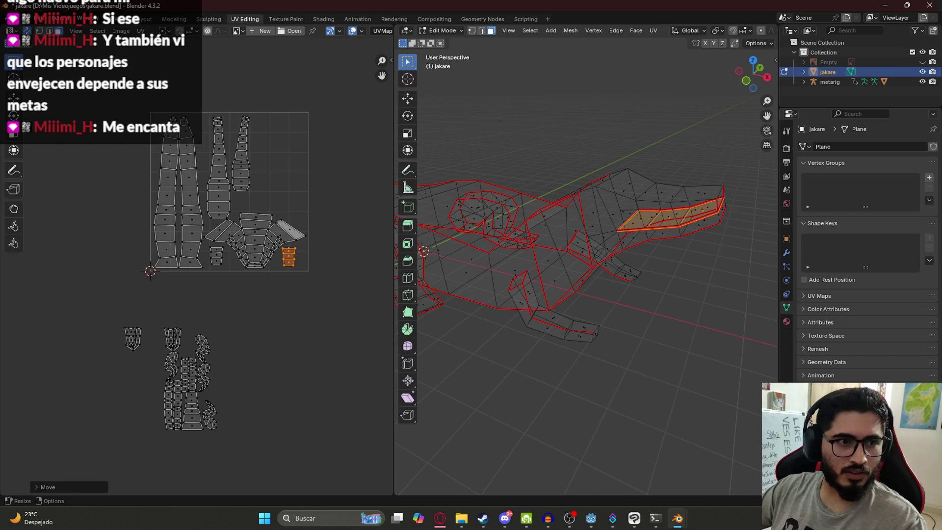
{"action": "middle_click_drag", "start_coordinate": [237, 363], "coordinate": [247, 338]}
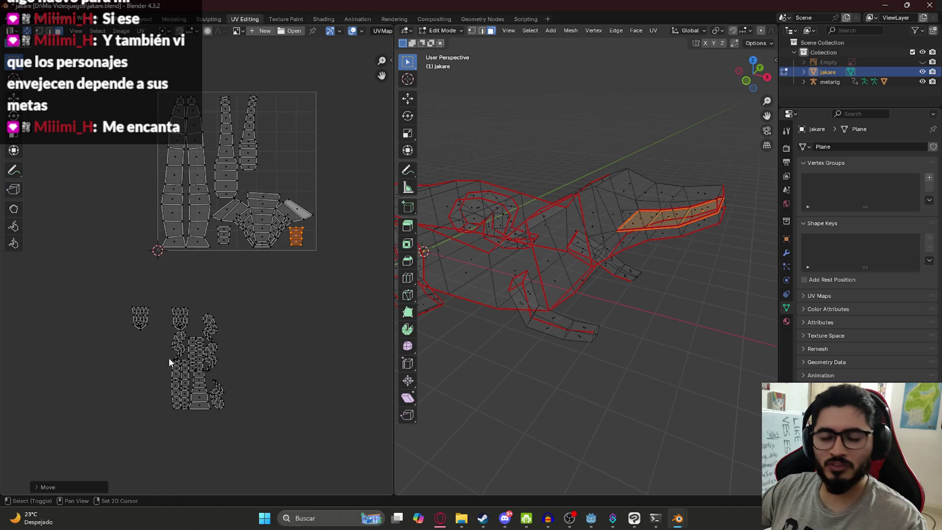
Select the left UV island and orbit the crocodile to view it from above.
{"action": "scroll", "coordinate": [178, 351], "scroll_direction": "up", "scroll_amount": 4}
{"action": "left_click_drag", "start_coordinate": [28, 351], "coordinate": [93, 418]}
{"action": "middle_click_drag", "start_coordinate": [560, 263], "coordinate": [510, 275]}
{"action": "scroll", "coordinate": [153, 385], "scroll_direction": "down", "scroll_amount": 4}
{"action": "scroll", "coordinate": [185, 319], "scroll_direction": "up", "scroll_amount": 2}
{"action": "mouse_move", "coordinate": [579, 324]}
{"action": "middle_mouse_down"}
{"action": "mouse_move", "coordinate": [585, 329]}
{"action": "mouse_move", "coordinate": [500, 330]}
{"action": "mouse_move", "coordinate": [530, 322]}
{"action": "mouse_move", "coordinate": [591, 278]}
{"action": "mouse_move", "coordinate": [652, 274]}
{"action": "middle_mouse_up"}
In edge select mode, select the edge loop around the arm's end.
{"action": "left_click", "coordinate": [485, 32]}
{"action": "left_click", "coordinate": [578, 343]}
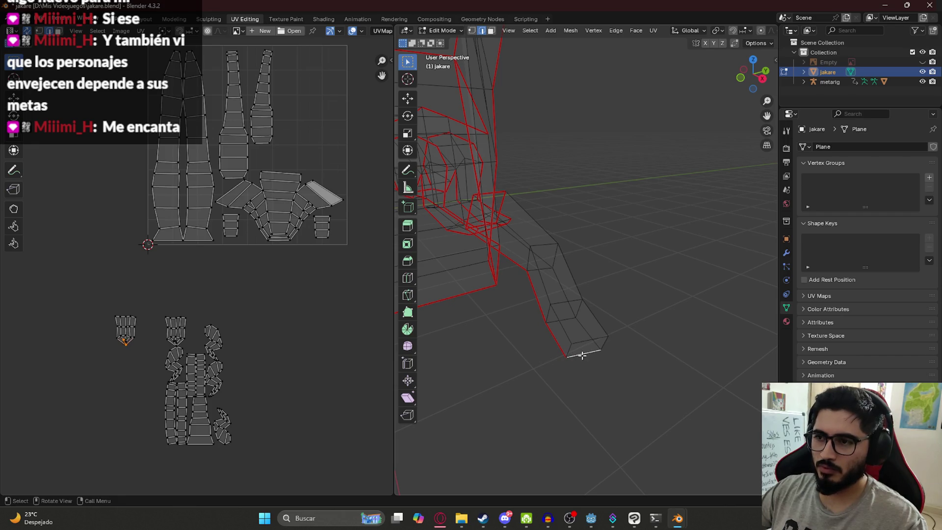
{"action": "scroll", "coordinate": [538, 359], "scroll_direction": "up", "scroll_amount": 3}
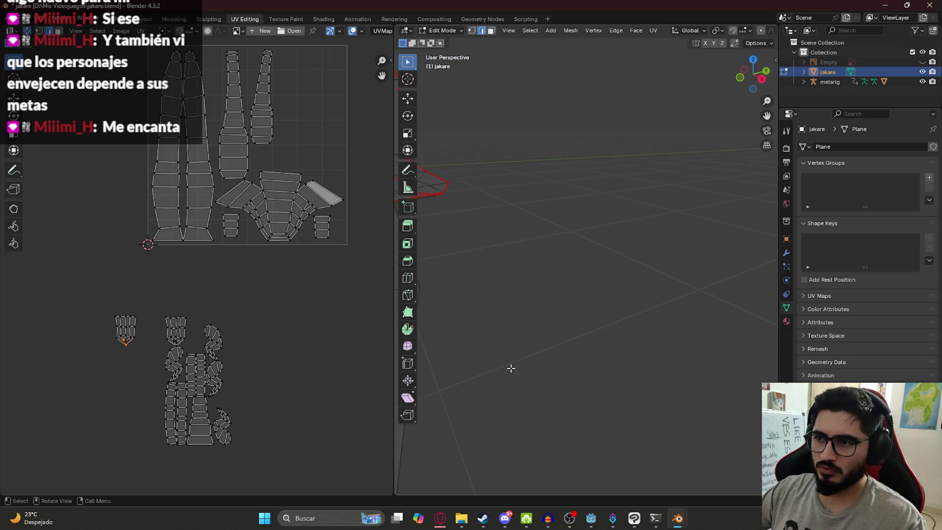
{"action": "middle_click_drag", "start_coordinate": [509, 368], "coordinate": [545, 387], "text": "shift"}
{"action": "left_click", "coordinate": [574, 406], "text": "shift"}
{"action": "left_click", "coordinate": [514, 420], "text": "alt"}
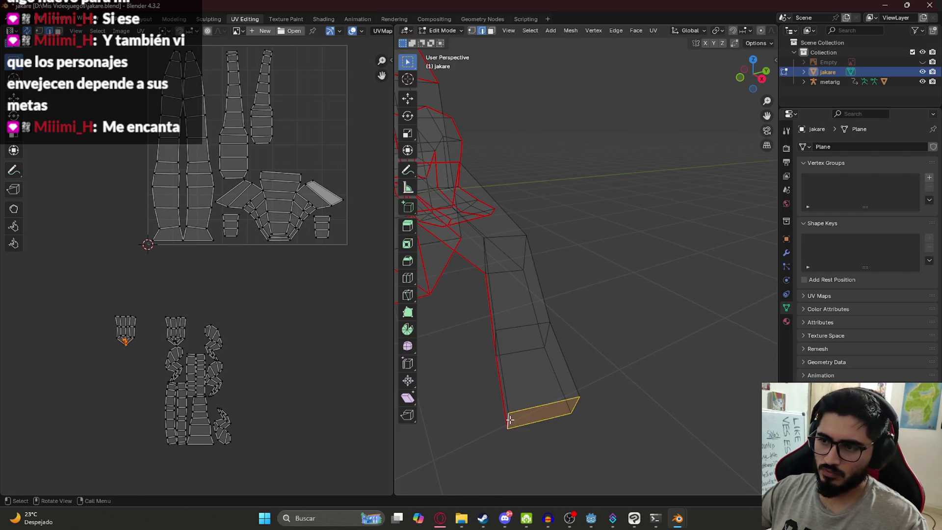
{"action": "right_click", "coordinate": [511, 423]}
{"action": "key", "text": "Escape"}
{"action": "middle_click_drag", "start_coordinate": [511, 423], "coordinate": [536, 386]}
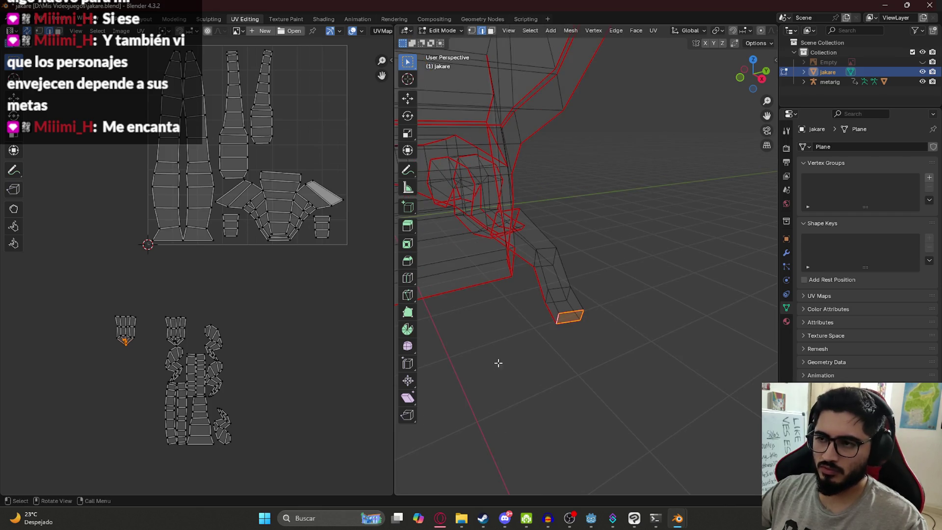
{"action": "scroll", "coordinate": [605, 312], "scroll_direction": "up", "scroll_amount": 3}
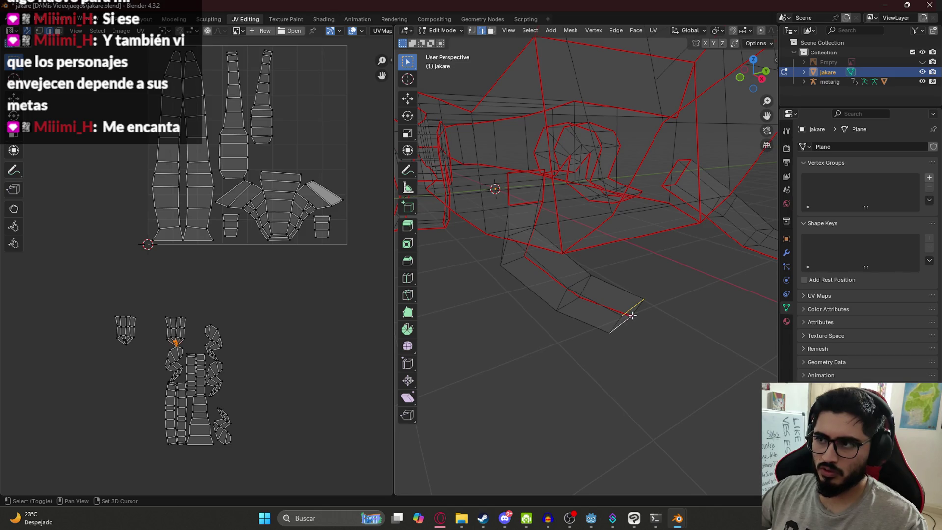
Select the edge at the foot's end and orbit in on it.
{"action": "left_click", "coordinate": [622, 321], "text": "shift"}
{"action": "right_click", "coordinate": [619, 323]}
{"action": "left_click", "coordinate": [619, 324]}
{"action": "scroll", "coordinate": [621, 314], "scroll_direction": "down", "scroll_amount": 4}
{"action": "middle_click_drag", "start_coordinate": [624, 307], "coordinate": [605, 301]}
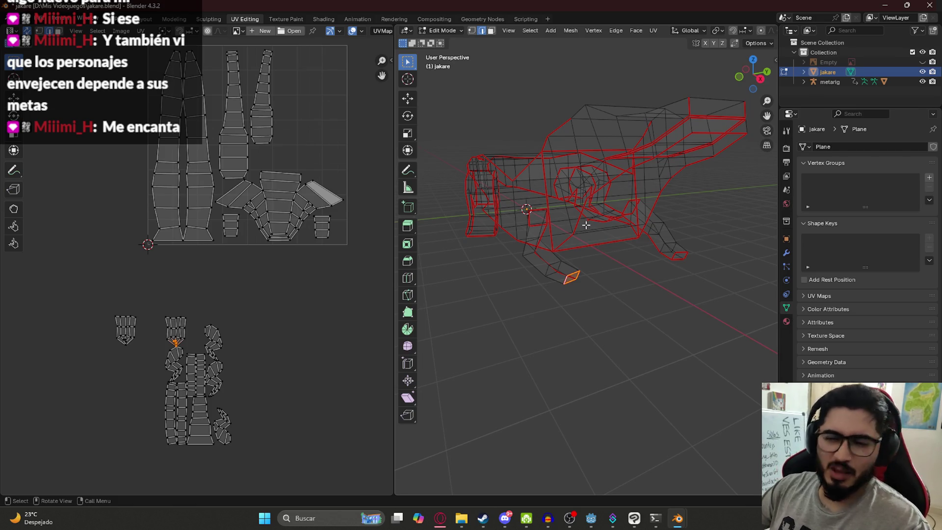
{"action": "mouse_move", "coordinate": [579, 259]}
{"action": "middle_mouse_down"}
{"action": "mouse_move", "coordinate": [590, 290]}
{"action": "mouse_move", "coordinate": [567, 278]}
{"action": "middle_mouse_up"}
{"action": "scroll", "coordinate": [540, 295], "scroll_direction": "up", "scroll_amount": 3}
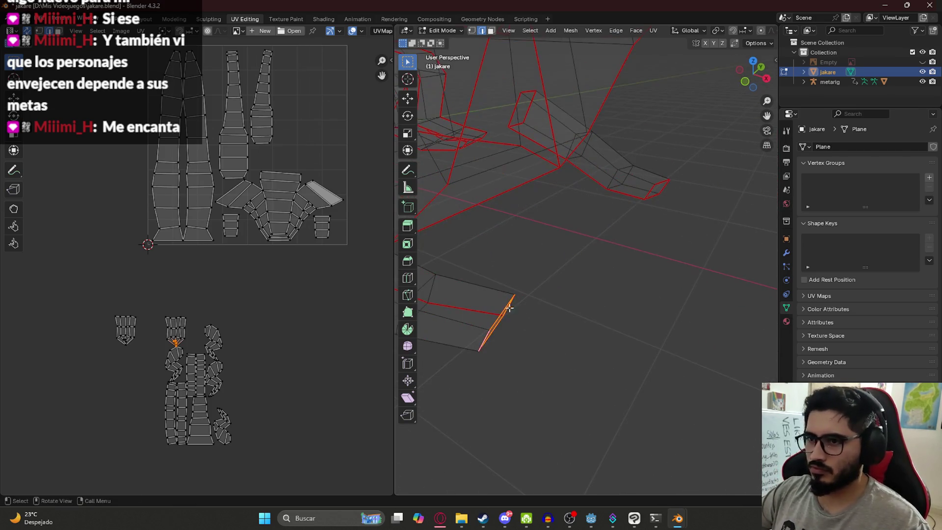
In face mode, select both legs' faces except the large thigh face.
{"action": "left_click", "coordinate": [494, 31]}
{"action": "mouse_move", "coordinate": [513, 118]}
{"action": "middle_mouse_down"}
{"action": "mouse_move", "coordinate": [524, 202]}
{"action": "mouse_move", "coordinate": [515, 263]}
{"action": "mouse_move", "coordinate": [586, 246]}
{"action": "middle_mouse_up"}
{"action": "left_click_drag", "start_coordinate": [573, 231], "coordinate": [714, 324]}
{"action": "left_click", "coordinate": [580, 238], "text": "shift"}
{"action": "mouse_move", "coordinate": [582, 239]}
{"action": "middle_mouse_down"}
{"action": "mouse_move", "coordinate": [613, 290]}
{"action": "mouse_move", "coordinate": [506, 343]}
{"action": "mouse_move", "coordinate": [671, 215]}
{"action": "mouse_move", "coordinate": [567, 226]}
{"action": "middle_mouse_up"}
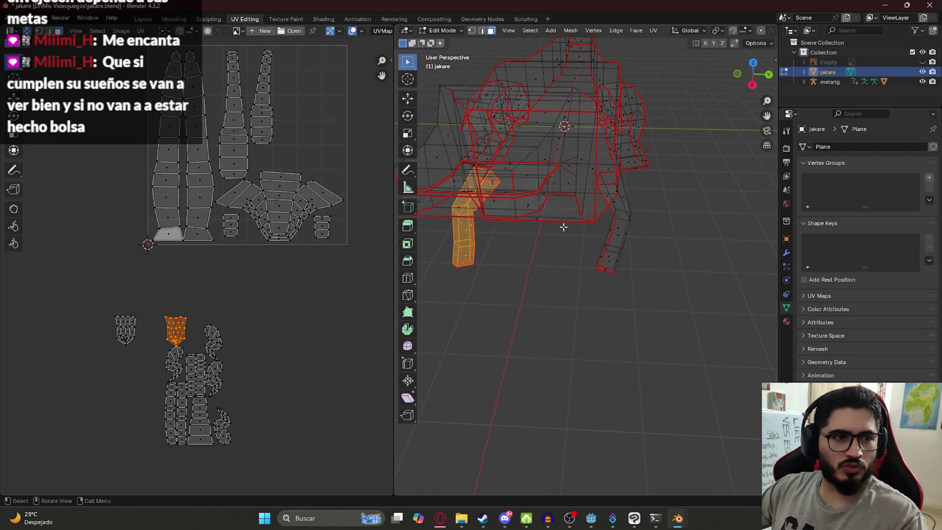
{"action": "mouse_move", "coordinate": [566, 206]}
{"action": "middle_mouse_down"}
{"action": "mouse_move", "coordinate": [543, 216]}
{"action": "mouse_move", "coordinate": [514, 210]}
{"action": "middle_mouse_up"}
{"action": "left_click_drag", "start_coordinate": [573, 185], "coordinate": [613, 254], "text": "shift"}
{"action": "mouse_move", "coordinate": [596, 294]}
{"action": "middle_mouse_down"}
{"action": "mouse_move", "coordinate": [582, 296]}
{"action": "mouse_move", "coordinate": [565, 275]}
{"action": "mouse_move", "coordinate": [573, 230]}
{"action": "middle_mouse_up"}
Unwrap the two selected legs with Conformal and shrink the new islands.
{"action": "key", "text": "u"}
{"action": "mouse_move", "coordinate": [486, 236]}
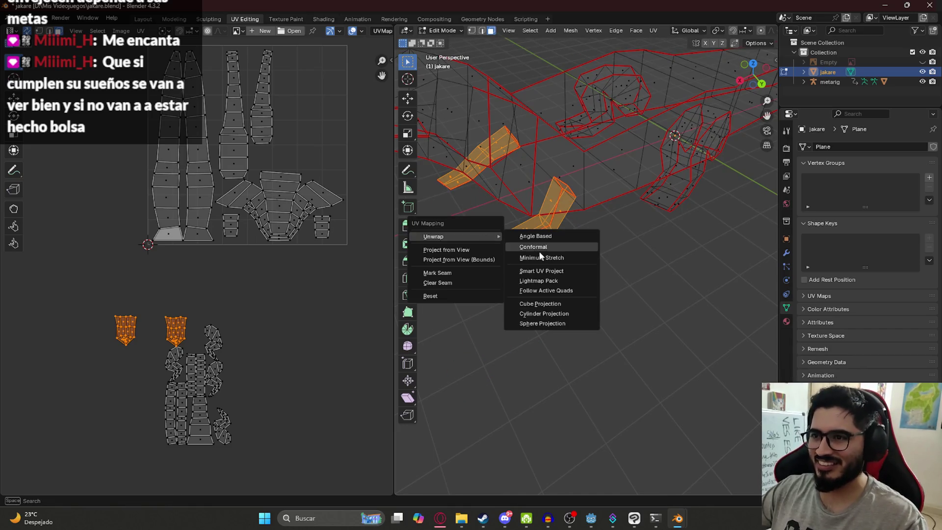
{"action": "left_click", "coordinate": [545, 246]}
{"action": "scroll", "coordinate": [249, 256], "scroll_direction": "down", "scroll_amount": 2}
{"action": "key", "text": "g"}
{"action": "left_click", "coordinate": [250, 216]}
{"action": "middle_click_drag", "start_coordinate": [249, 216], "coordinate": [203, 316]}
Reposition the small islands and resize the small end island.
{"action": "key", "text": "g"}
{"action": "left_click", "coordinate": [254, 270]}
{"action": "scroll", "coordinate": [253, 270], "scroll_direction": "up", "scroll_amount": 3}
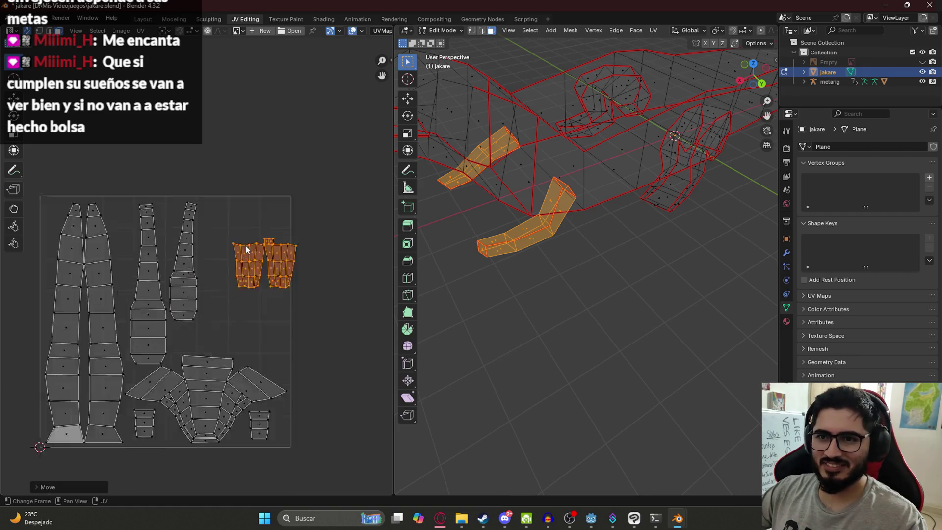
{"action": "key", "text": "g"}
{"action": "left_click", "coordinate": [200, 302]}
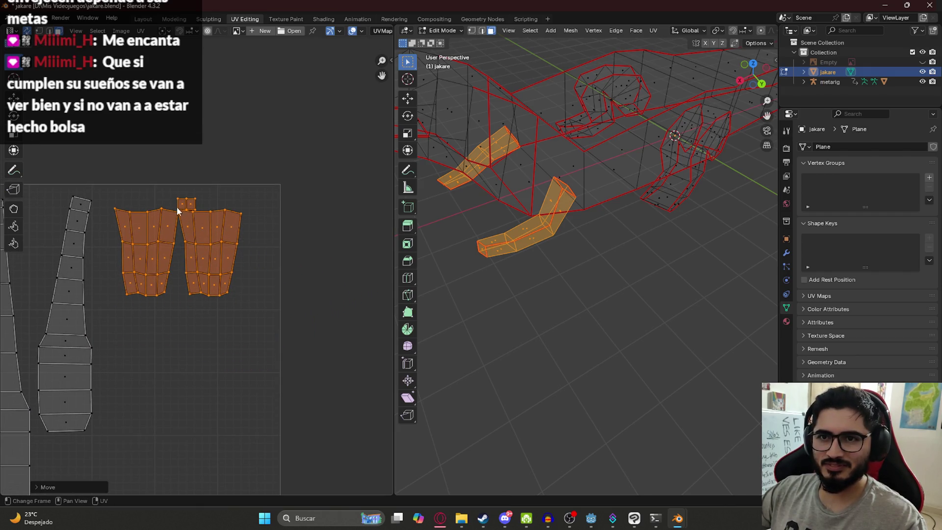
{"action": "left_click", "coordinate": [185, 203]}
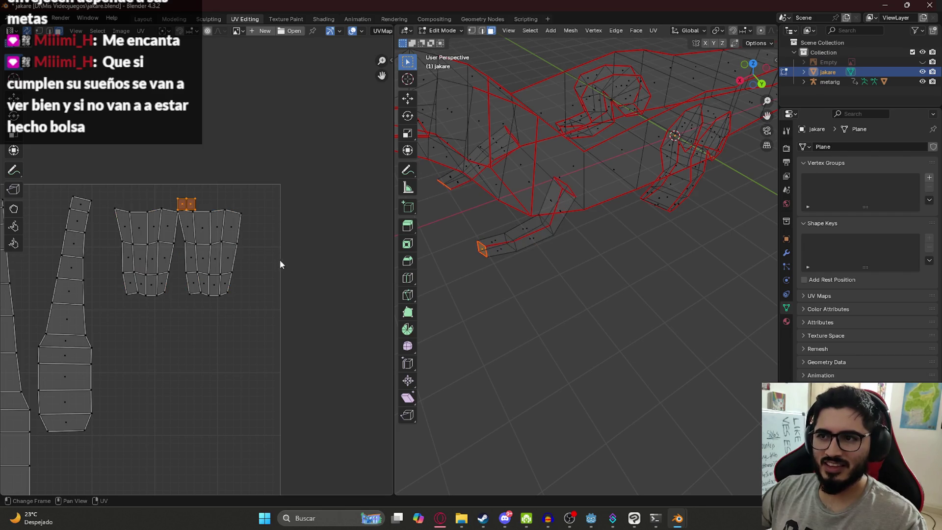
{"action": "key", "text": "g"}
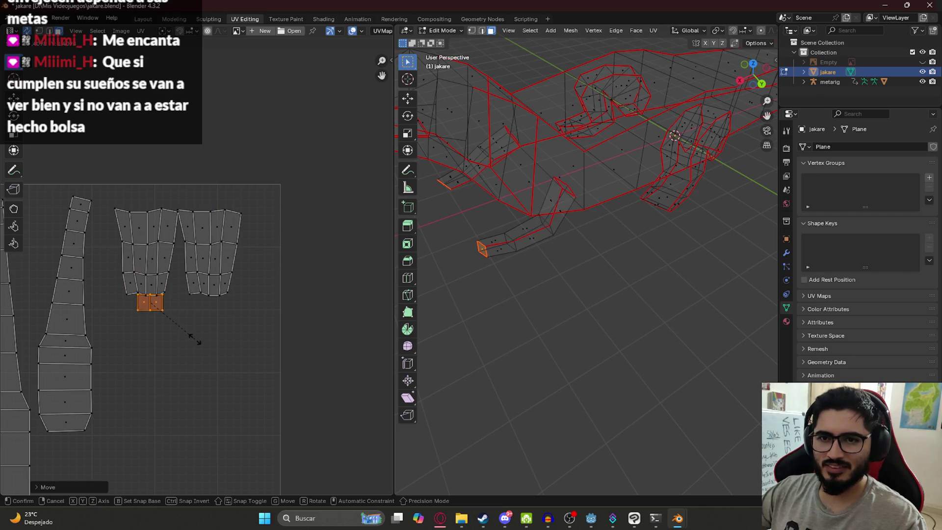
{"action": "key", "text": "s"}
{"action": "left_click", "coordinate": [226, 348]}
Move both leg islands to the top of the square with the two-quad island beneath.
{"action": "left_click_drag", "start_coordinate": [116, 193], "coordinate": [290, 363]}
{"action": "key", "text": "g"}
{"action": "left_click", "coordinate": [223, 302]}
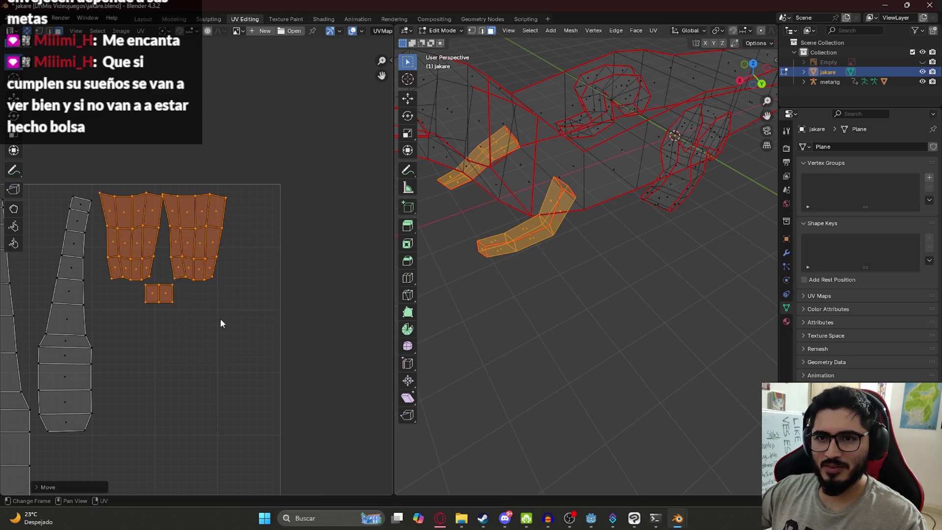
{"action": "left_click", "coordinate": [221, 319]}
{"action": "left_click", "coordinate": [157, 294]}
{"action": "key", "text": "g"}
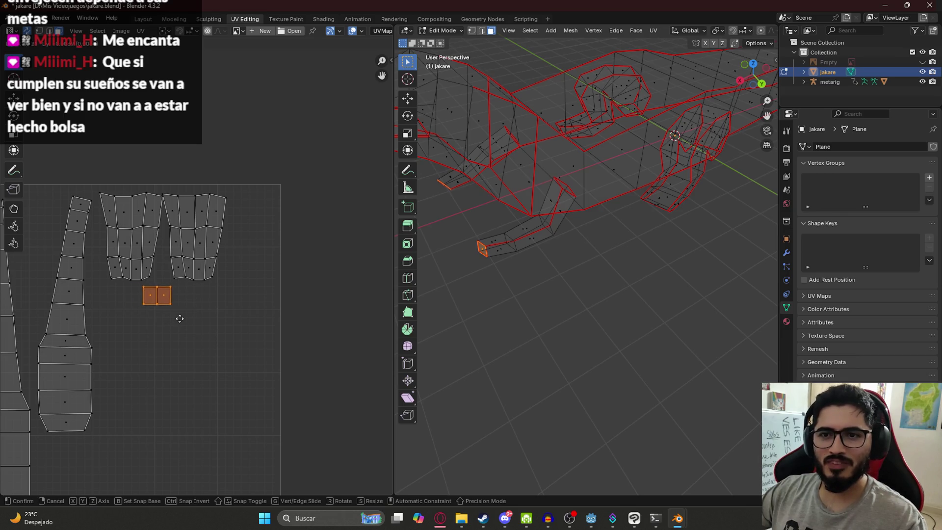
{"action": "left_click", "coordinate": [183, 317]}
Save jakare.blend and clear the selection in a wider view.
{"action": "key", "text": "ctrl+s"}
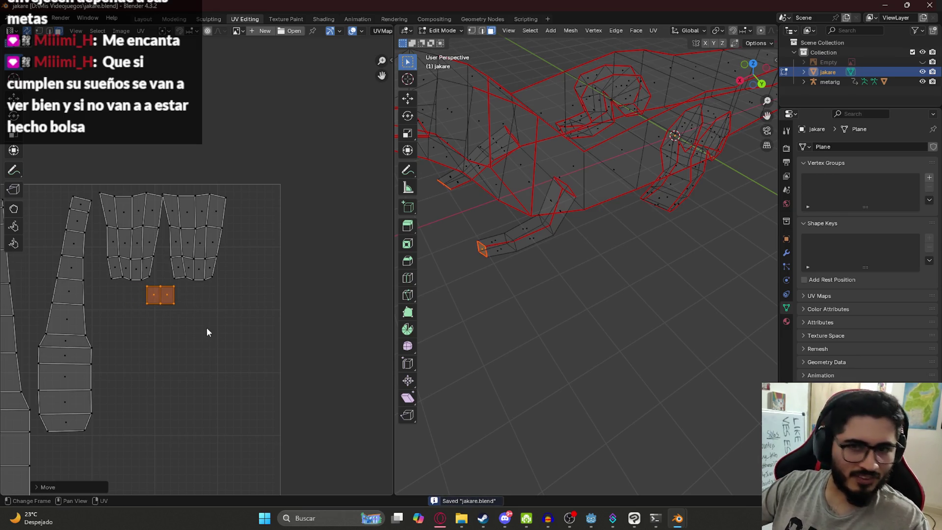
{"action": "scroll", "coordinate": [207, 327], "scroll_direction": "down", "scroll_amount": 5}
{"action": "scroll", "coordinate": [281, 346], "scroll_direction": "up", "scroll_amount": 3}
{"action": "mouse_move", "coordinate": [481, 260]}
{"action": "middle_mouse_down"}
{"action": "mouse_move", "coordinate": [503, 252]}
{"action": "mouse_move", "coordinate": [534, 269]}
{"action": "mouse_move", "coordinate": [611, 259]}
{"action": "mouse_move", "coordinate": [522, 284]}
{"action": "mouse_move", "coordinate": [520, 257]}
{"action": "middle_mouse_up"}
{"action": "left_click", "coordinate": [516, 303]}
Pan the UV editor across the loose island groups and save the file.
{"action": "scroll", "coordinate": [127, 379], "scroll_direction": "down", "scroll_amount": 4}
{"action": "middle_click_drag", "start_coordinate": [127, 380], "coordinate": [133, 328]}
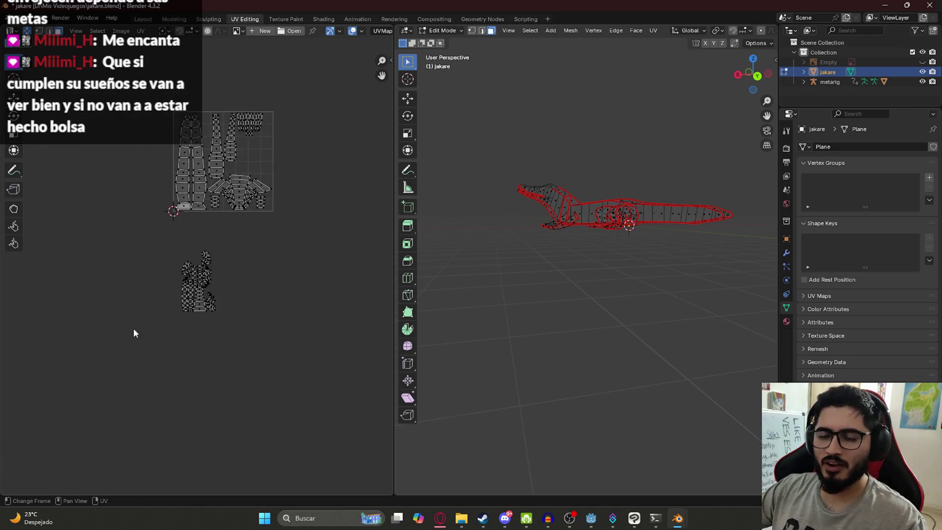
{"action": "scroll", "coordinate": [134, 328], "scroll_direction": "up", "scroll_amount": 5}
{"action": "middle_click_drag", "start_coordinate": [220, 345], "coordinate": [259, 175]}
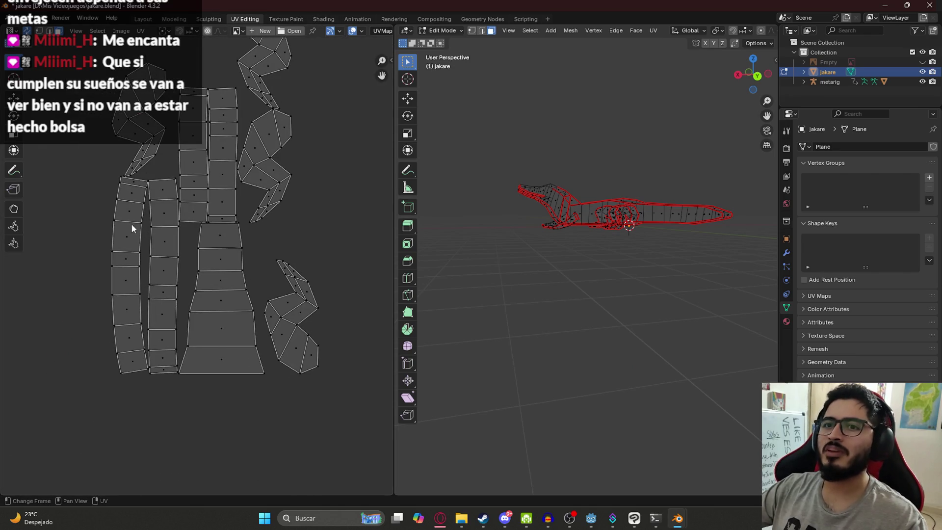
{"action": "mouse_move", "coordinate": [583, 175]}
{"action": "middle_mouse_down"}
{"action": "mouse_move", "coordinate": [599, 198]}
{"action": "mouse_move", "coordinate": [613, 196]}
{"action": "middle_mouse_up"}
{"action": "key", "text": "ctrl+s"}
Move a loose UV island up among the other islands.
{"action": "scroll", "coordinate": [612, 196], "scroll_direction": "up", "scroll_amount": 5}
{"action": "mouse_move", "coordinate": [244, 431]}
{"action": "left_mouse_down"}
{"action": "mouse_move", "coordinate": [211, 69]}
{"action": "mouse_move", "coordinate": [221, 156]}
{"action": "left_mouse_up"}
{"action": "scroll", "coordinate": [264, 177], "scroll_direction": "down", "scroll_amount": 5}
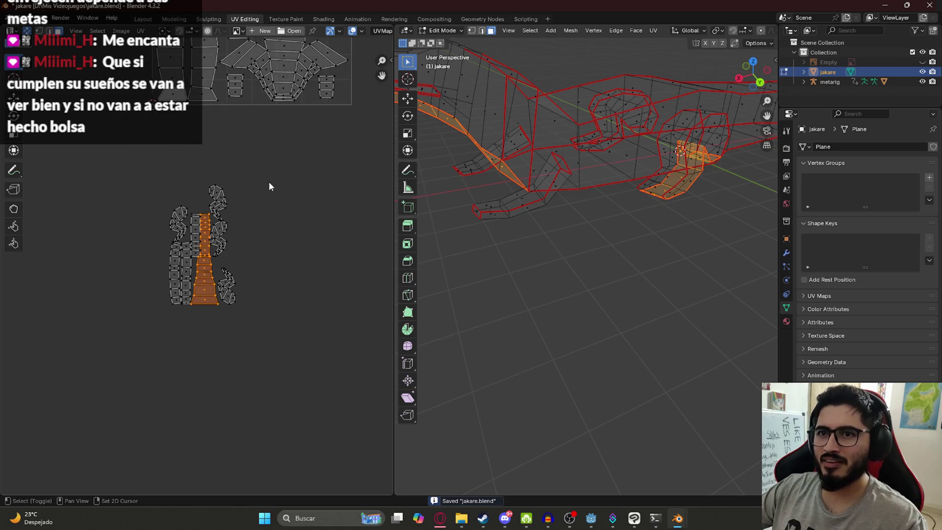
{"action": "middle_click_drag", "start_coordinate": [267, 184], "coordinate": [182, 278]}
{"action": "middle_click_drag", "start_coordinate": [614, 171], "coordinate": [633, 157]}
{"action": "mouse_move", "coordinate": [125, 417]}
{"action": "left_mouse_down"}
{"action": "mouse_move", "coordinate": [124, 348]}
{"action": "mouse_move", "coordinate": [139, 395]}
{"action": "left_mouse_up"}
{"action": "scroll", "coordinate": [477, 156], "scroll_direction": "down", "scroll_amount": 5}
{"action": "middle_click_drag", "start_coordinate": [477, 156], "coordinate": [525, 169]}
{"action": "key", "text": "g"}
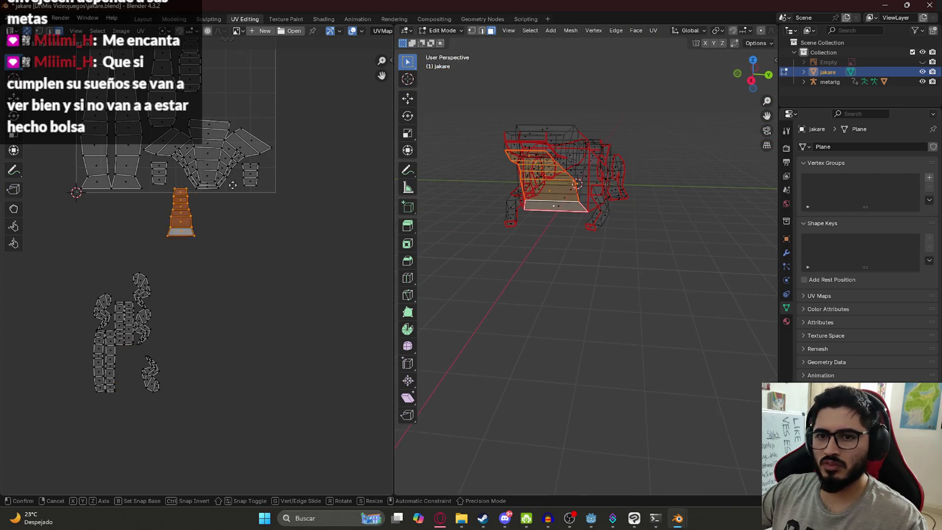
{"action": "left_click", "coordinate": [274, 105]}
Shift the orange island up and to the right.
{"action": "scroll", "coordinate": [276, 336], "scroll_direction": "up", "scroll_amount": 5}
{"action": "left_click_drag", "start_coordinate": [213, 340], "coordinate": [261, 310]}
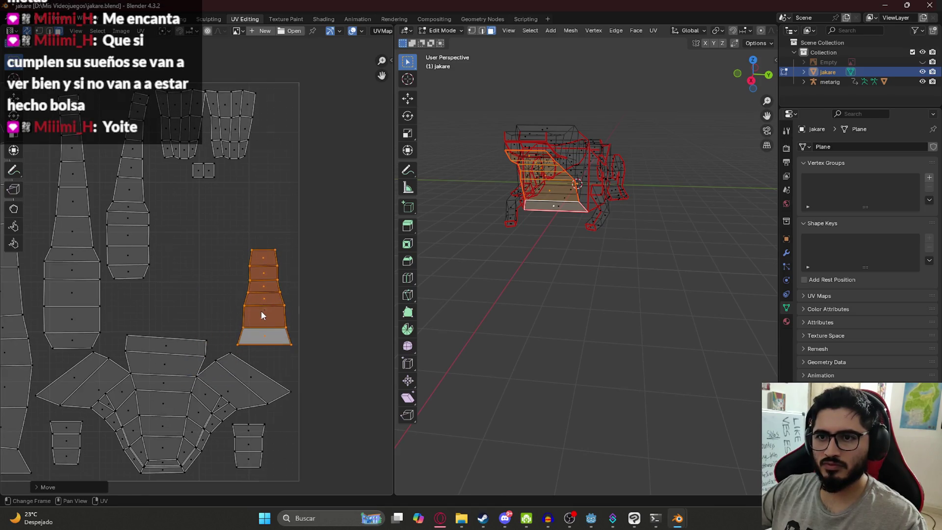
{"action": "scroll", "coordinate": [261, 311], "scroll_direction": "down", "scroll_amount": 5}
{"action": "scroll", "coordinate": [158, 352], "scroll_direction": "up", "scroll_amount": 5}
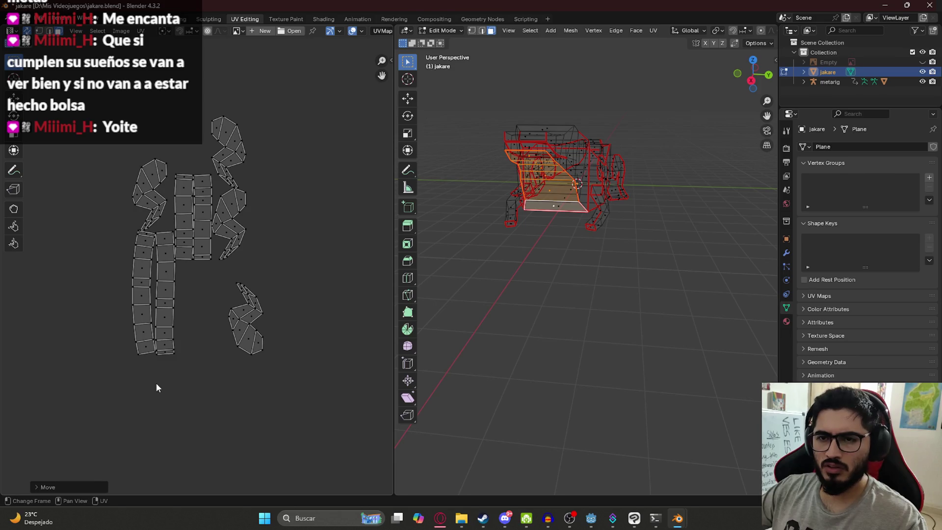
Select the whole foot island with Ctrl+L and place it beside the other loose islands.
{"action": "left_click_drag", "start_coordinate": [136, 233], "coordinate": [135, 233]}
{"action": "middle_click_drag", "start_coordinate": [456, 177], "coordinate": [495, 174]}
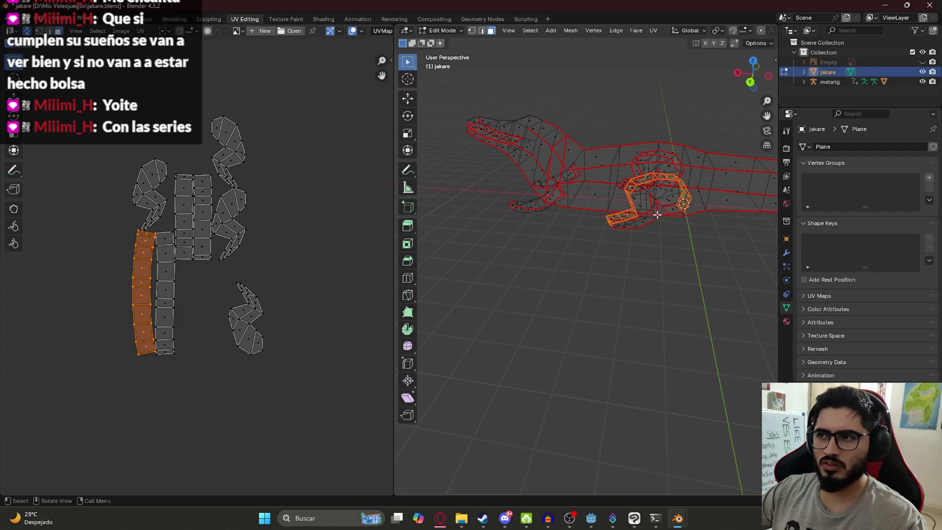
{"action": "left_click", "coordinate": [657, 280]}
{"action": "scroll", "coordinate": [681, 204], "scroll_direction": "up", "scroll_amount": 6}
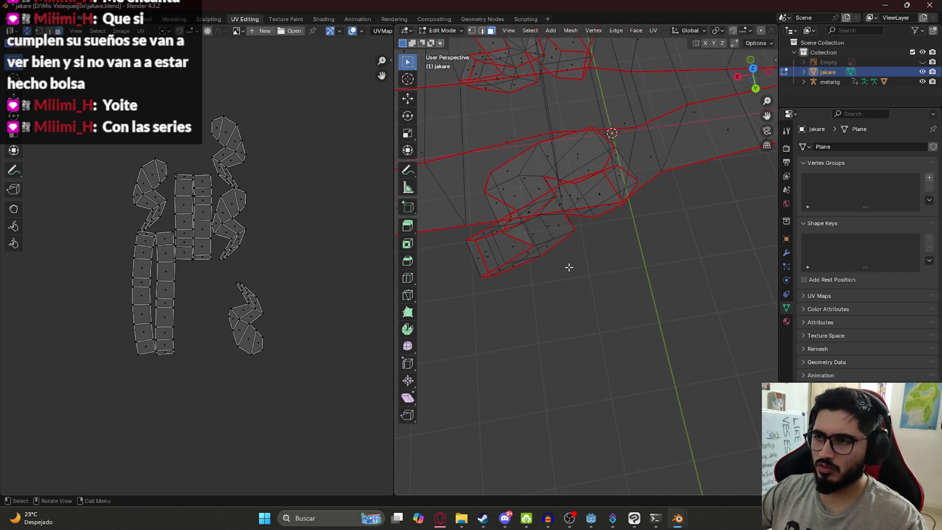
{"action": "left_click", "coordinate": [536, 224]}
{"action": "key", "text": "ctrl+l"}
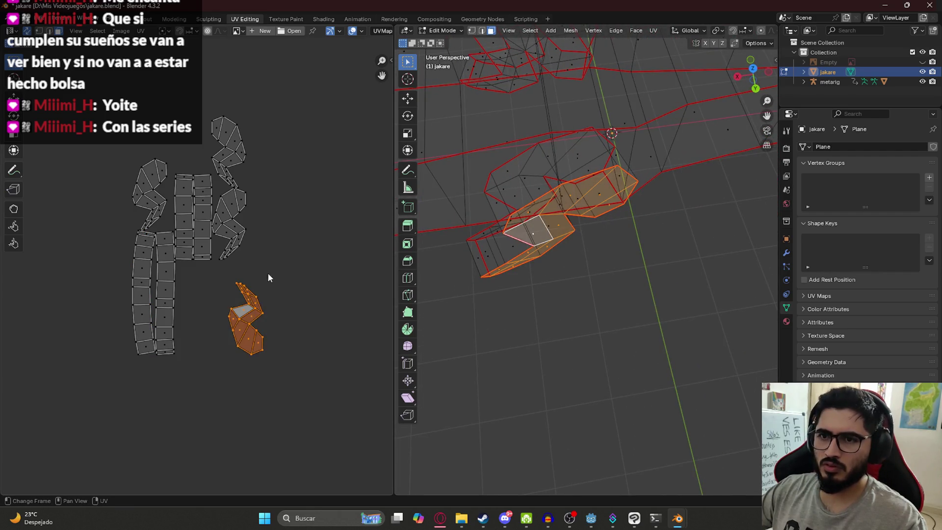
{"action": "scroll", "coordinate": [269, 273], "scroll_direction": "down", "scroll_amount": 3}
{"action": "key", "text": "g"}
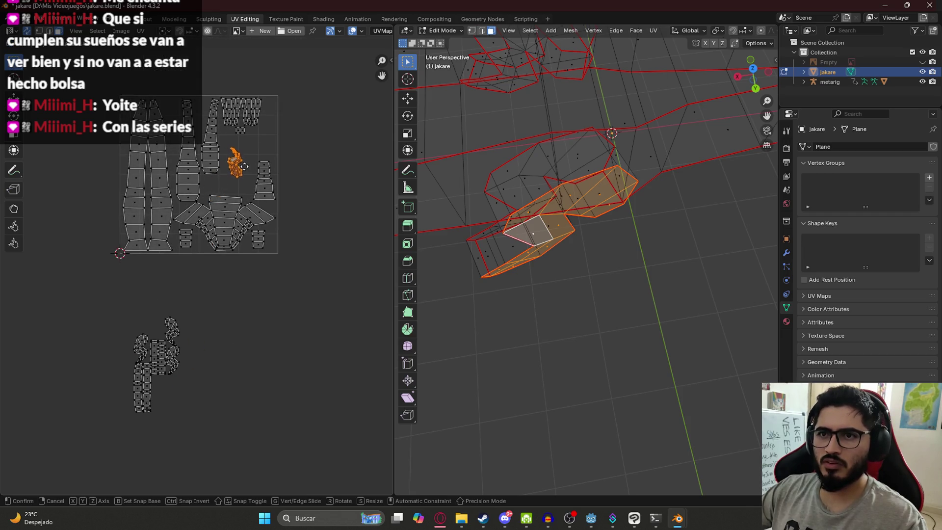
{"action": "left_click", "coordinate": [249, 178]}
{"action": "key", "text": "g"}
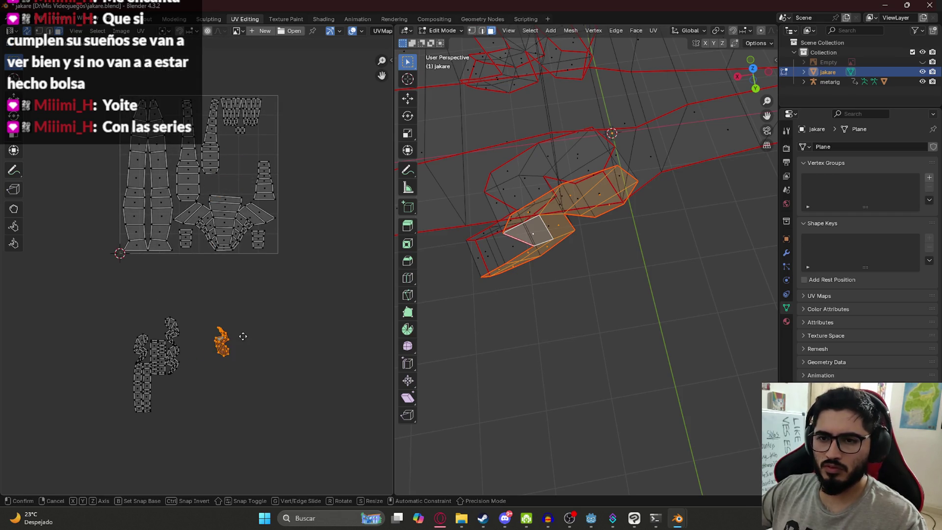
{"action": "left_click", "coordinate": [221, 336]}
{"action": "scroll", "coordinate": [219, 338], "scroll_direction": "up", "scroll_amount": 3}
Place the lower limb island beside another, then rotate both limb islands 180°.
{"action": "left_click_drag", "start_coordinate": [150, 399], "coordinate": [158, 410]}
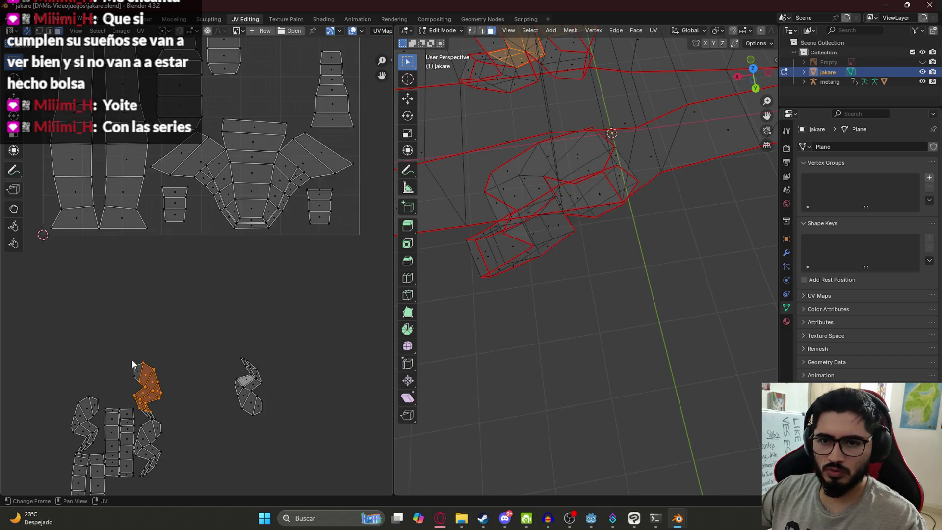
{"action": "left_click", "coordinate": [150, 413], "text": "shift"}
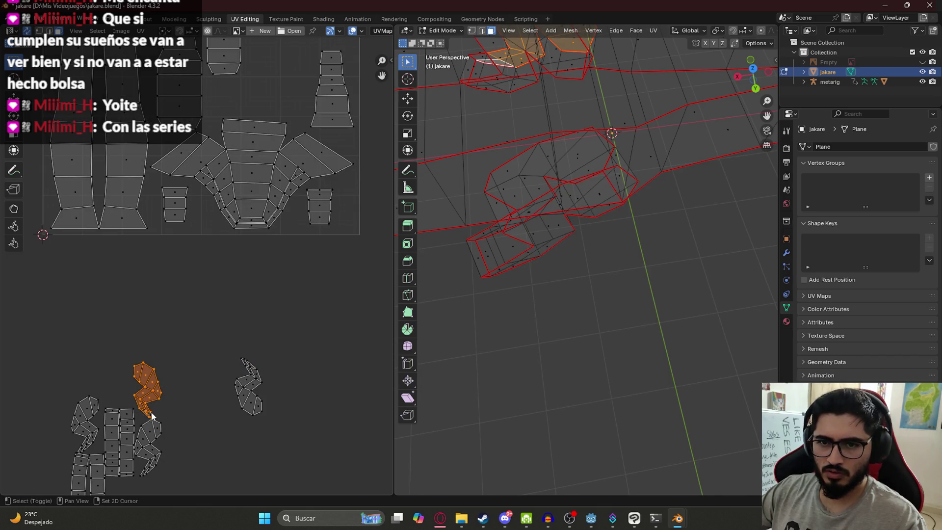
{"action": "key", "text": "g"}
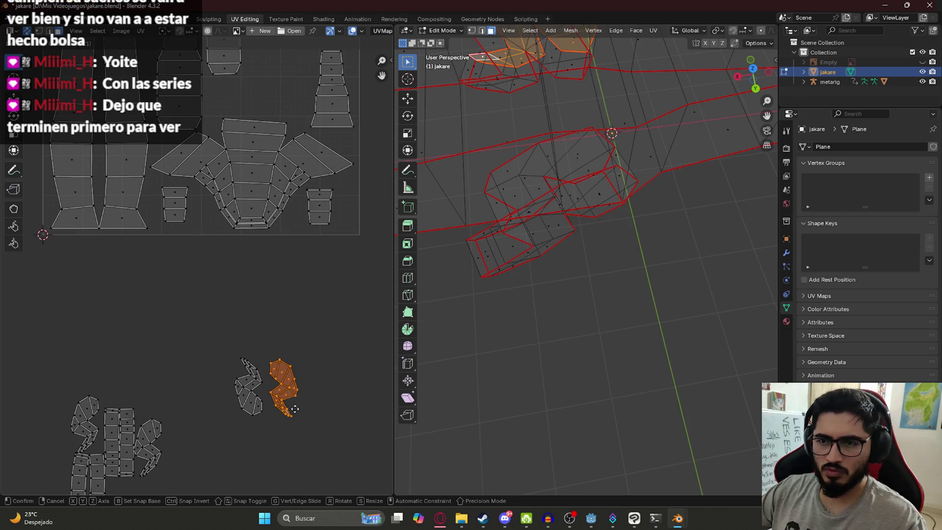
{"action": "left_click", "coordinate": [295, 409]}
{"action": "key", "text": "r"}
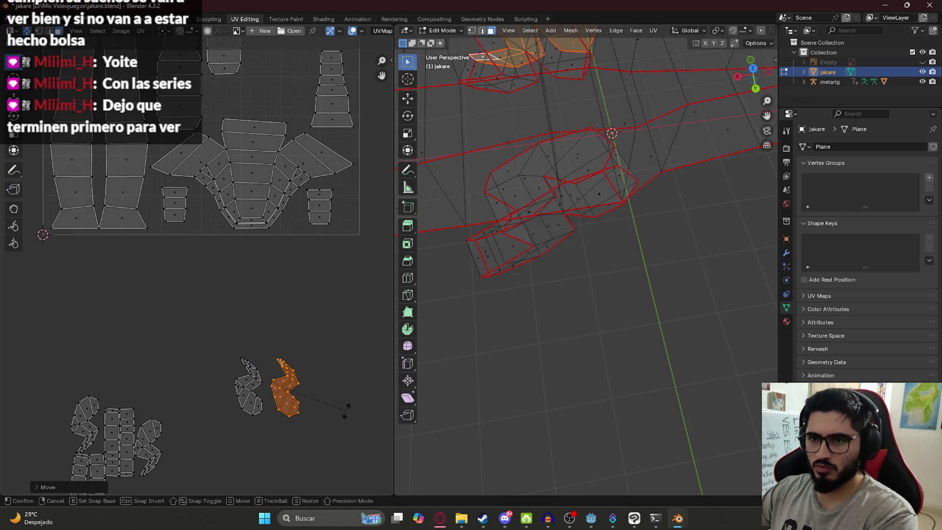
{"action": "left_click", "coordinate": [294, 414]}
{"action": "key", "text": "g"}
{"action": "left_click", "coordinate": [291, 414]}
{"action": "left_click_drag", "start_coordinate": [214, 347], "coordinate": [336, 435]}
{"action": "key", "text": "r"}
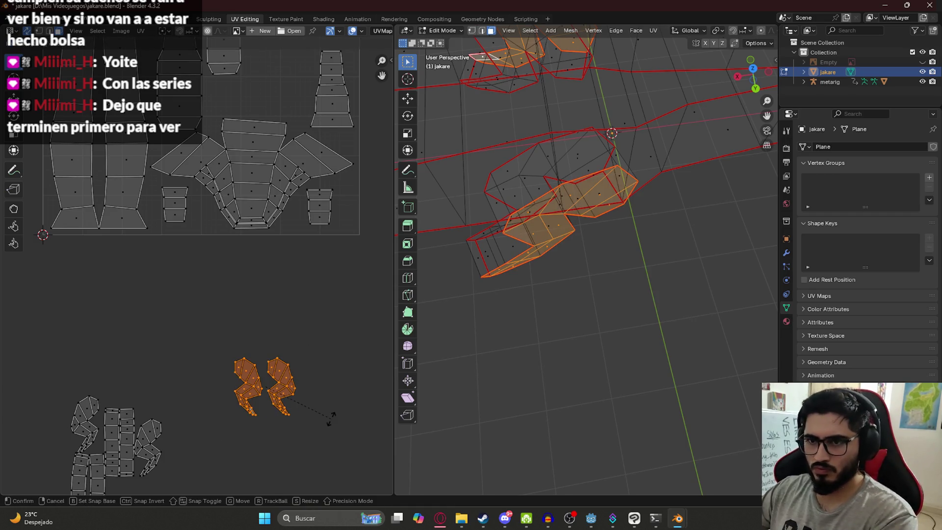
{"action": "left_click", "coordinate": [326, 415]}
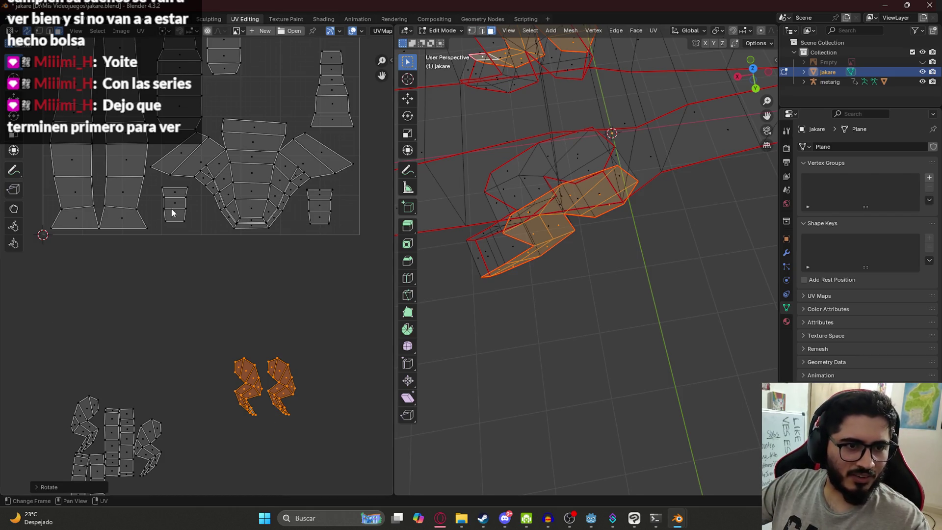
Move the left and lower-left limb islands next to the other limb islands.
{"action": "scroll", "coordinate": [193, 281], "scroll_direction": "up", "scroll_amount": 5}
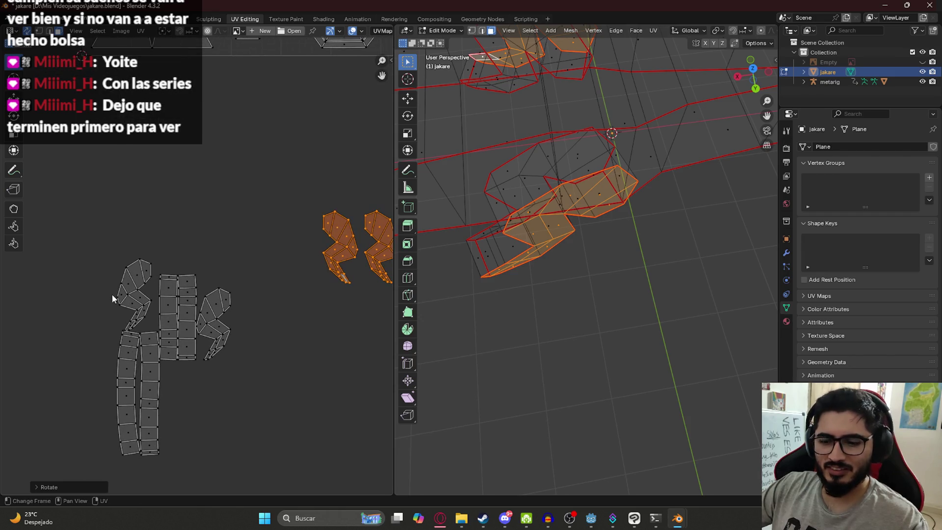
{"action": "left_click_drag", "start_coordinate": [90, 241], "coordinate": [149, 332]}
{"action": "middle_click_drag", "start_coordinate": [242, 296], "coordinate": [156, 379]}
{"action": "key", "text": "g"}
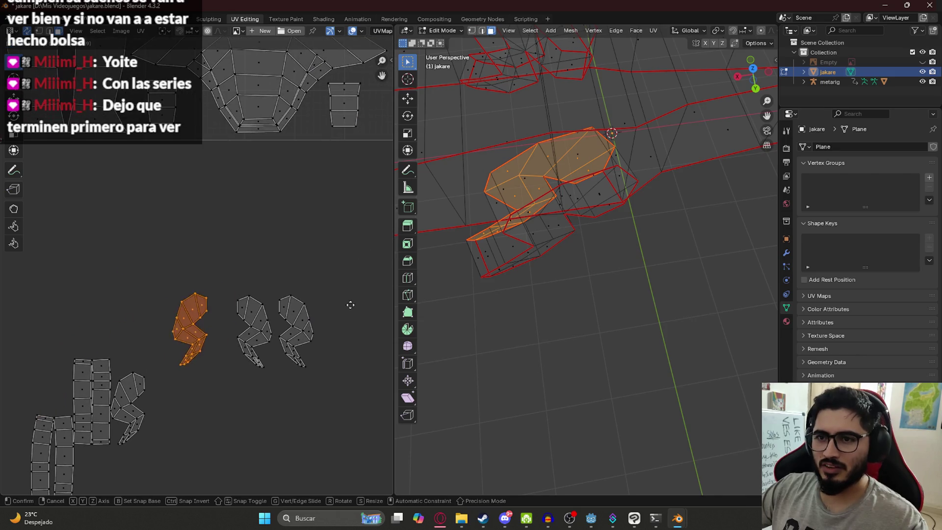
{"action": "left_click", "coordinate": [106, 314]}
{"action": "left_click_drag", "start_coordinate": [115, 363], "coordinate": [156, 450]}
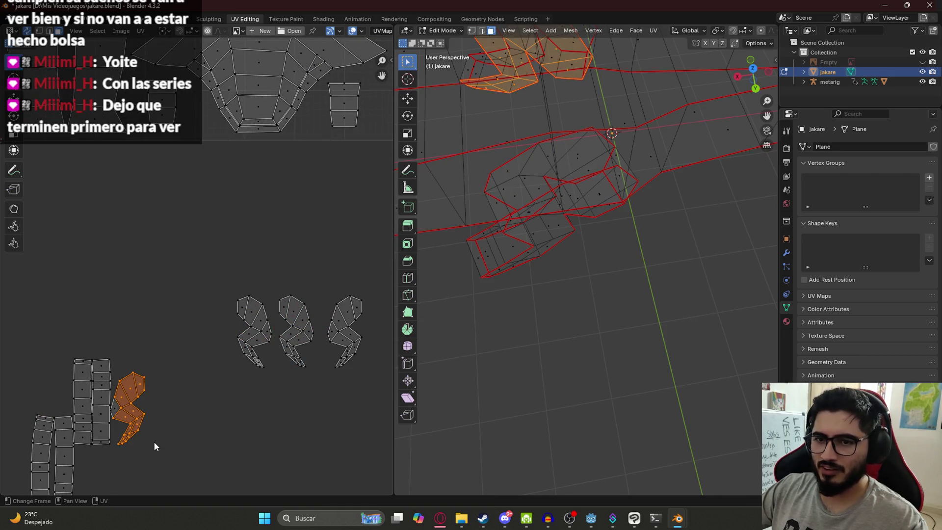
{"action": "scroll", "coordinate": [115, 414], "scroll_direction": "down", "scroll_amount": 2}
{"action": "key", "text": "g"}
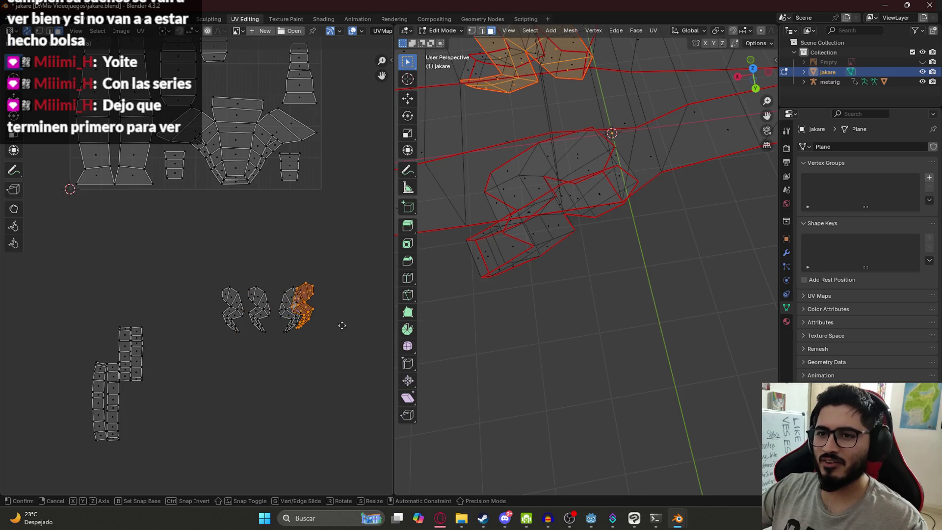
{"action": "left_click", "coordinate": [356, 326]}
Reposition the right-hand limb islands into the row.
{"action": "middle_click_drag", "start_coordinate": [355, 326], "coordinate": [243, 340]}
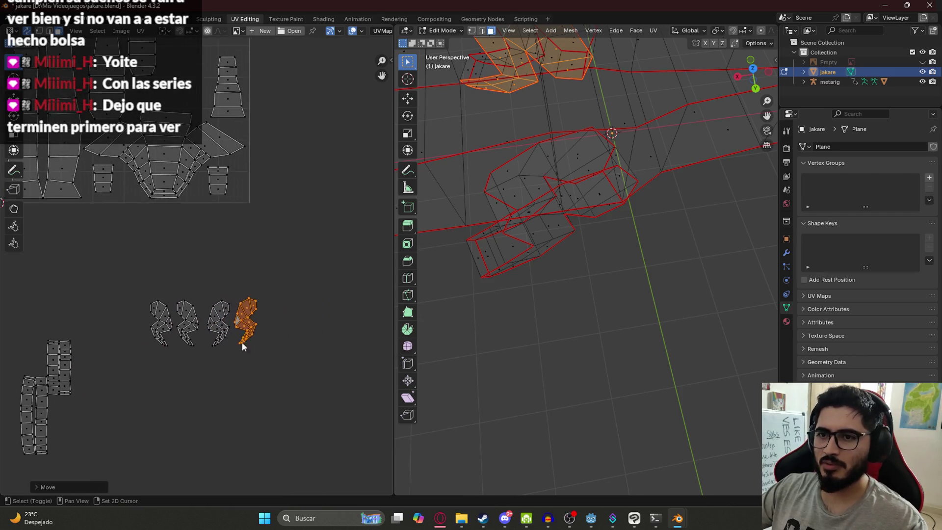
{"action": "scroll", "coordinate": [243, 341], "scroll_direction": "up", "scroll_amount": 3}
{"action": "left_click_drag", "start_coordinate": [337, 426], "coordinate": [198, 324]}
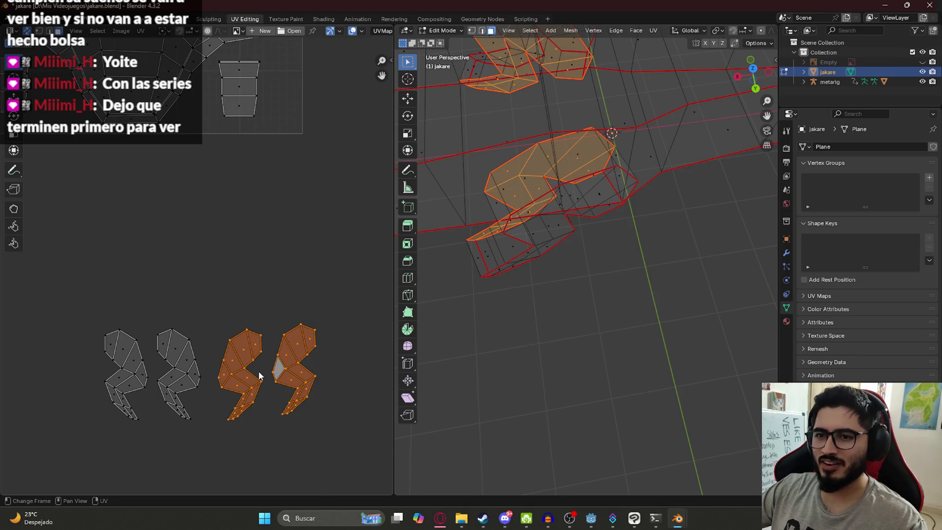
{"action": "key", "text": "g"}
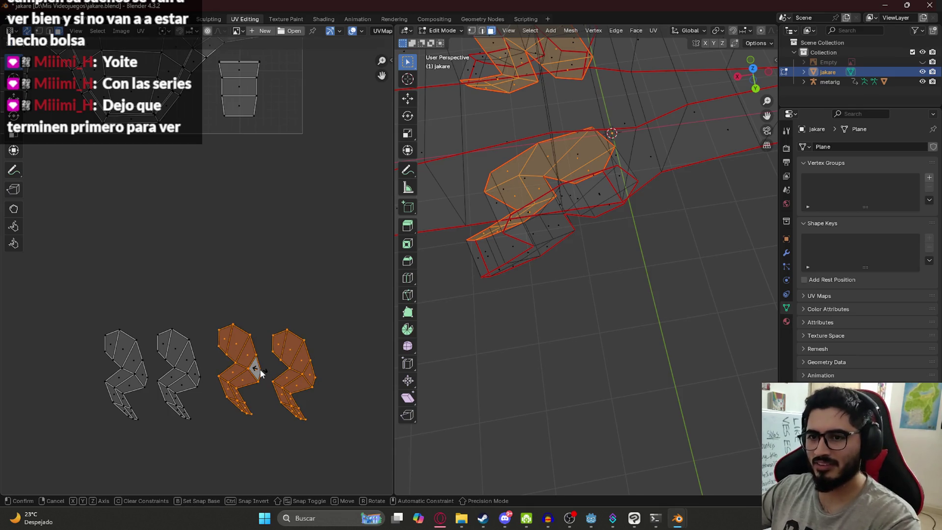
{"action": "left_click", "coordinate": [260, 369]}
{"action": "scroll", "coordinate": [207, 337], "scroll_direction": "down", "scroll_amount": 2}
Move all four limb islands side by side into the UV square.
{"action": "left_click_drag", "start_coordinate": [136, 301], "coordinate": [295, 398]}
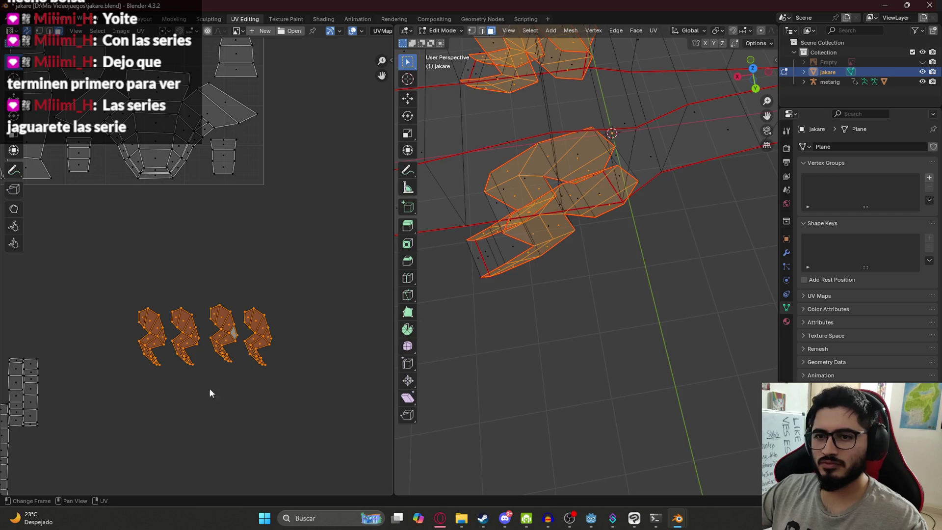
{"action": "scroll", "coordinate": [276, 349], "scroll_direction": "down", "scroll_amount": 4}
{"action": "middle_click_drag", "start_coordinate": [364, 339], "coordinate": [322, 494]}
{"action": "key", "text": "g"}
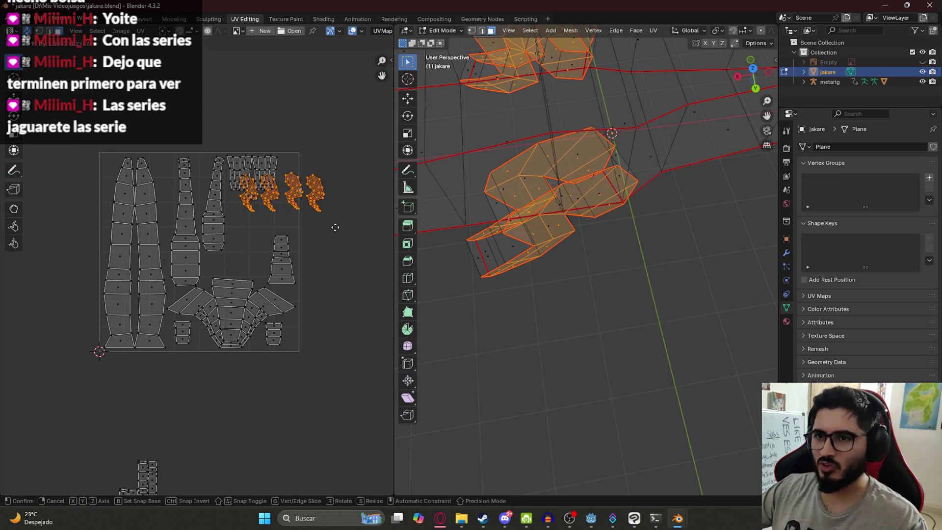
{"action": "left_click", "coordinate": [330, 181]}
{"action": "scroll", "coordinate": [246, 260], "scroll_direction": "up", "scroll_amount": 3}
{"action": "scroll", "coordinate": [207, 295], "scroll_direction": "down", "scroll_amount": 2}
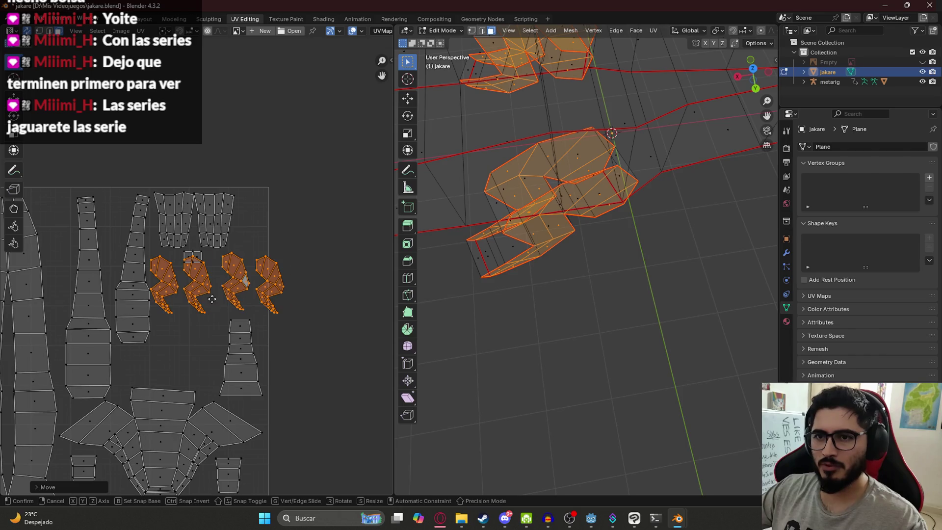
{"action": "left_click_drag", "start_coordinate": [206, 294], "coordinate": [357, 274]}
{"action": "scroll", "coordinate": [295, 279], "scroll_direction": "down", "scroll_amount": 1}
{"action": "scroll", "coordinate": [259, 285], "scroll_direction": "up", "scroll_amount": 2}
{"action": "left_click_drag", "start_coordinate": [296, 238], "coordinate": [378, 349]}
Clear the limb island selection and pick a leg face on the crocodile mesh.
{"action": "left_click_drag", "start_coordinate": [307, 351], "coordinate": [261, 267]}
{"action": "left_click_drag", "start_coordinate": [371, 357], "coordinate": [257, 246]}
{"action": "left_click", "coordinate": [331, 345]}
{"action": "left_click", "coordinate": [530, 233]}
{"action": "mouse_move", "coordinate": [523, 240]}
{"action": "middle_mouse_down"}
{"action": "mouse_move", "coordinate": [556, 219]}
{"action": "mouse_move", "coordinate": [631, 221]}
{"action": "mouse_move", "coordinate": [551, 221]}
{"action": "mouse_move", "coordinate": [559, 248]}
{"action": "mouse_move", "coordinate": [595, 265]}
{"action": "mouse_move", "coordinate": [624, 212]}
{"action": "mouse_move", "coordinate": [521, 242]}
{"action": "mouse_move", "coordinate": [592, 199]}
{"action": "middle_mouse_up"}
{"action": "scroll", "coordinate": [555, 219], "scroll_direction": "down", "scroll_amount": 5}
{"action": "scroll", "coordinate": [517, 228], "scroll_direction": "up", "scroll_amount": 4}
{"action": "left_click", "coordinate": [561, 257]}
{"action": "scroll", "coordinate": [521, 242], "scroll_direction": "up", "scroll_amount": 3}
{"action": "left_click", "coordinate": [624, 170]}
{"action": "middle_click_drag", "start_coordinate": [625, 171], "coordinate": [591, 195]}
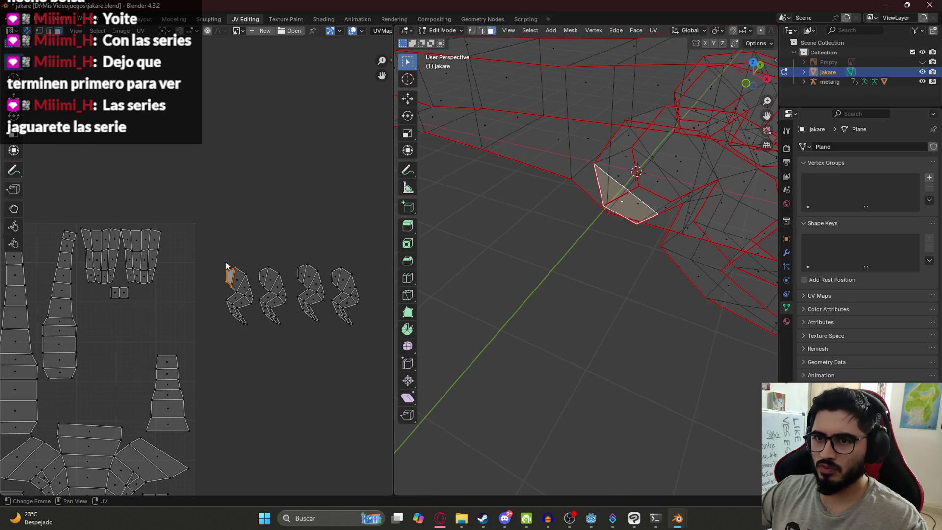
Extend the selection to the whole island with L and move it below the other islands.
{"action": "key", "text": "l"}
{"action": "scroll", "coordinate": [256, 324], "scroll_direction": "down", "scroll_amount": 2}
{"action": "key", "text": "g"}
{"action": "left_click", "coordinate": [266, 369]}
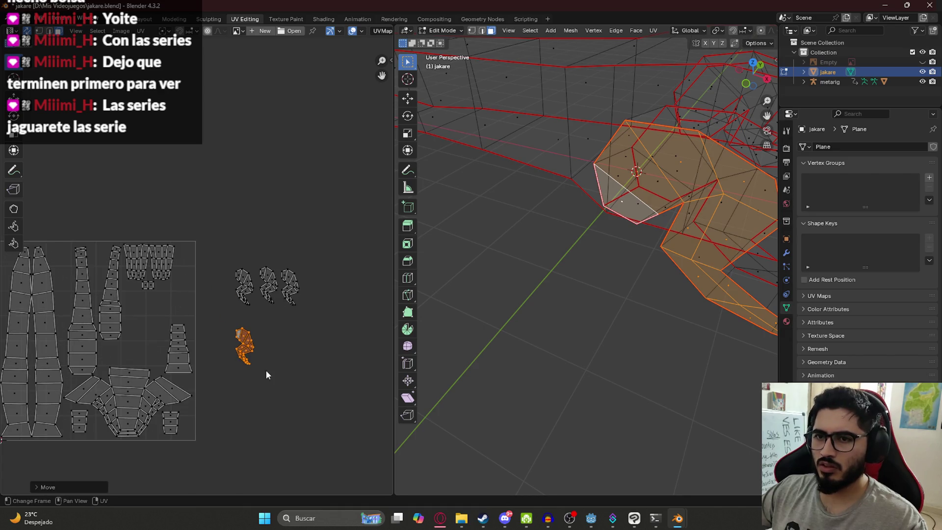
{"action": "scroll", "coordinate": [564, 246], "scroll_direction": "down", "scroll_amount": 3}
{"action": "mouse_move", "coordinate": [564, 246]}
{"action": "middle_mouse_down"}
{"action": "mouse_move", "coordinate": [587, 231]}
{"action": "mouse_move", "coordinate": [578, 223]}
{"action": "mouse_move", "coordinate": [532, 237]}
{"action": "mouse_move", "coordinate": [575, 229]}
{"action": "middle_mouse_up"}
Switch the crocodile viewport to Solid shading from the Z pie menu.
{"action": "left_click", "coordinate": [573, 200]}
{"action": "left_click", "coordinate": [517, 299]}
{"action": "mouse_move", "coordinate": [460, 310]}
{"action": "middle_mouse_down"}
{"action": "mouse_move", "coordinate": [458, 299]}
{"action": "mouse_move", "coordinate": [542, 218]}
{"action": "middle_mouse_up"}
{"action": "middle_click_drag", "start_coordinate": [542, 167], "coordinate": [516, 185]}
{"action": "key", "text": "z"}
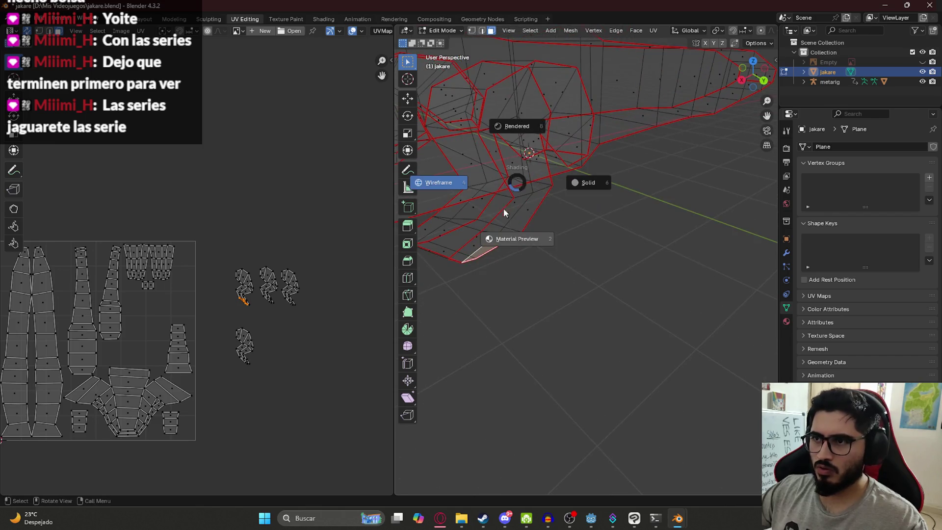
{"action": "left_click", "coordinate": [523, 202]}
Select another leg island with Ctrl+L and move it to a new spot.
{"action": "left_click", "coordinate": [506, 222]}
{"action": "middle_click_drag", "start_coordinate": [506, 222], "coordinate": [432, 231]}
{"action": "scroll", "coordinate": [255, 298], "scroll_direction": "up", "scroll_amount": 3}
{"action": "key", "text": "ctrl+l"}
{"action": "middle_click_drag", "start_coordinate": [306, 337], "coordinate": [258, 311]}
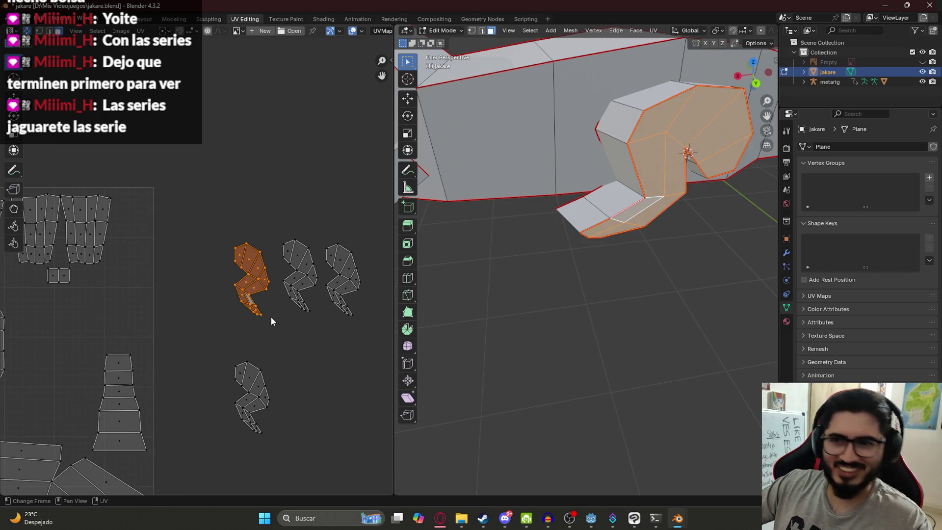
{"action": "middle_click_drag", "start_coordinate": [246, 369], "coordinate": [190, 315]}
{"action": "key", "text": "g"}
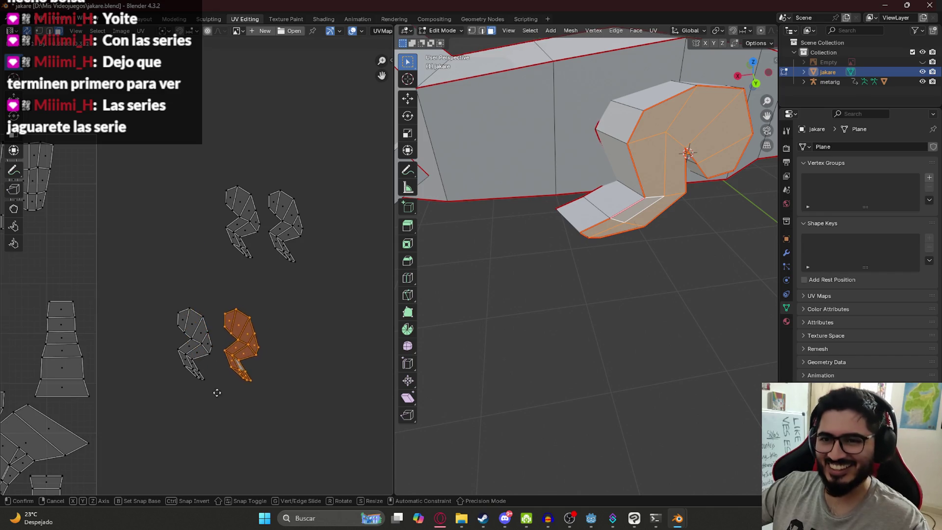
{"action": "left_click", "coordinate": [211, 389]}
Move the upper grey leg islands beside the others and shift the left foot islands left.
{"action": "scroll", "coordinate": [211, 390], "scroll_direction": "down", "scroll_amount": 1}
{"action": "left_click_drag", "start_coordinate": [174, 292], "coordinate": [236, 370]}
{"action": "mouse_move", "coordinate": [168, 176]}
{"action": "left_mouse_down"}
{"action": "mouse_move", "coordinate": [300, 386]}
{"action": "mouse_move", "coordinate": [320, 396]}
{"action": "mouse_move", "coordinate": [328, 269]}
{"action": "left_mouse_up"}
{"action": "key", "text": "g"}
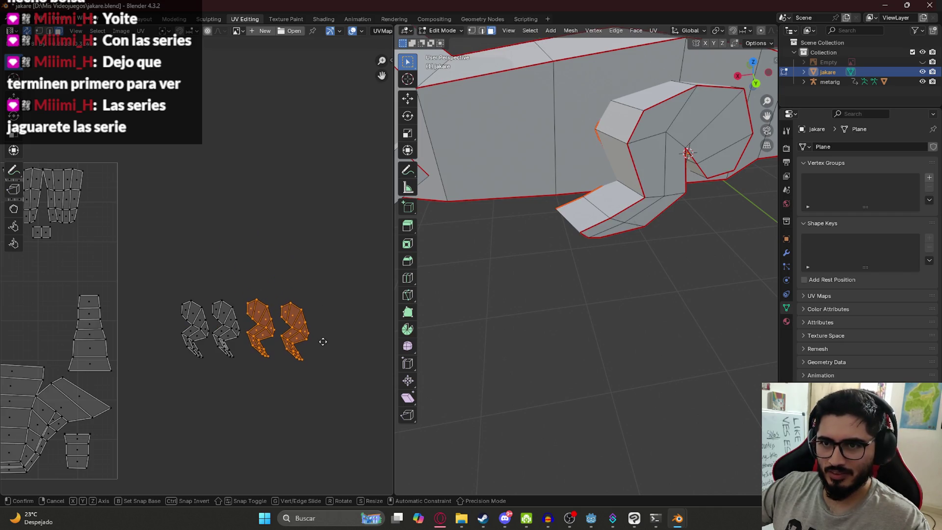
{"action": "left_click", "coordinate": [322, 340]}
{"action": "left_click_drag", "start_coordinate": [170, 288], "coordinate": [239, 372]}
{"action": "middle_click_drag", "start_coordinate": [225, 347], "coordinate": [267, 336]}
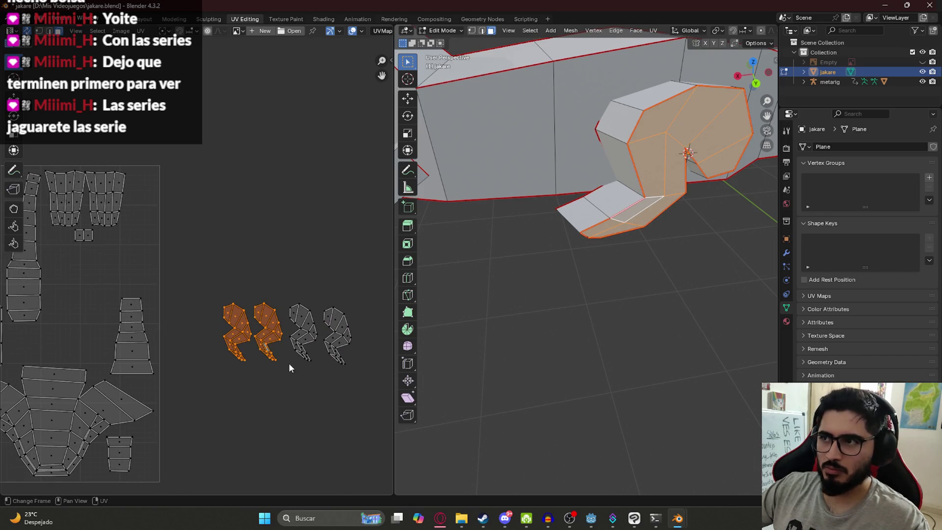
{"action": "key", "text": "g"}
{"action": "left_click", "coordinate": [115, 311]}
Scale down the right-hand leg islands and place them inside the UV square's upper right.
{"action": "left_click_drag", "start_coordinate": [277, 291], "coordinate": [376, 405]}
{"action": "key", "text": "g"}
{"action": "left_click", "coordinate": [322, 346]}
{"action": "key", "text": "s"}
{"action": "key", "text": "g"}
{"action": "left_click", "coordinate": [100, 348]}
{"action": "middle_click_drag", "start_coordinate": [100, 348], "coordinate": [210, 329]}
{"action": "key", "text": "g"}
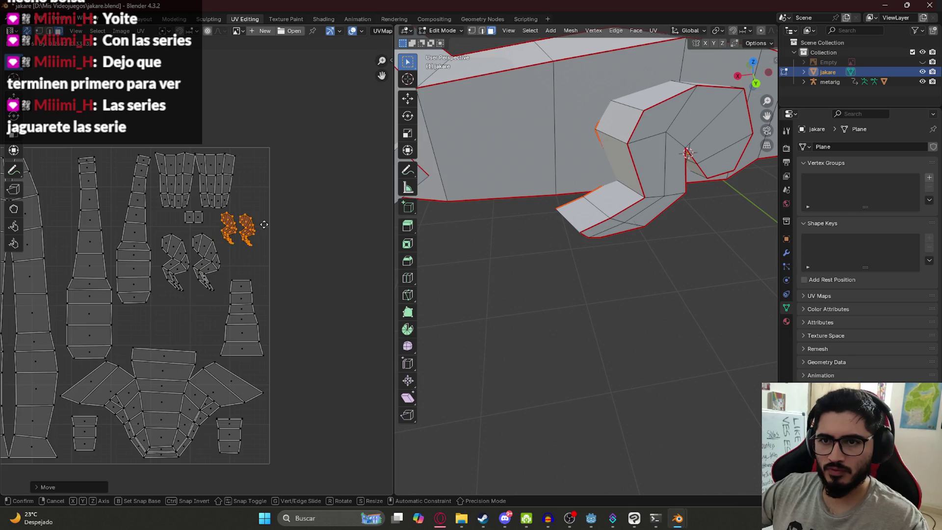
{"action": "left_click", "coordinate": [270, 227]}
{"action": "scroll", "coordinate": [288, 270], "scroll_direction": "down", "scroll_amount": 3}
{"action": "middle_click_drag", "start_coordinate": [134, 462], "coordinate": [151, 395]}
Box-select the stray island below the UV square, move it inside and scale it down.
{"action": "key", "text": "b"}
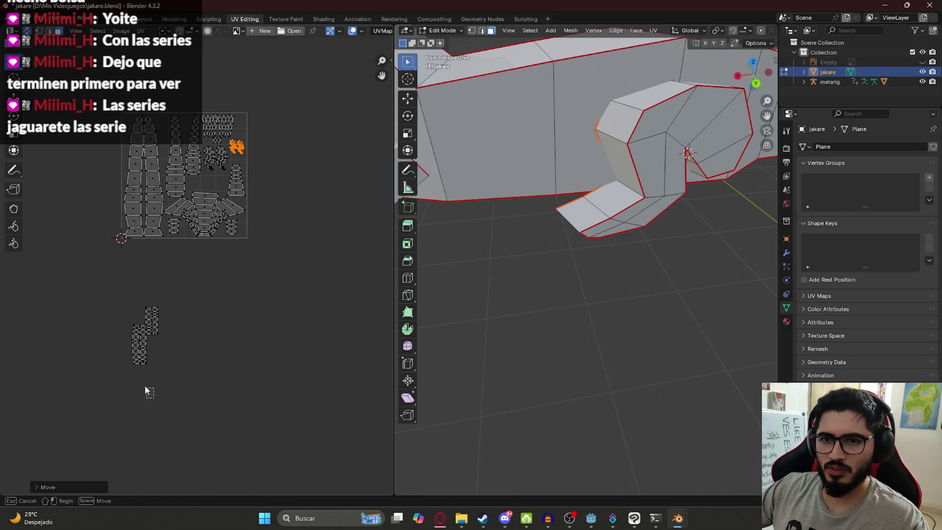
{"action": "left_click_drag", "start_coordinate": [166, 338], "coordinate": [149, 288]}
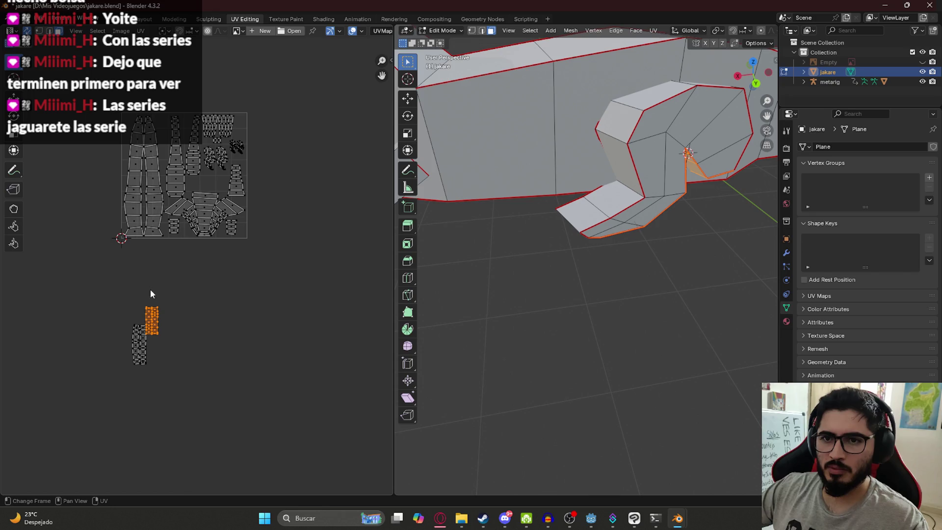
{"action": "middle_click_drag", "start_coordinate": [604, 180], "coordinate": [548, 140]}
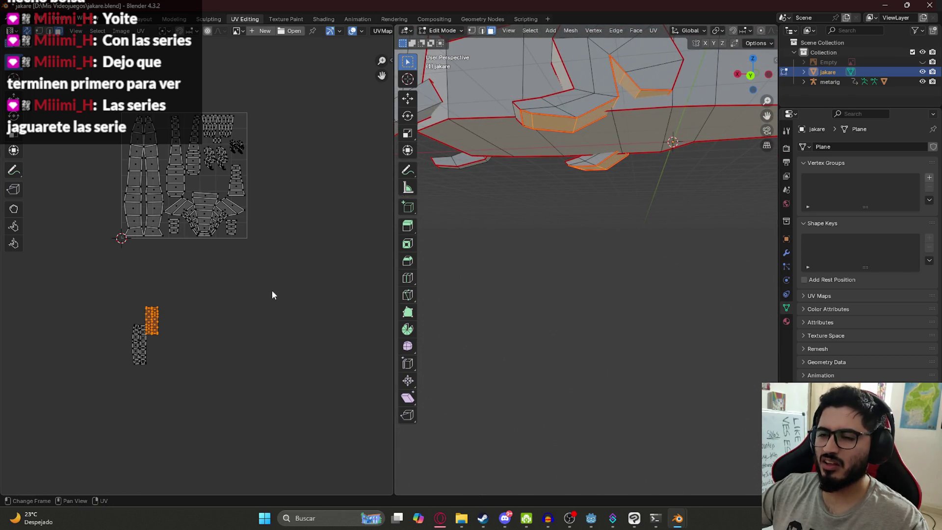
{"action": "key", "text": "g"}
{"action": "scroll", "coordinate": [230, 295], "scroll_direction": "up", "scroll_amount": 7}
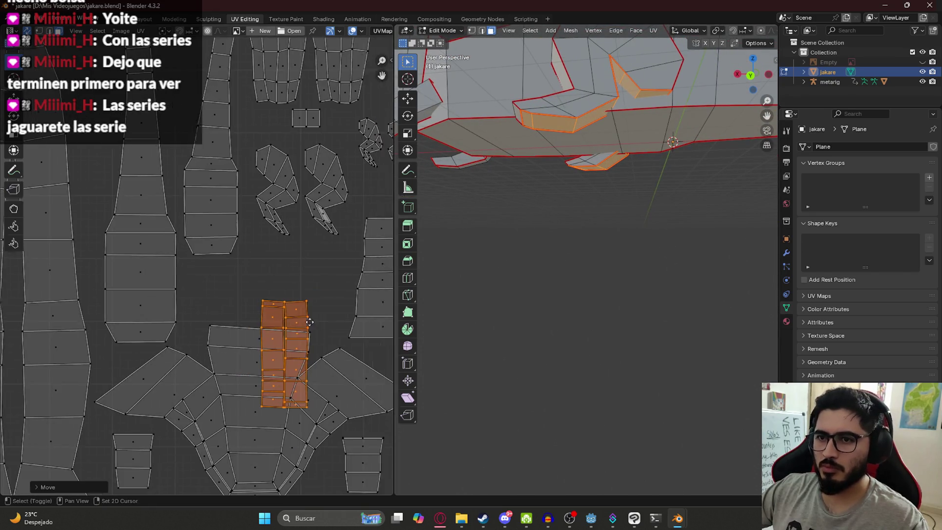
{"action": "left_click", "coordinate": [253, 269]}
{"action": "key", "text": "s"}
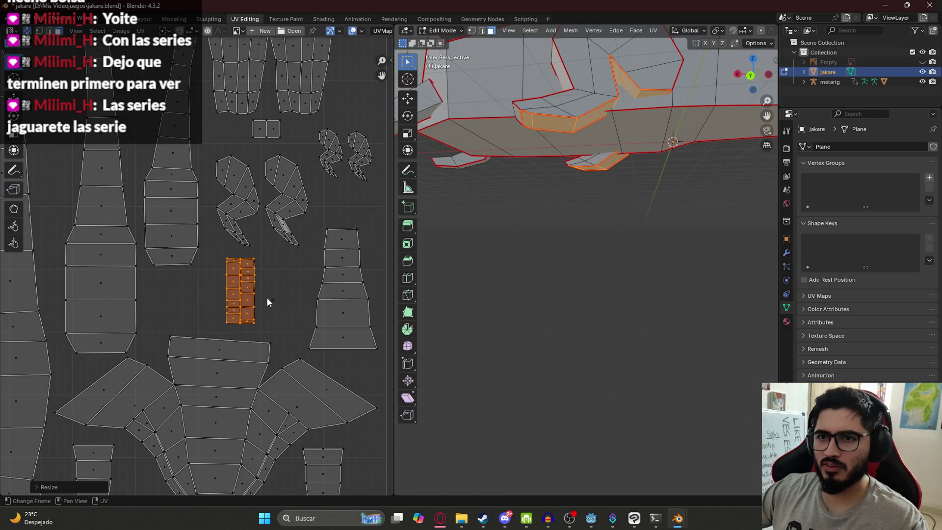
{"action": "left_click", "coordinate": [258, 313]}
Select the right column faces and rotate them 180°.
{"action": "left_click_drag", "start_coordinate": [247, 258], "coordinate": [238, 297]}
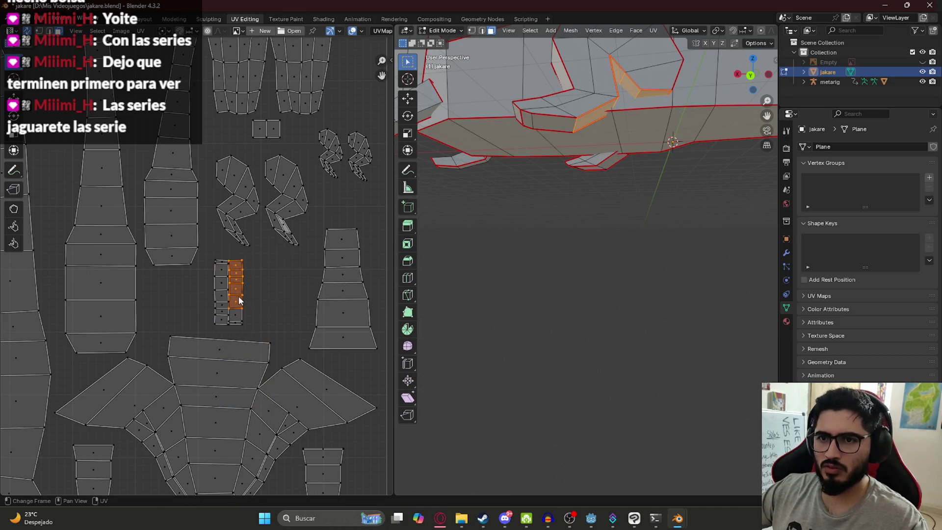
{"action": "left_click", "coordinate": [233, 316], "text": "shift"}
{"action": "left_click", "coordinate": [237, 325], "text": "shift"}
{"action": "scroll", "coordinate": [238, 326], "scroll_direction": "up", "scroll_amount": 3}
{"action": "type", "text": "r180"}
{"action": "key", "text": "Return"}
{"action": "left_click", "coordinate": [314, 311]}
Frame the UV layout and rotate the left column of the island below it.
{"action": "mouse_move", "coordinate": [306, 382]}
{"action": "left_mouse_down"}
{"action": "mouse_move", "coordinate": [257, 347]}
{"action": "mouse_move", "coordinate": [206, 237]}
{"action": "left_mouse_up"}
{"action": "key", "text": "Home"}
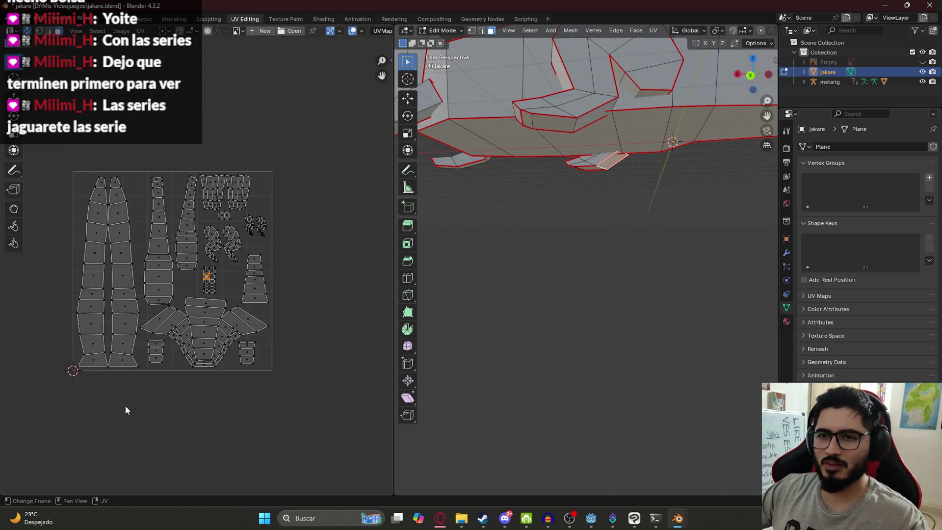
{"action": "middle_click_drag", "start_coordinate": [125, 396], "coordinate": [215, 236]}
{"action": "left_click_drag", "start_coordinate": [199, 264], "coordinate": [230, 372]}
{"action": "key", "text": "r"}
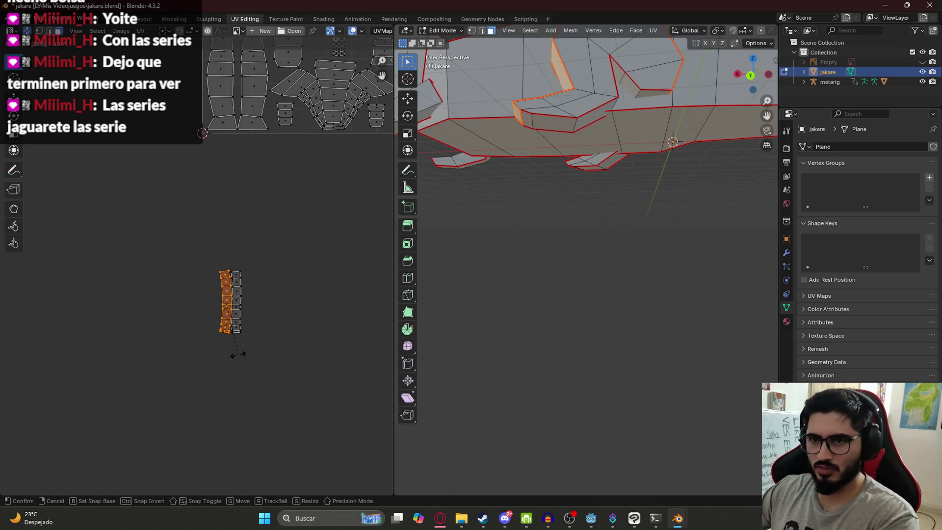
{"action": "left_click", "coordinate": [240, 352]}
Select the whole island and move it inside the UV square.
{"action": "scroll", "coordinate": [265, 343], "scroll_direction": "up", "scroll_amount": 3}
{"action": "left_click_drag", "start_coordinate": [164, 251], "coordinate": [292, 396]}
{"action": "scroll", "coordinate": [302, 267], "scroll_direction": "down", "scroll_amount": 3}
{"action": "middle_click_drag", "start_coordinate": [302, 268], "coordinate": [218, 381]}
{"action": "key", "text": "g"}
{"action": "left_click", "coordinate": [265, 225]}
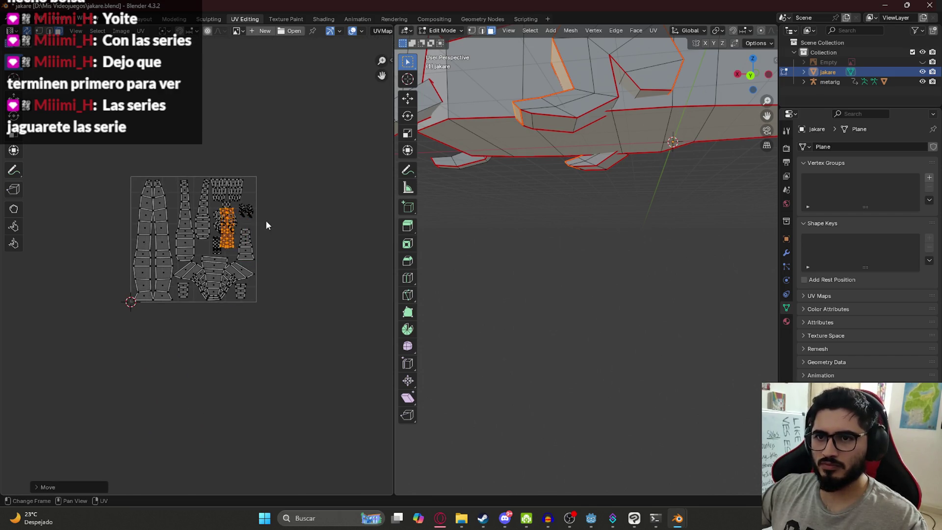
Cancel shrinking that island and park it beside the UV layout instead.
{"action": "scroll", "coordinate": [266, 225], "scroll_direction": "up", "scroll_amount": 5}
{"action": "key", "text": "s"}
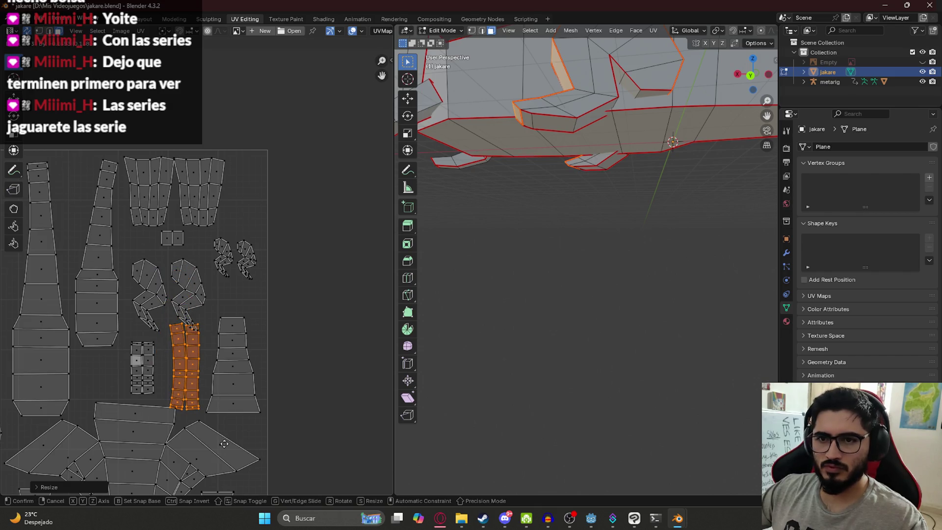
{"action": "right_click", "coordinate": [224, 443]}
{"action": "scroll", "coordinate": [196, 407], "scroll_direction": "down", "scroll_amount": 1}
{"action": "key", "text": "g"}
{"action": "left_click", "coordinate": [349, 378]}
Move the small bottom island beside the layout and rotate it 90°.
{"action": "left_click", "coordinate": [146, 335]}
{"action": "key", "text": "g"}
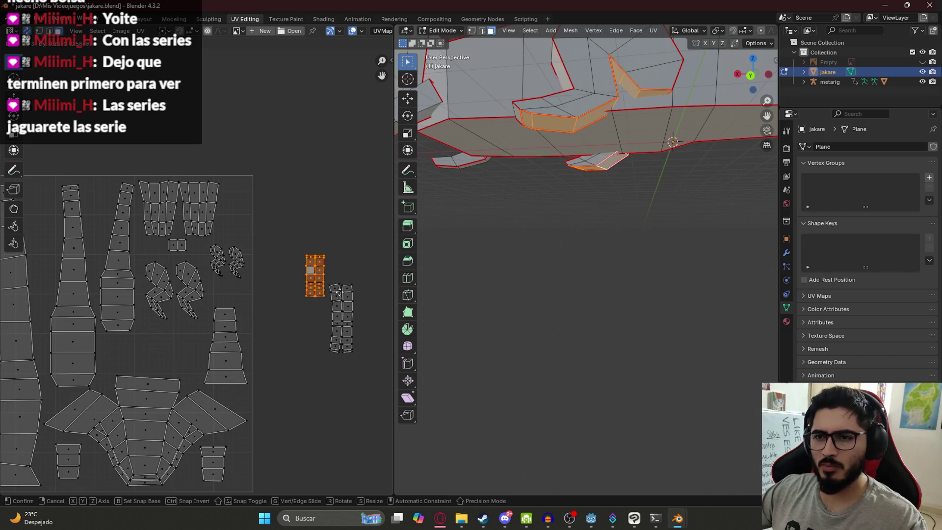
{"action": "left_click", "coordinate": [357, 265]}
{"action": "type", "text": "r"}
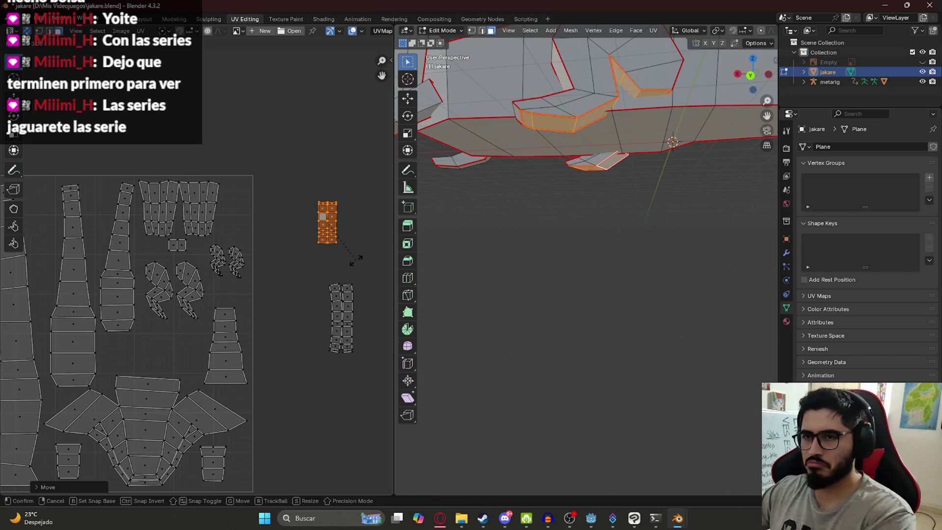
{"action": "type", "text": "90"}
{"action": "key", "text": "Return"}
Lay the tall strip horizontally in the layout gap and place the small island above it.
{"action": "left_click_drag", "start_coordinate": [336, 301], "coordinate": [339, 346]}
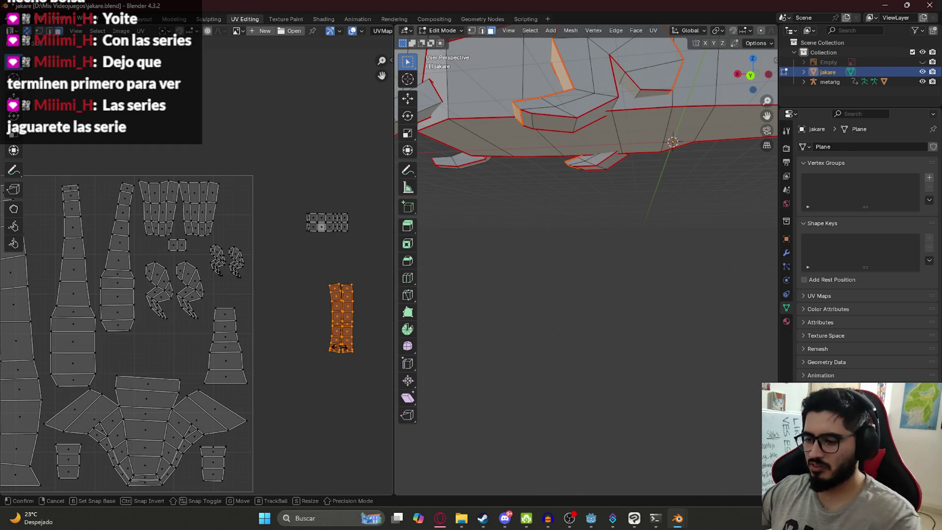
{"action": "type", "text": "r90"}
{"action": "key", "text": "Return"}
{"action": "key", "text": "g"}
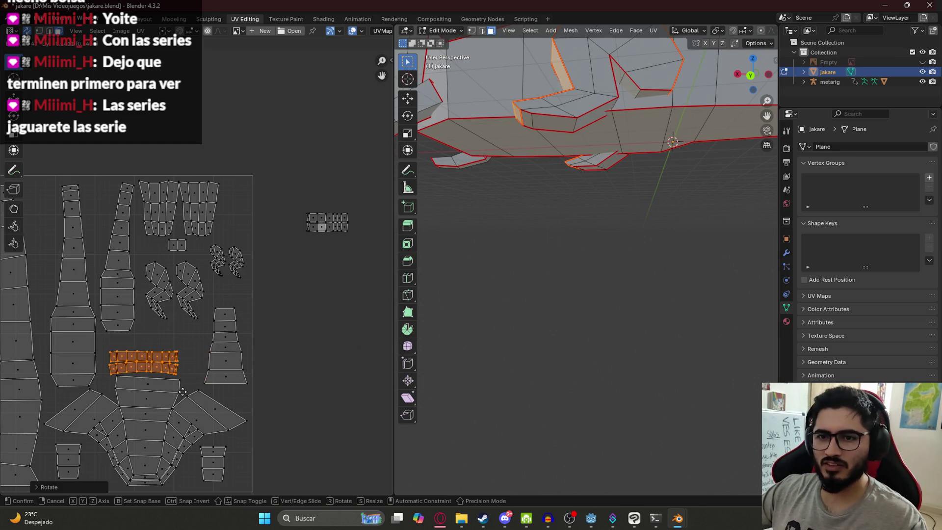
{"action": "left_click", "coordinate": [201, 389]}
{"action": "left_click_drag", "start_coordinate": [306, 198], "coordinate": [373, 255]}
{"action": "key", "text": "g"}
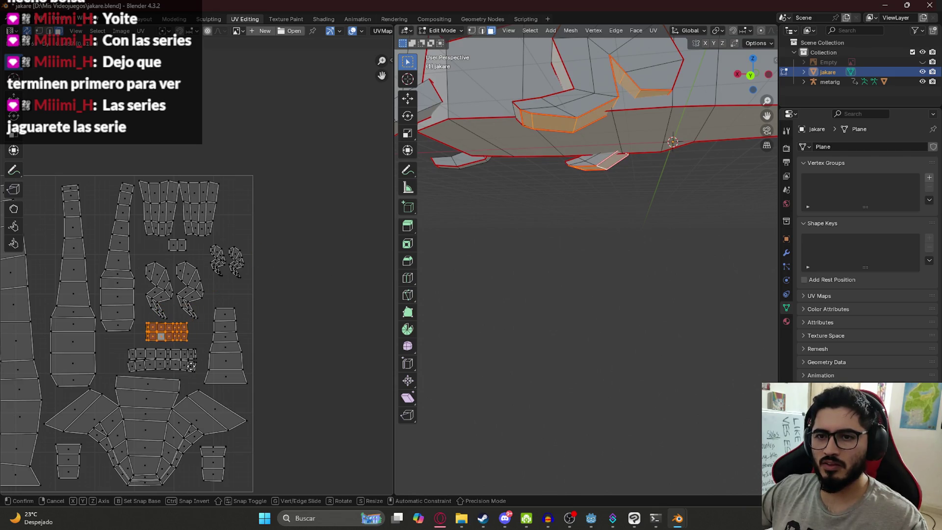
{"action": "left_click", "coordinate": [191, 365]}
Center the UV layout, save jakare.blend and select all UVs.
{"action": "left_click", "coordinate": [283, 298]}
{"action": "scroll", "coordinate": [275, 306], "scroll_direction": "down", "scroll_amount": 2}
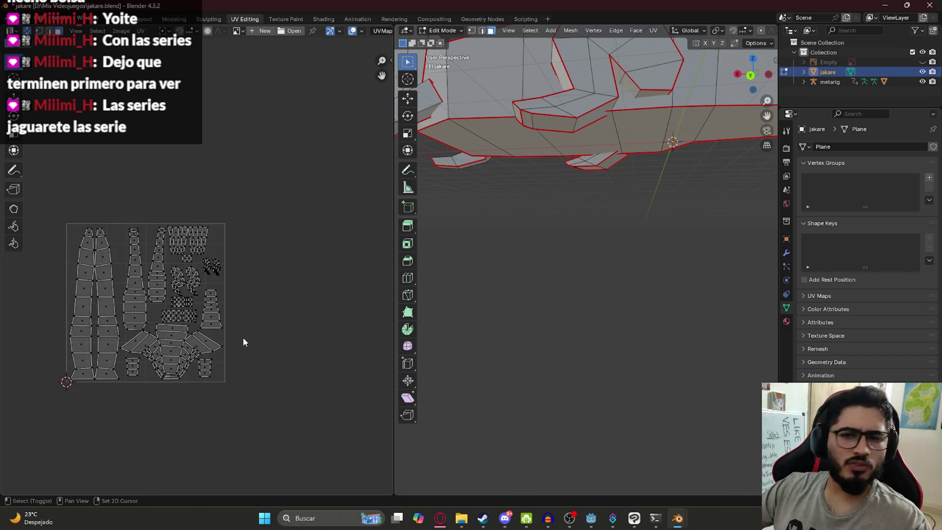
{"action": "middle_click_drag", "start_coordinate": [243, 337], "coordinate": [275, 265]}
{"action": "key", "text": "ctrl+s"}
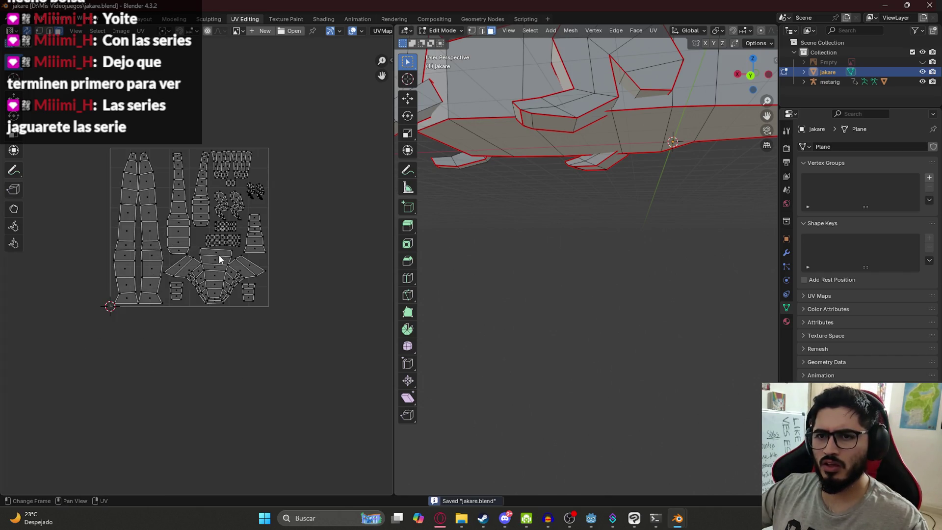
{"action": "key", "text": "a"}
{"action": "scroll", "coordinate": [183, 273], "scroll_direction": "up", "scroll_amount": 5}
{"action": "scroll", "coordinate": [190, 295], "scroll_direction": "down", "scroll_amount": 2}
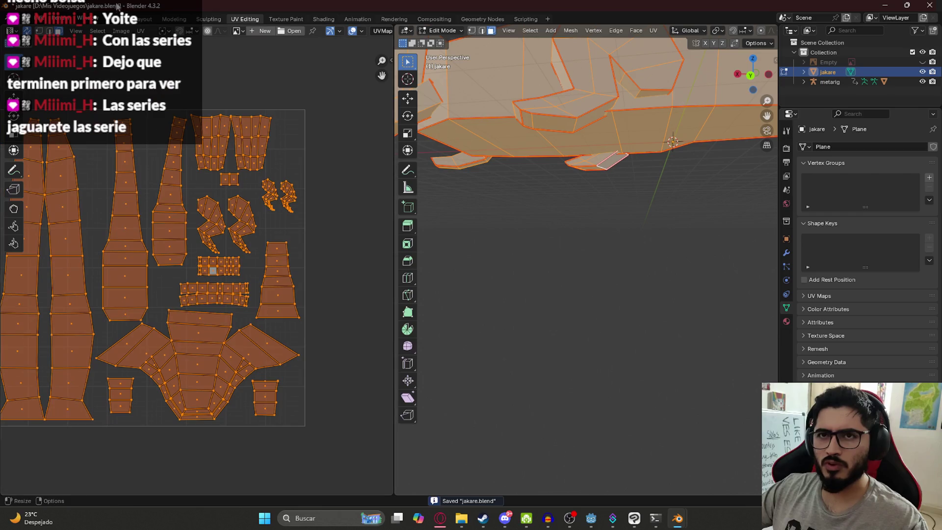
Export the UV layout via UV > Export UV Layout as a 1024×1024 JakareUV.png.
{"action": "left_click", "coordinate": [140, 33]}
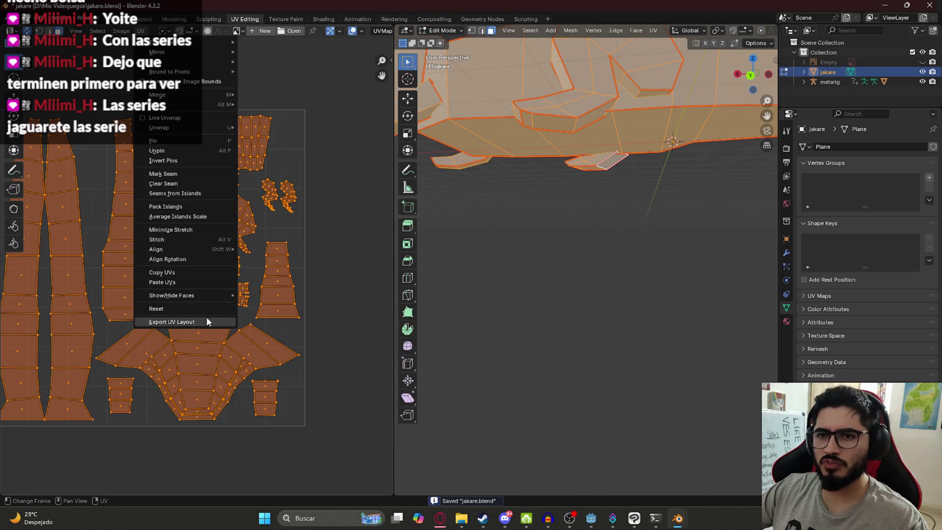
{"action": "left_click", "coordinate": [204, 321]}
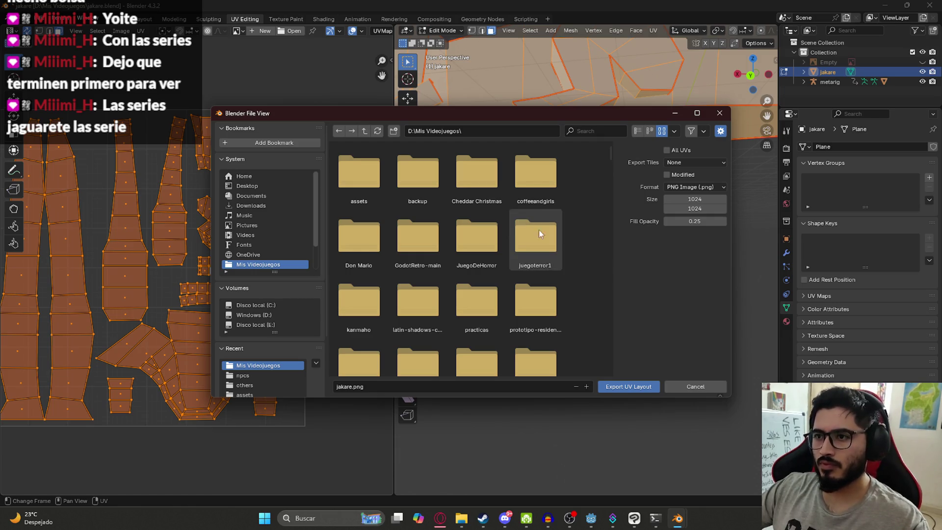
{"action": "left_click", "coordinate": [393, 387]}
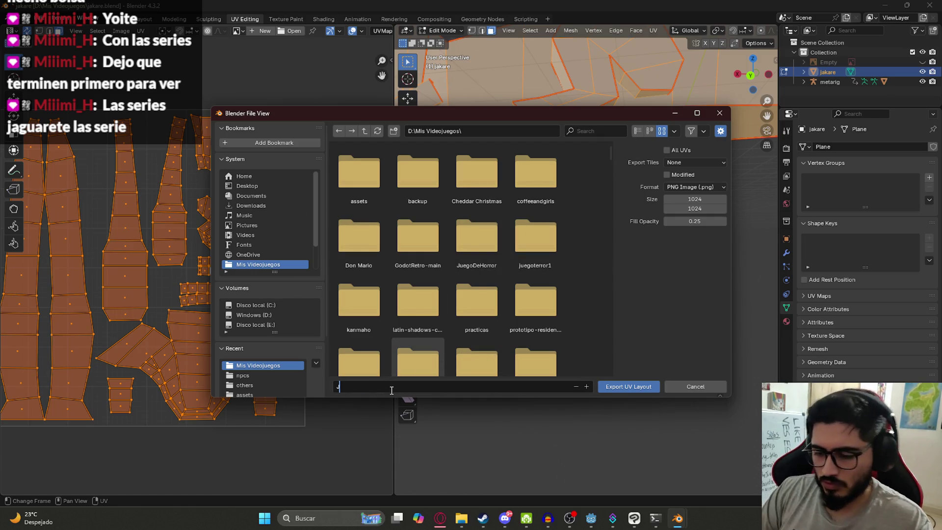
{"action": "type", "text": "V"}
{"action": "key", "text": "Return"}
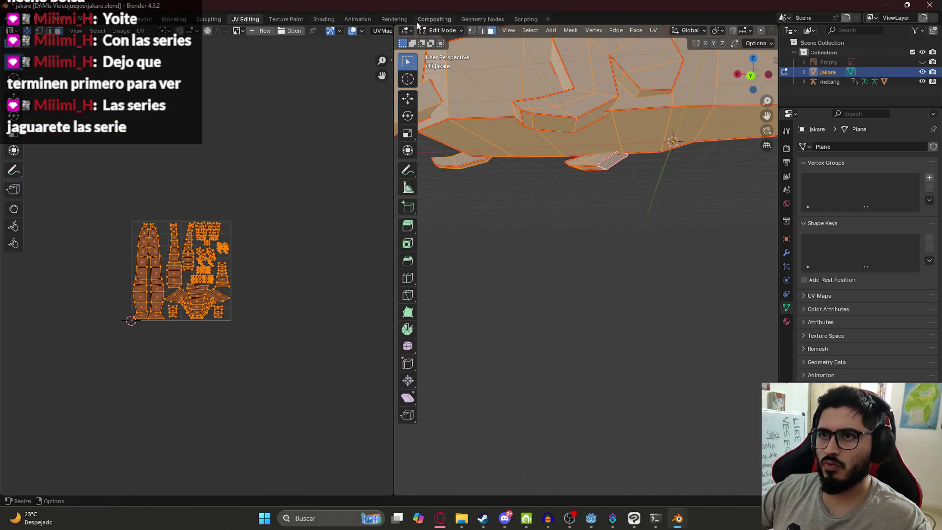
{"action": "left_click", "coordinate": [324, 18]}
Add a new material with Roughness 1.000 and an Image Texture node feeding Base Color.
{"action": "left_click", "coordinate": [482, 299]}
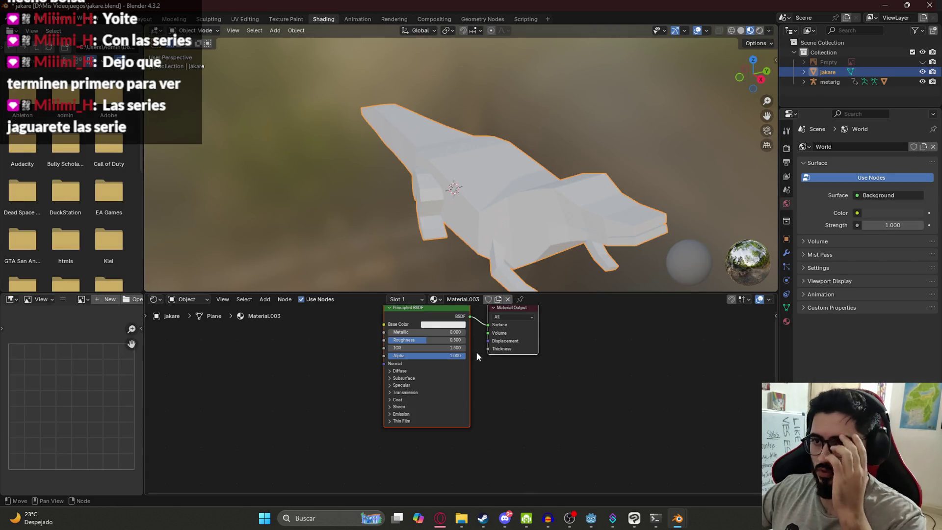
{"action": "left_click_drag", "start_coordinate": [434, 342], "coordinate": [465, 340]}
{"action": "left_click_drag", "start_coordinate": [384, 324], "coordinate": [275, 358]}
{"action": "left_click", "coordinate": [178, 375]}
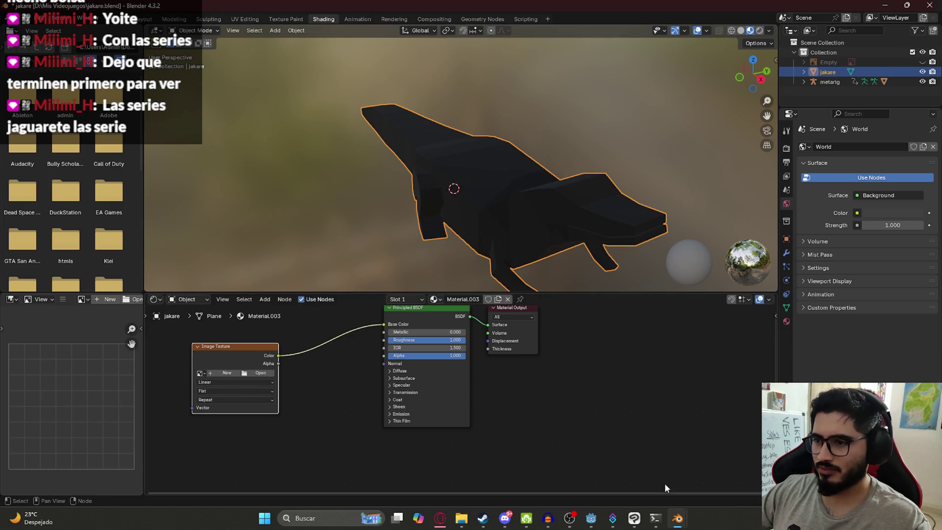
{"action": "left_click", "coordinate": [635, 519]}
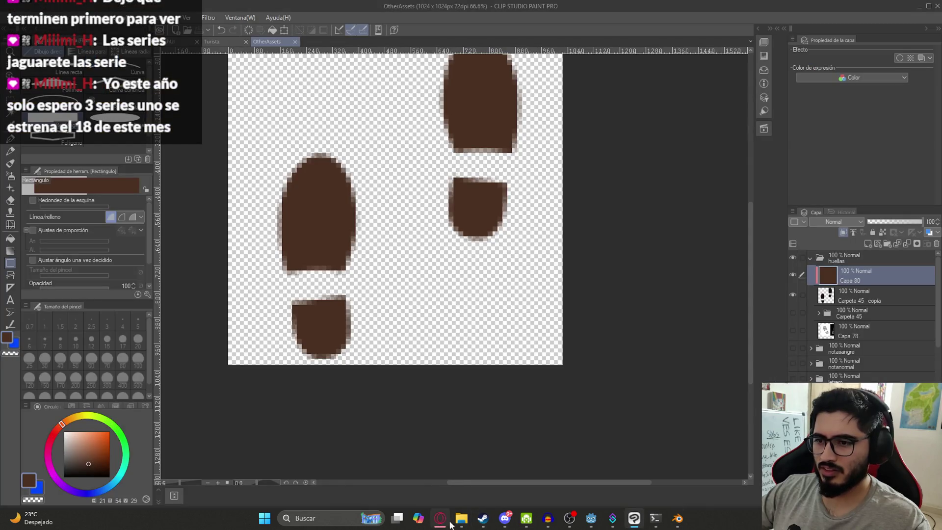
Bring up the Mis Videojuegos folder and preview LogroBus.clip and GirlModel.clip.
{"action": "mouse_move", "coordinate": [462, 518]}
{"action": "left_click", "coordinate": [419, 463]}
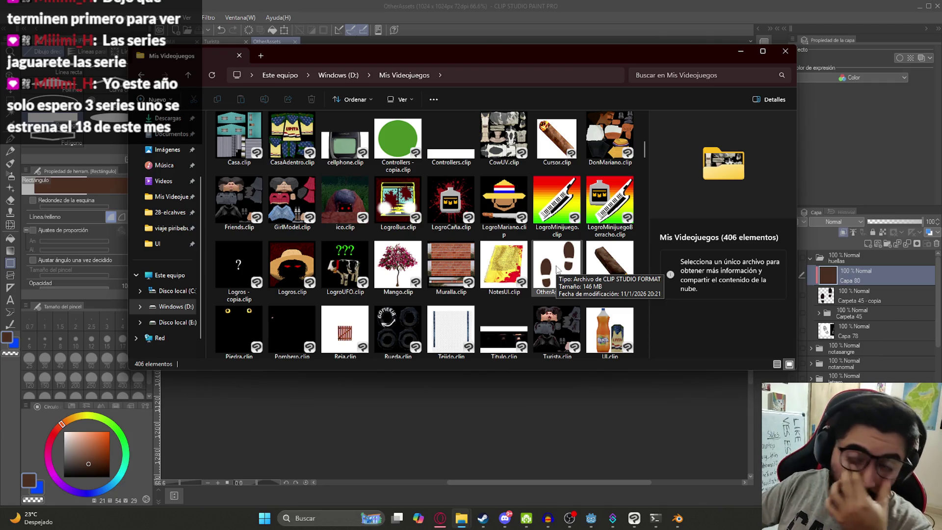
{"action": "left_click", "coordinate": [397, 200]}
{"action": "left_click", "coordinate": [305, 195]}
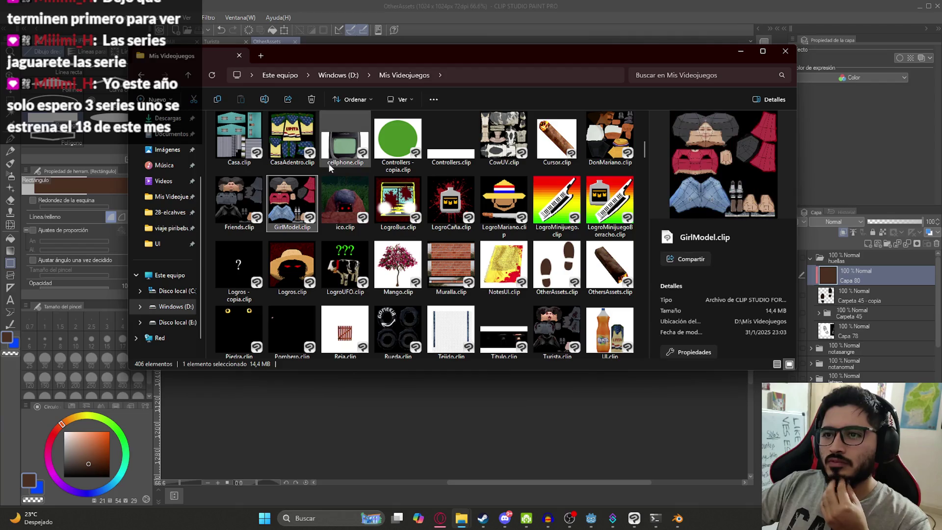
{"action": "left_click", "coordinate": [399, 202]}
{"action": "scroll", "coordinate": [417, 220], "scroll_direction": "down", "scroll_amount": 3}
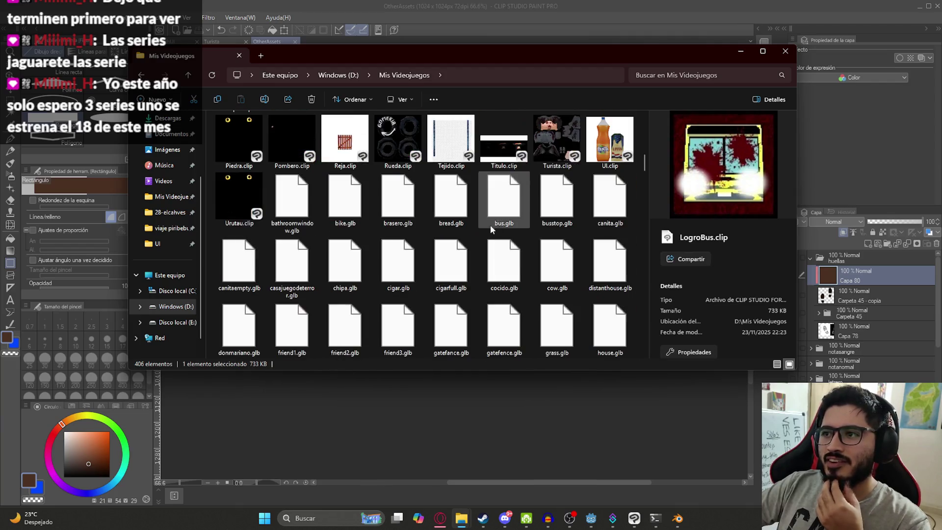
{"action": "scroll", "coordinate": [486, 236], "scroll_direction": "down", "scroll_amount": 5}
{"action": "scroll", "coordinate": [488, 248], "scroll_direction": "up", "scroll_amount": 5}
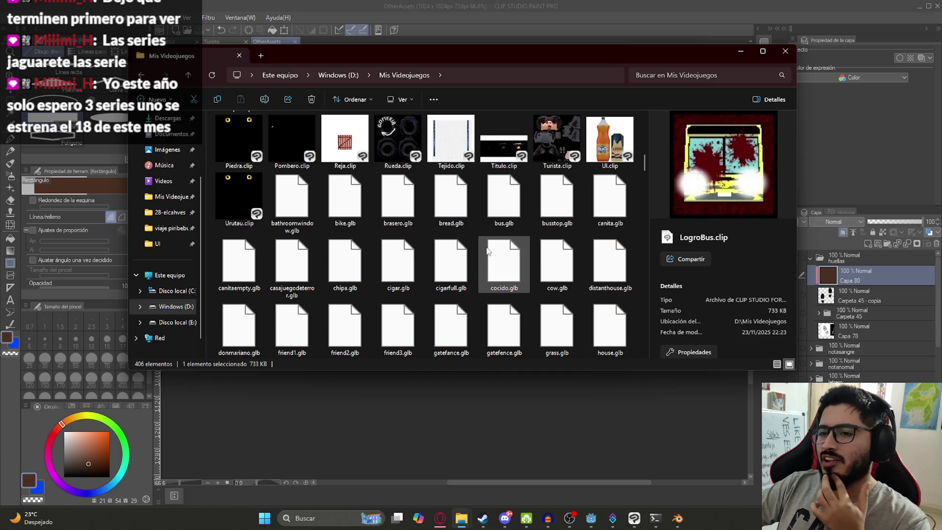
{"action": "scroll", "coordinate": [486, 250], "scroll_direction": "up", "scroll_amount": 2}
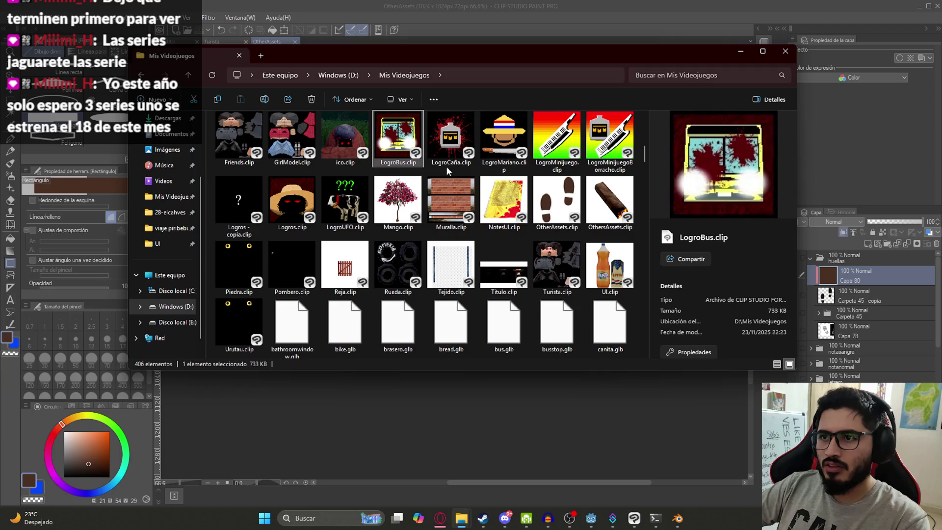
{"action": "scroll", "coordinate": [459, 201], "scroll_direction": "up", "scroll_amount": 2}
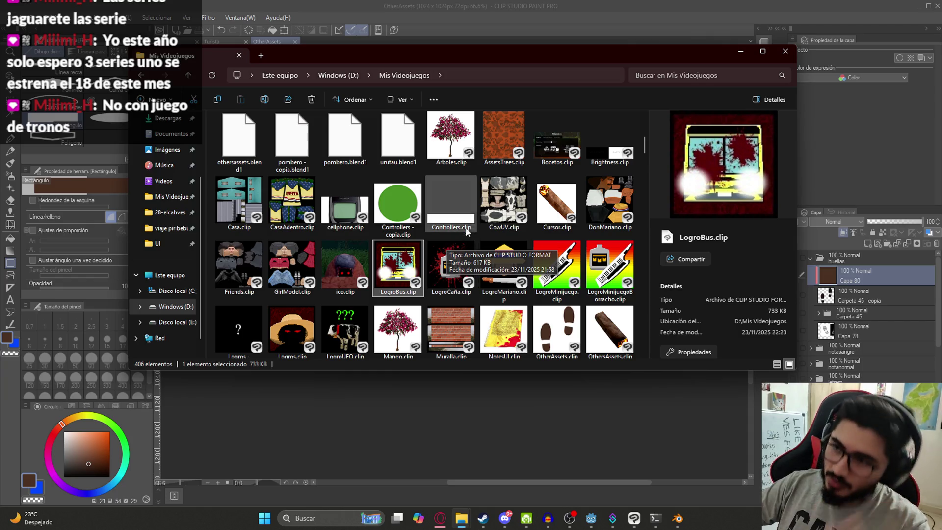
Preview the LogroCaña, LogroMariano, ico, Logros and LogroUFO clip files.
{"action": "left_click", "coordinate": [448, 260]}
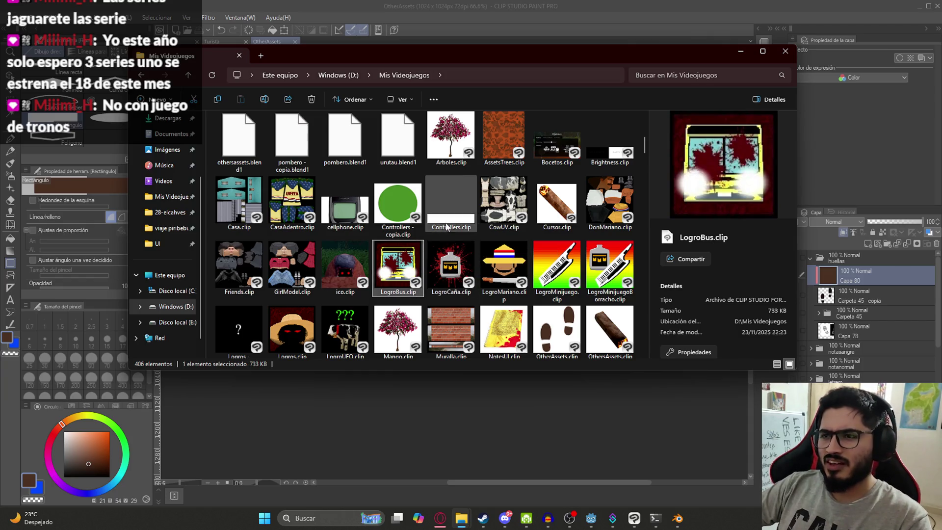
{"action": "left_click", "coordinate": [481, 280]}
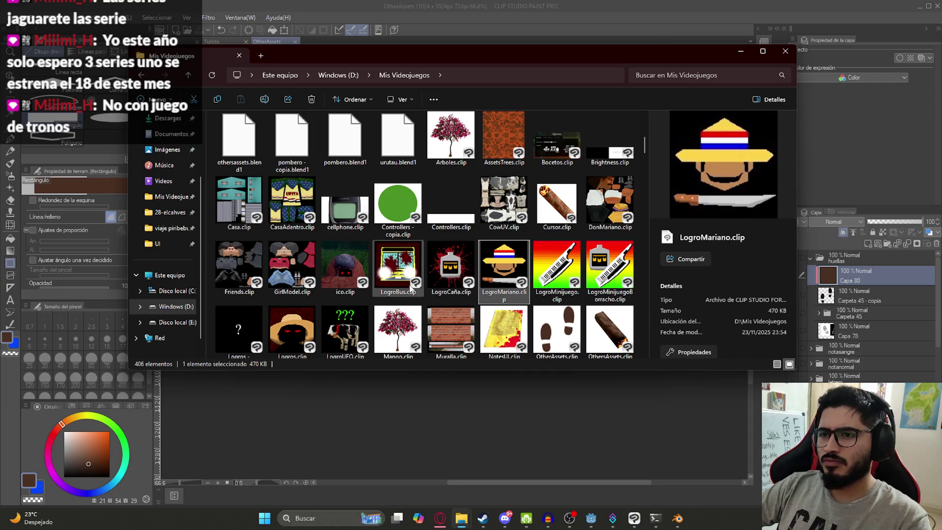
{"action": "left_click", "coordinate": [351, 281]}
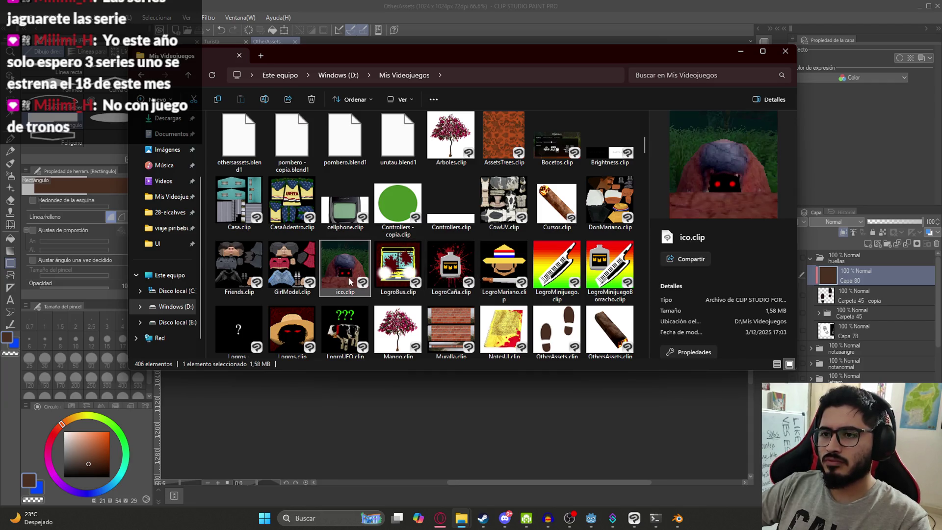
{"action": "left_click", "coordinate": [458, 267]}
{"action": "left_click", "coordinate": [495, 276]}
{"action": "scroll", "coordinate": [451, 291], "scroll_direction": "down", "scroll_amount": 1}
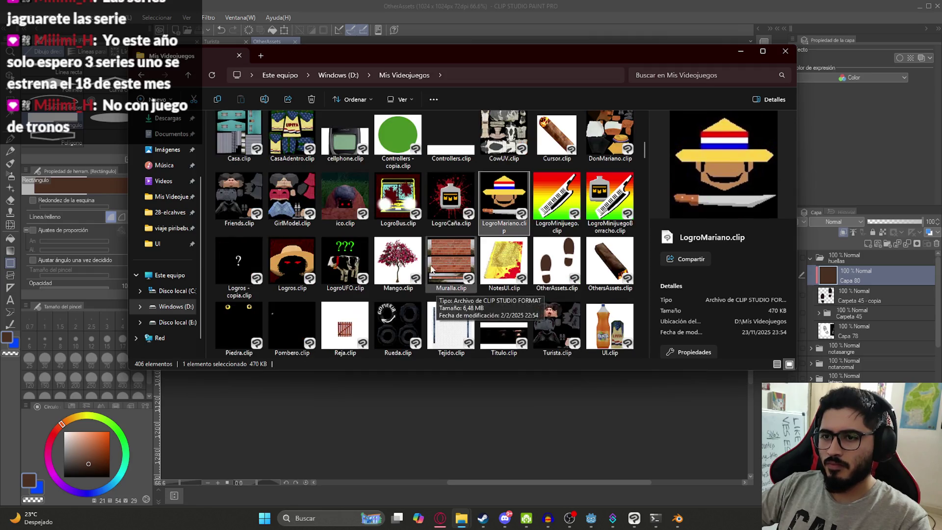
{"action": "left_click", "coordinate": [298, 263]}
{"action": "key", "text": "Up"}
{"action": "left_click", "coordinate": [309, 247]}
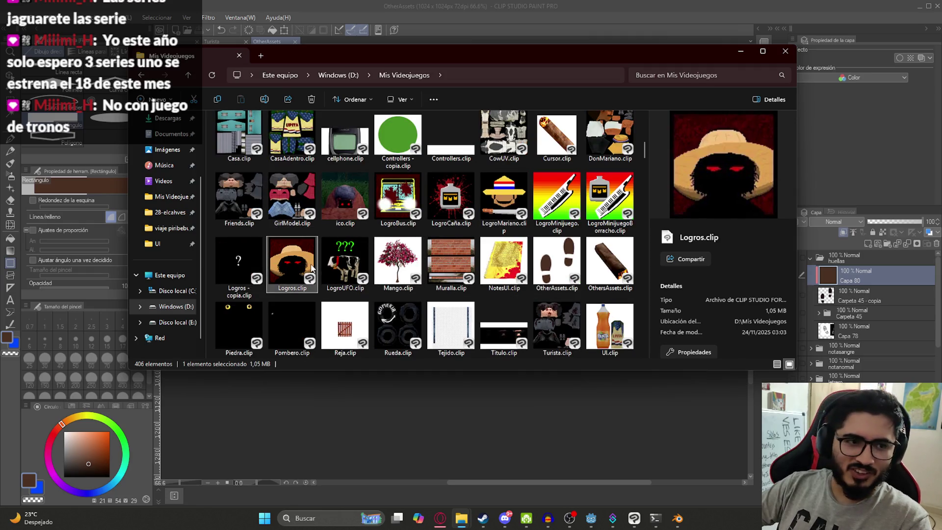
{"action": "left_click", "coordinate": [361, 247]}
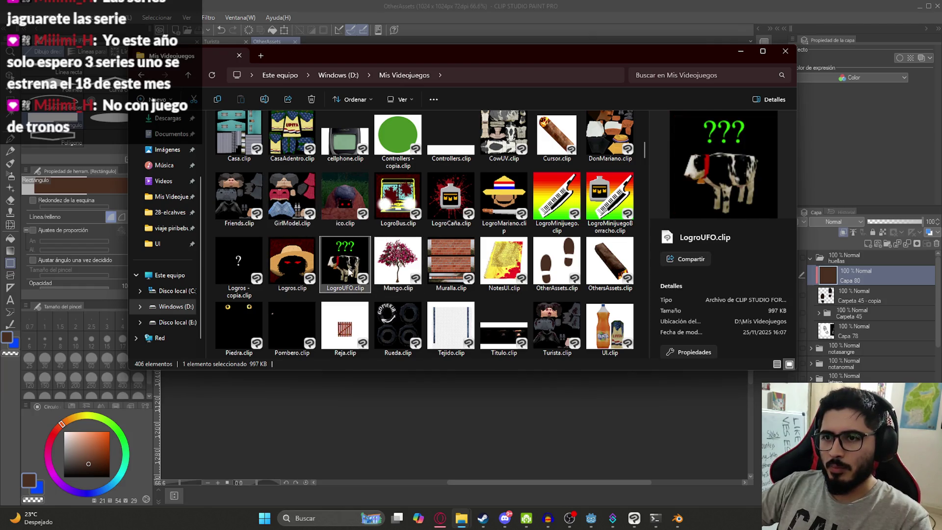
Duplicate GirlModel.clip and rename the copy Jakare.clip.
{"action": "left_click", "coordinate": [291, 220]}
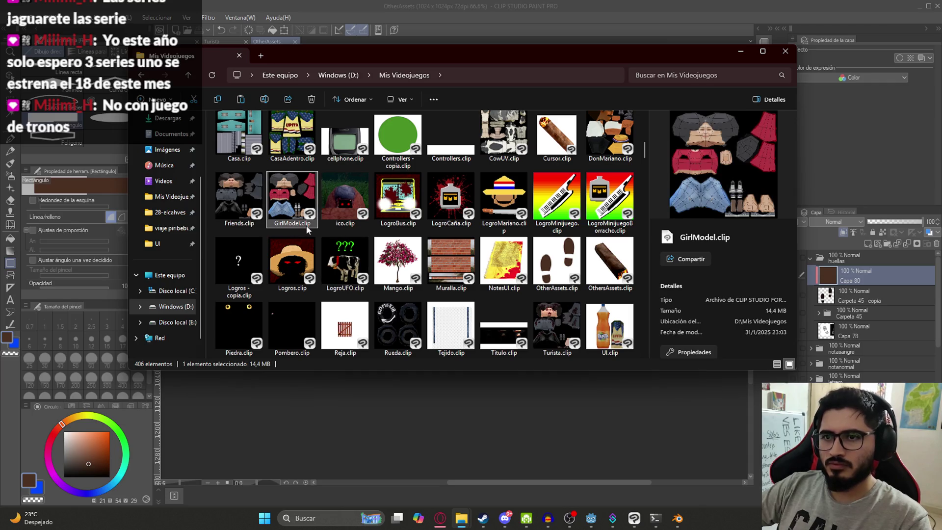
{"action": "key", "text": "ctrl+c"}
{"action": "key", "text": "ctrl+v"}
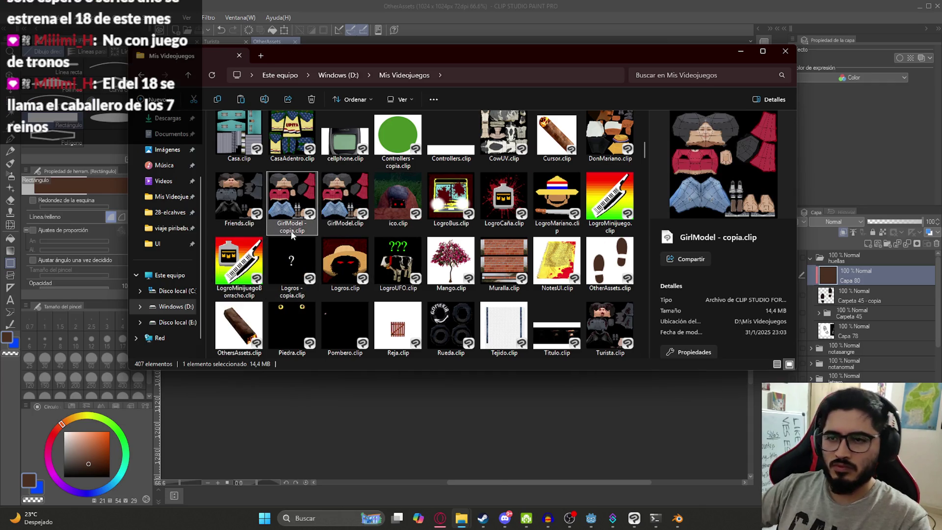
{"action": "key", "text": "F2"}
{"action": "type", "text": "Jakare"}
{"action": "key", "text": "Return"}
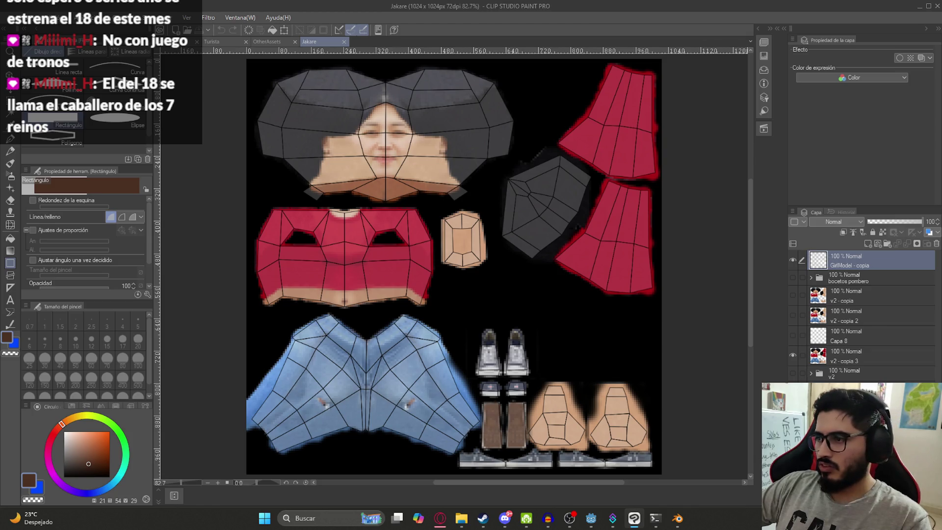
Merge all of the Jakare canvas layers into one and add a new layer folder.
{"action": "left_click", "coordinate": [864, 374], "text": "shift"}
{"action": "right_click", "coordinate": [864, 374]}
{"action": "left_click", "coordinate": [863, 220]}
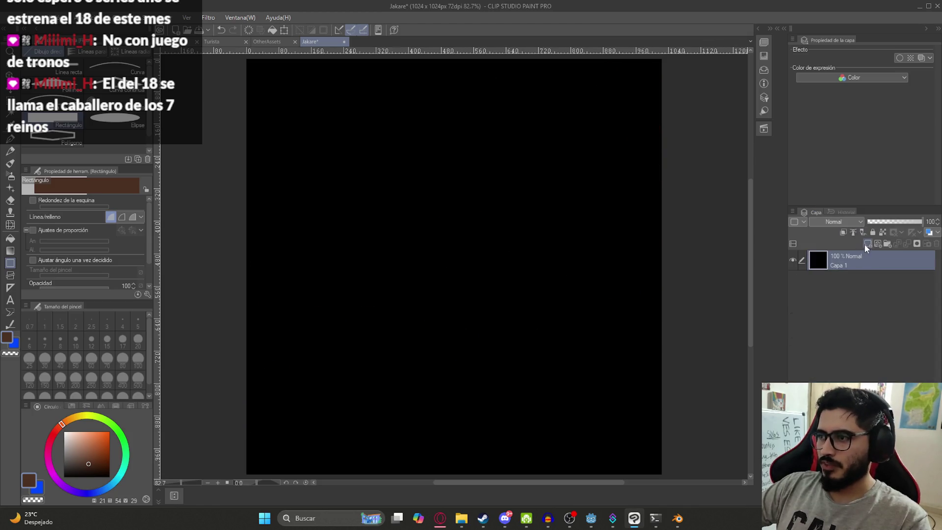
{"action": "left_click", "coordinate": [886, 245]}
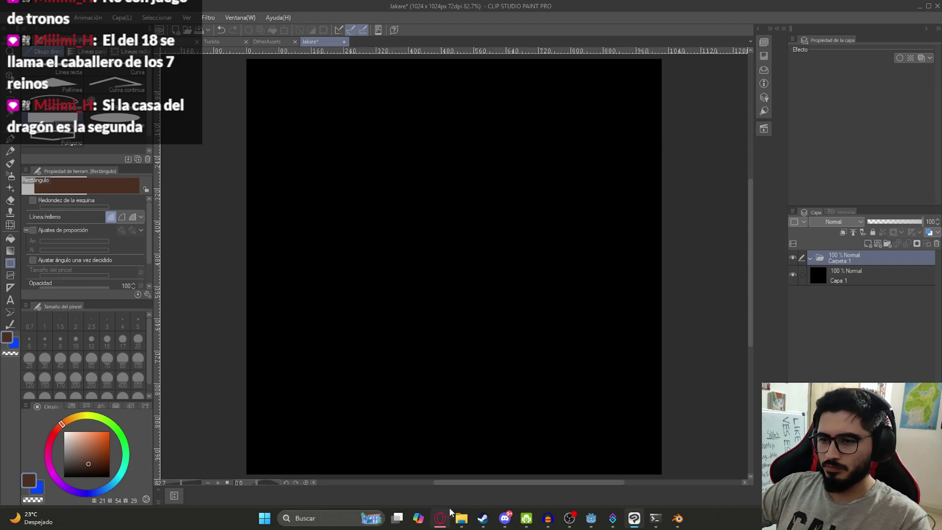
In the Mis Videojuegos Explorer window, locate and select JakareUV.png.
{"action": "left_click", "coordinate": [462, 518]}
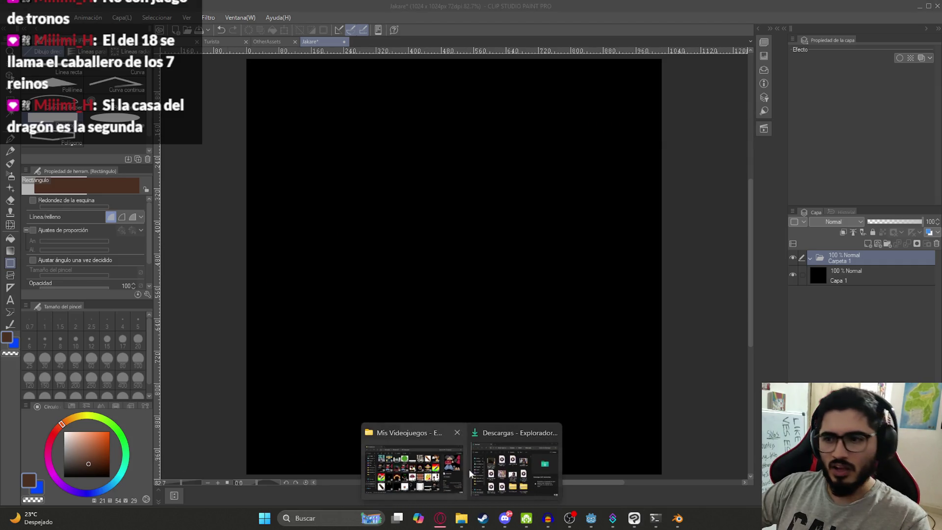
{"action": "left_click", "coordinate": [543, 434]}
{"action": "left_click", "coordinate": [488, 467]}
{"action": "left_click", "coordinate": [508, 290]}
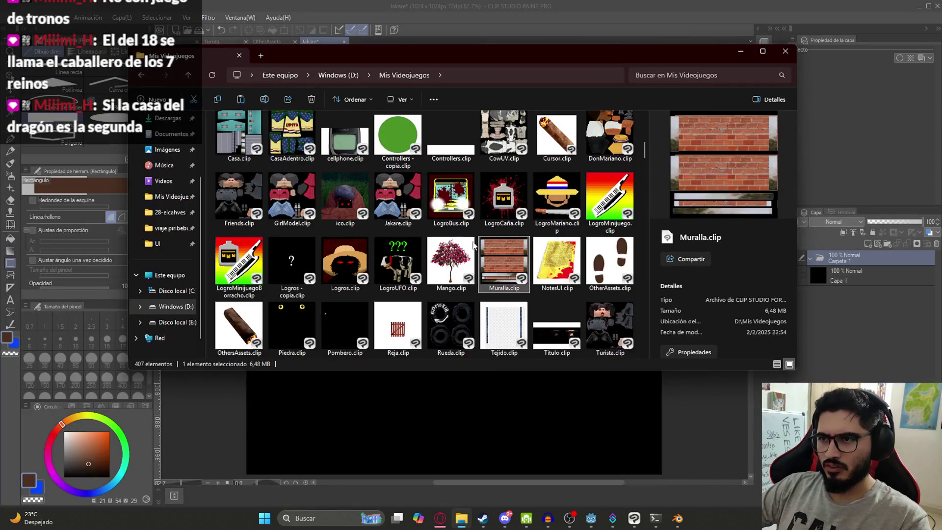
{"action": "left_click", "coordinate": [496, 156]}
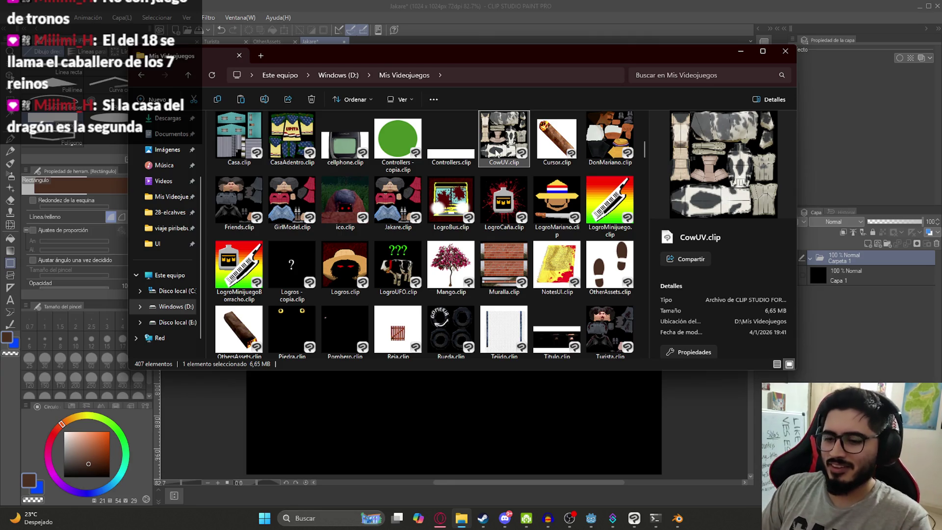
{"action": "key", "text": "p"}
{"action": "key", "text": "Down"}
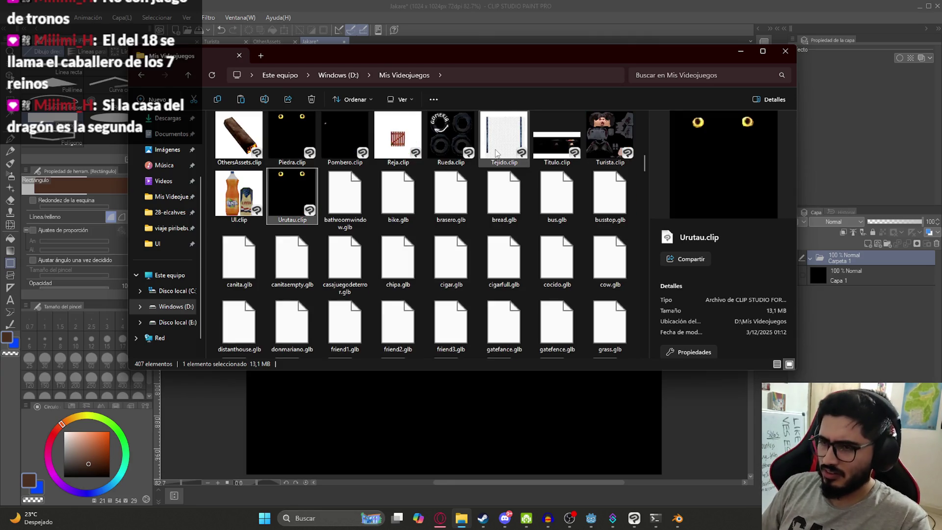
{"action": "type", "text": "jak"}
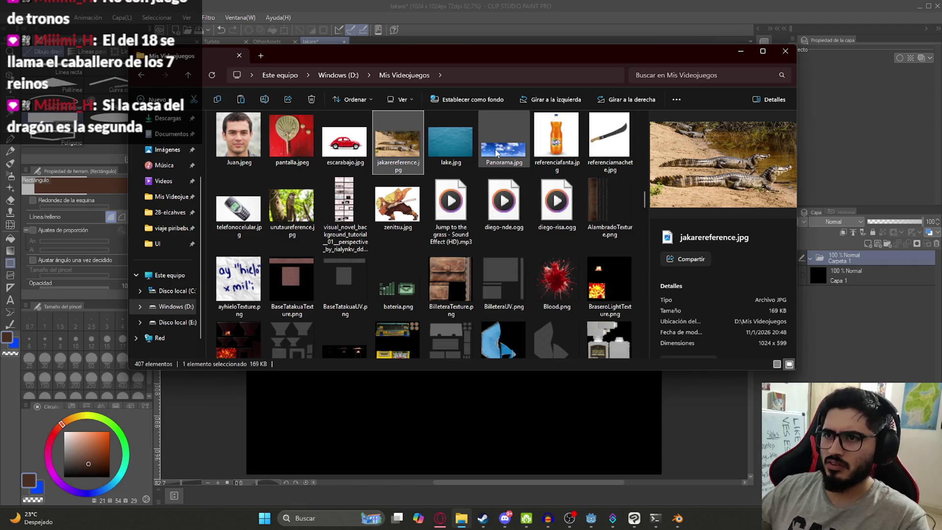
{"action": "left_click", "coordinate": [473, 195]}
{"action": "key", "text": "j"}
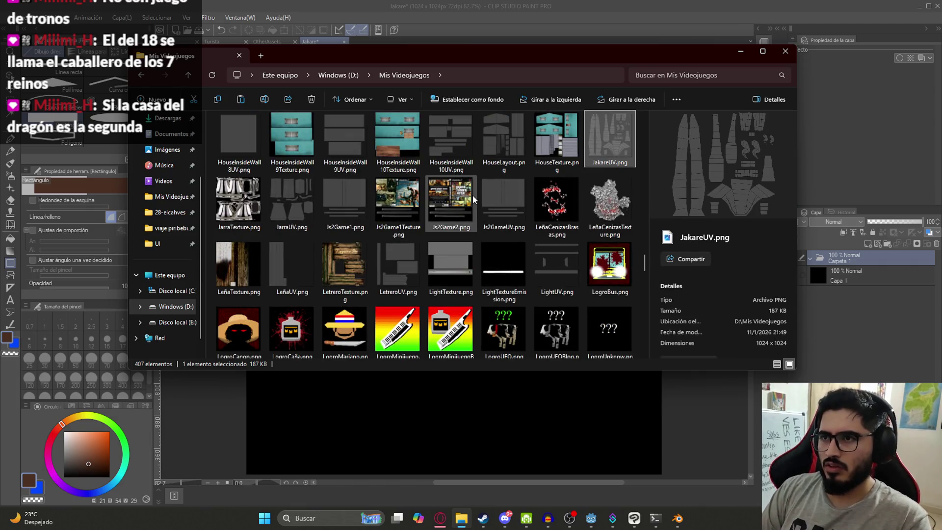
Drop JakareUV.png in as a layer, rename Carpeta 1 to Jakare and add a new folder.
{"action": "left_click_drag", "start_coordinate": [837, 254], "coordinate": [840, 259]}
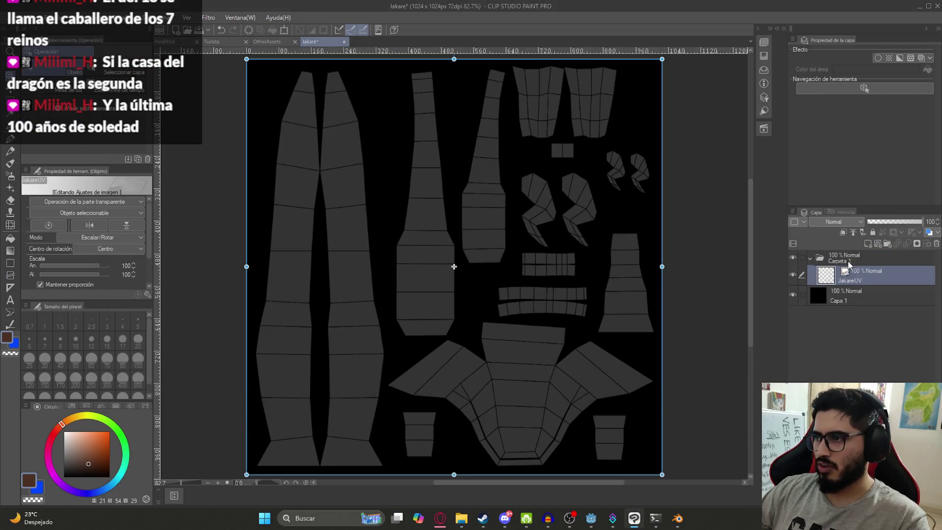
{"action": "double_click", "coordinate": [849, 262]}
{"action": "type", "text": "Jakare"}
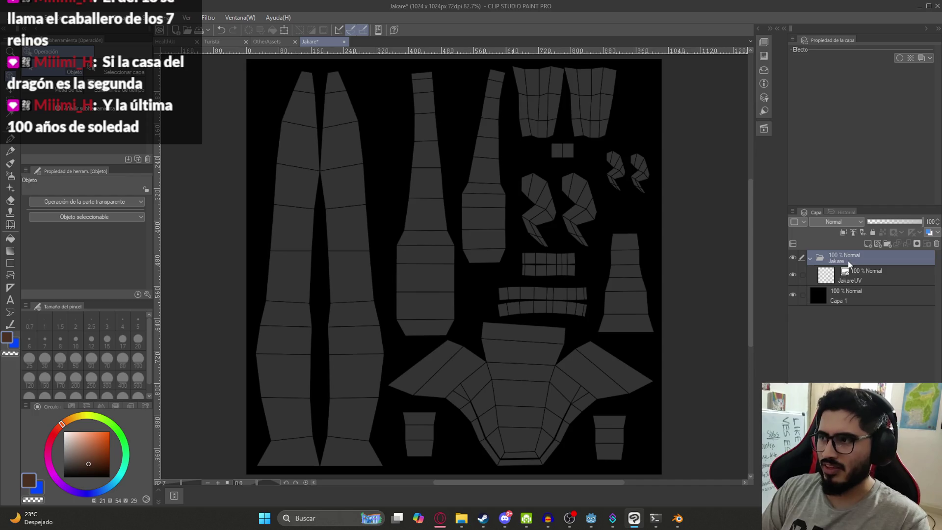
{"action": "scroll", "coordinate": [750, 274], "scroll_direction": "down", "scroll_amount": 5}
{"action": "scroll", "coordinate": [542, 205], "scroll_direction": "down", "scroll_amount": 4}
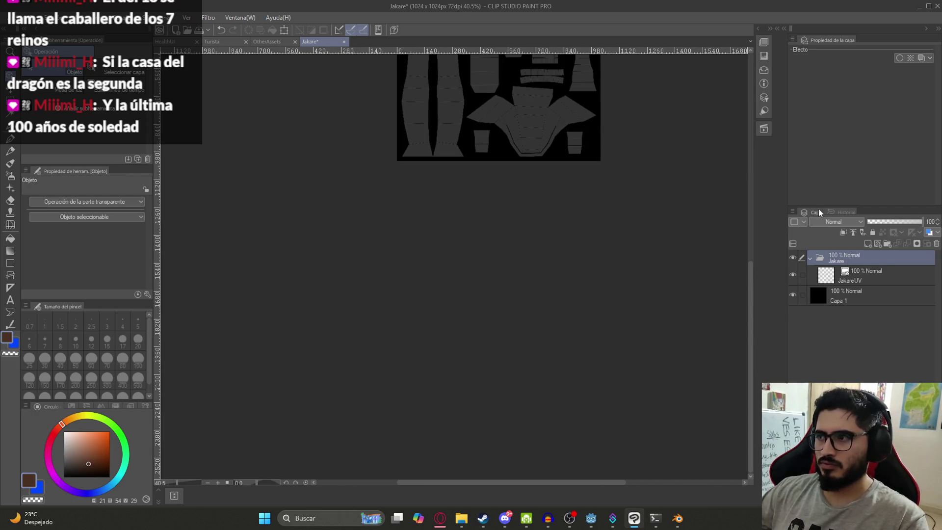
{"action": "left_click", "coordinate": [862, 271]}
{"action": "left_click", "coordinate": [873, 291]}
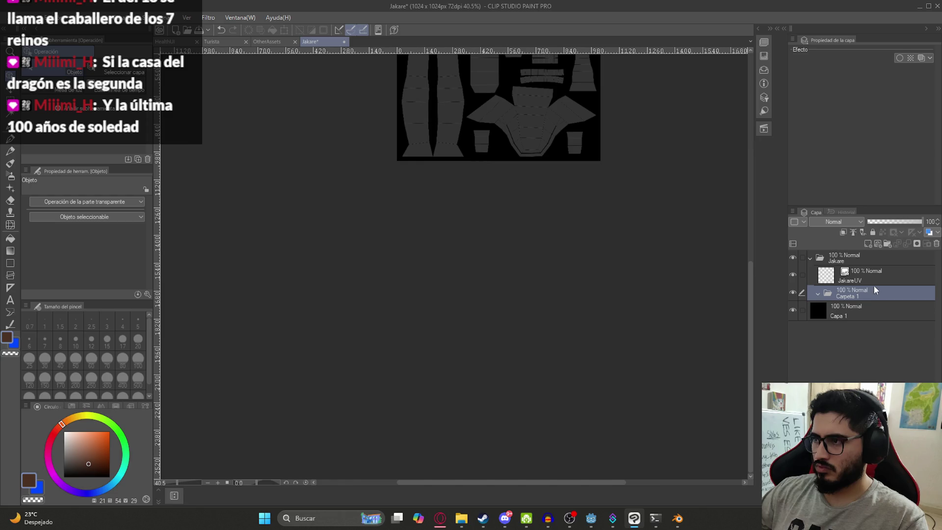
Zoom and center the whole JakareUV map on the canvas.
{"action": "left_click_drag", "start_coordinate": [543, 146], "coordinate": [507, 323]}
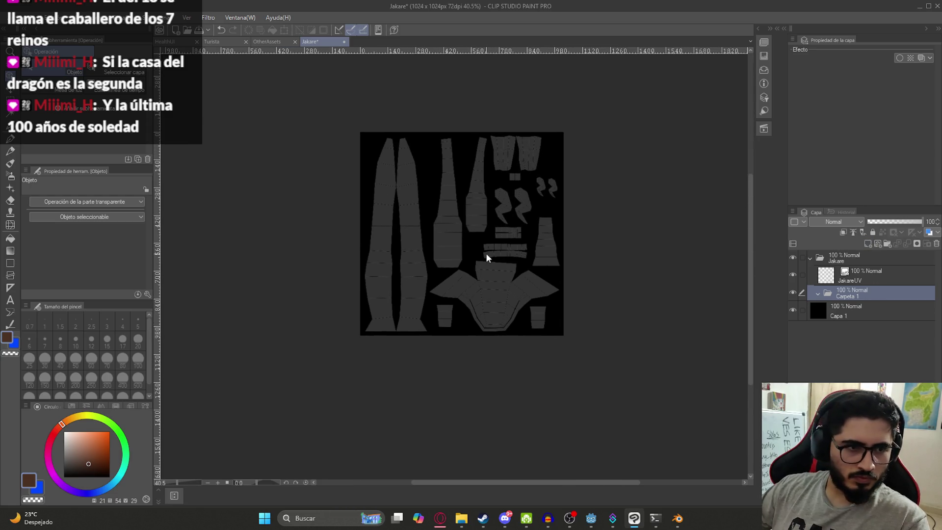
{"action": "scroll", "coordinate": [535, 260], "scroll_direction": "up", "scroll_amount": 2}
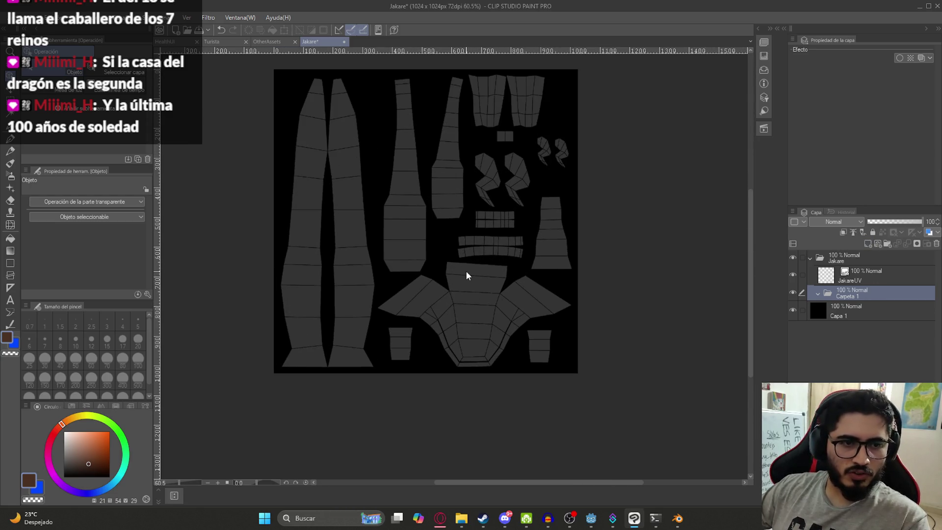
{"action": "scroll", "coordinate": [445, 298], "scroll_direction": "up", "scroll_amount": 3}
{"action": "scroll", "coordinate": [440, 324], "scroll_direction": "down", "scroll_amount": 4}
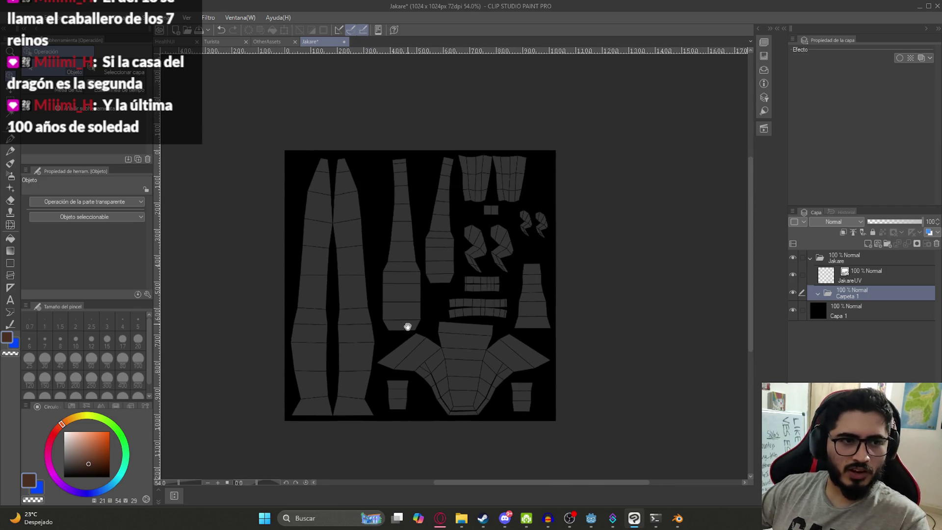
{"action": "scroll", "coordinate": [408, 324], "scroll_direction": "up", "scroll_amount": 1}
{"action": "left_click_drag", "start_coordinate": [333, 383], "coordinate": [331, 341]}
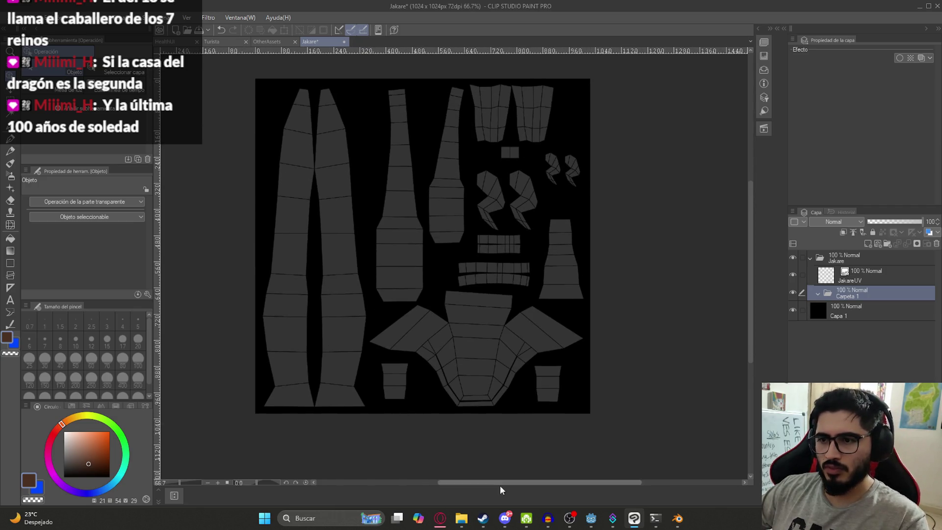
{"action": "left_click", "coordinate": [441, 518]}
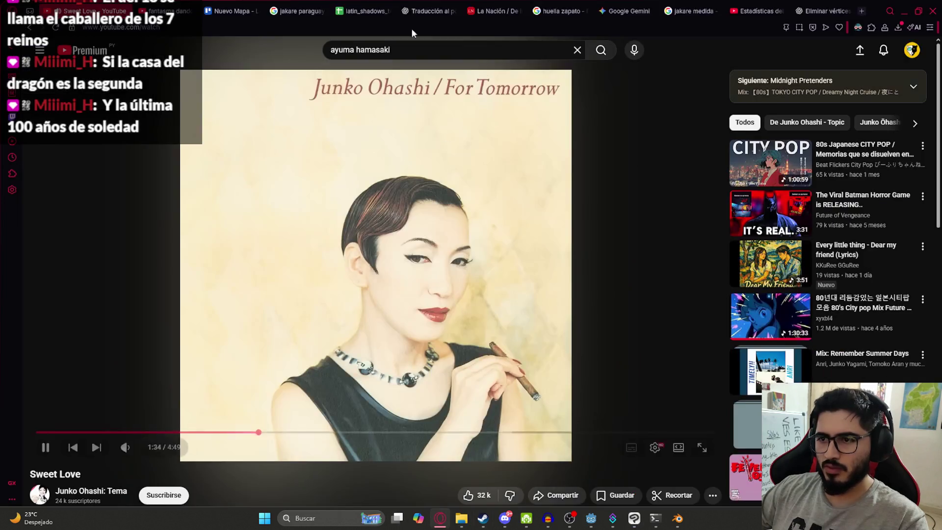
In the jakare paraguay image results tab, search 'jakare de costado'.
{"action": "left_click", "coordinate": [675, 4]}
{"action": "left_click", "coordinate": [535, 7]}
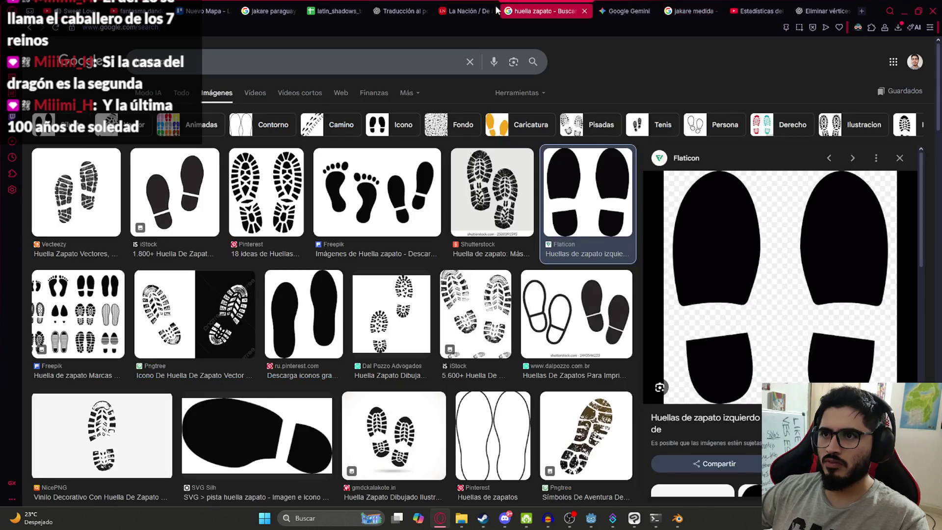
{"action": "left_click", "coordinate": [281, 4]}
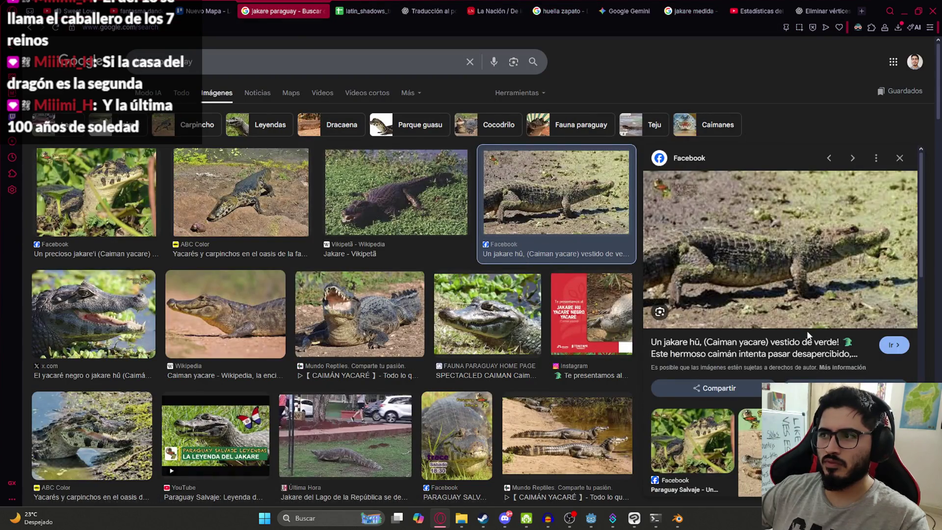
{"action": "left_click", "coordinate": [209, 62]}
{"action": "type", "text": "jakare de costado"}
{"action": "key", "text": "Return"}
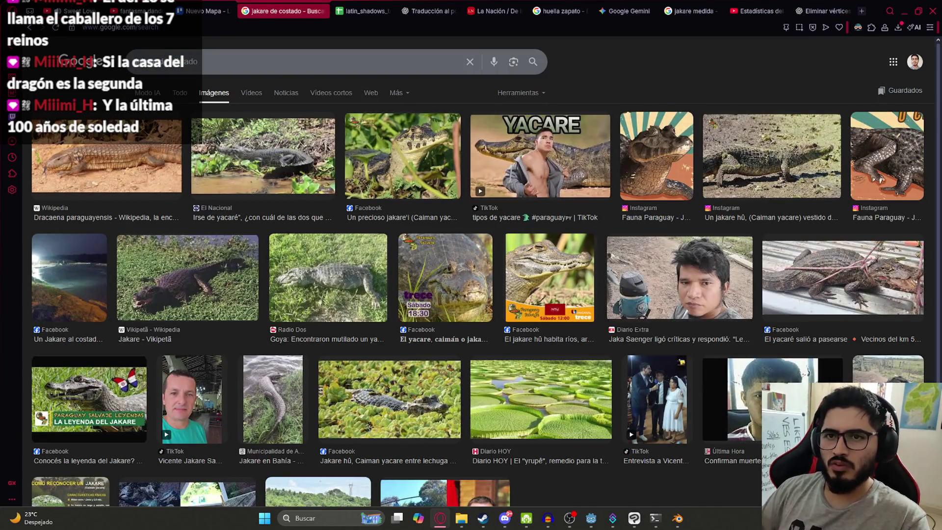
Preview the lizard image, the YACARE TikTok result and the Vikipetã jakare photo.
{"action": "left_click", "coordinate": [96, 163]}
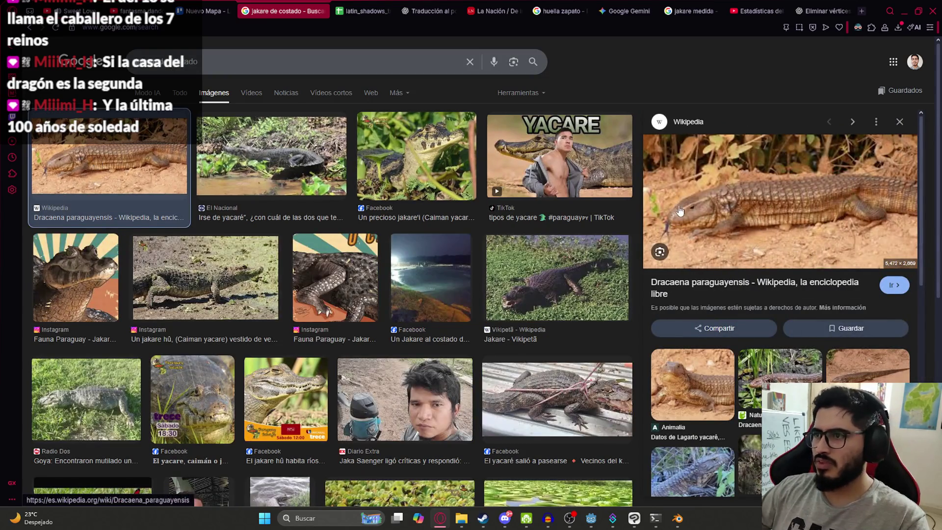
{"action": "left_click", "coordinate": [906, 123]}
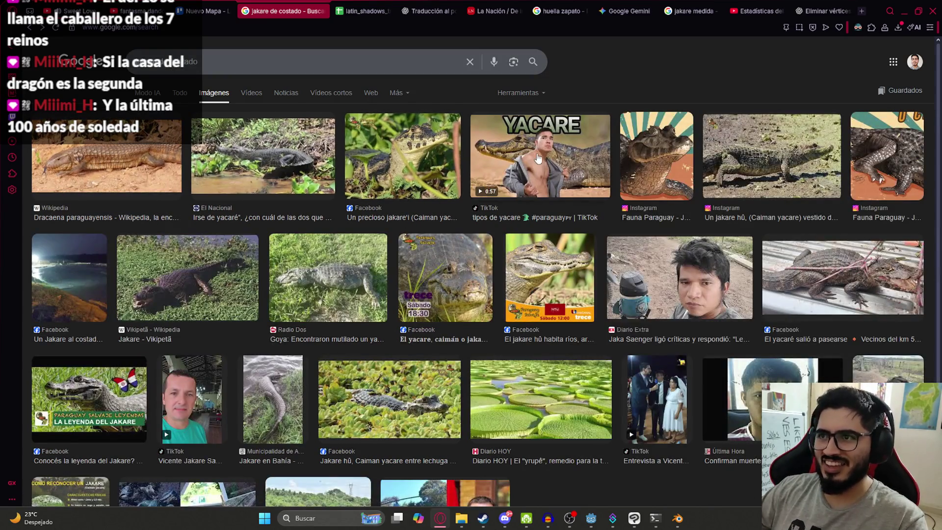
{"action": "left_click", "coordinate": [540, 156]}
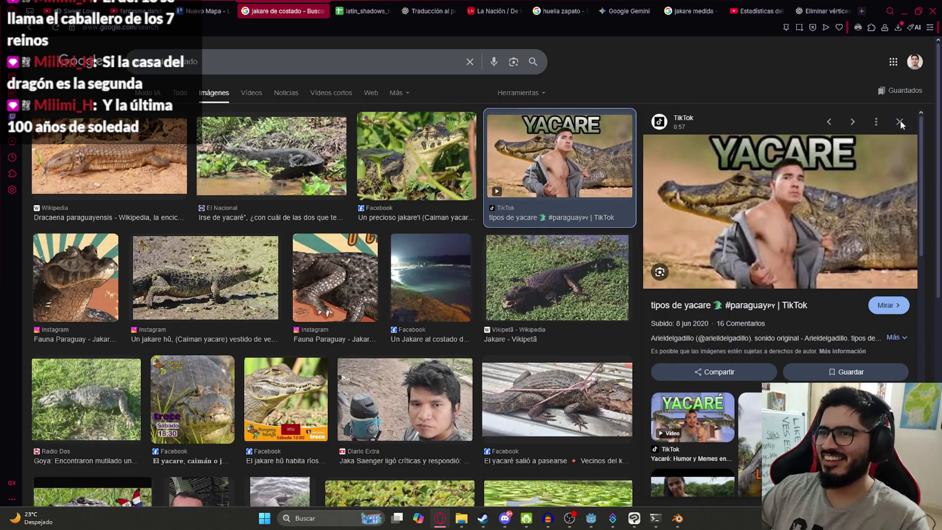
{"action": "left_click", "coordinate": [901, 122]}
{"action": "scroll", "coordinate": [507, 344], "scroll_direction": "down", "scroll_amount": 3}
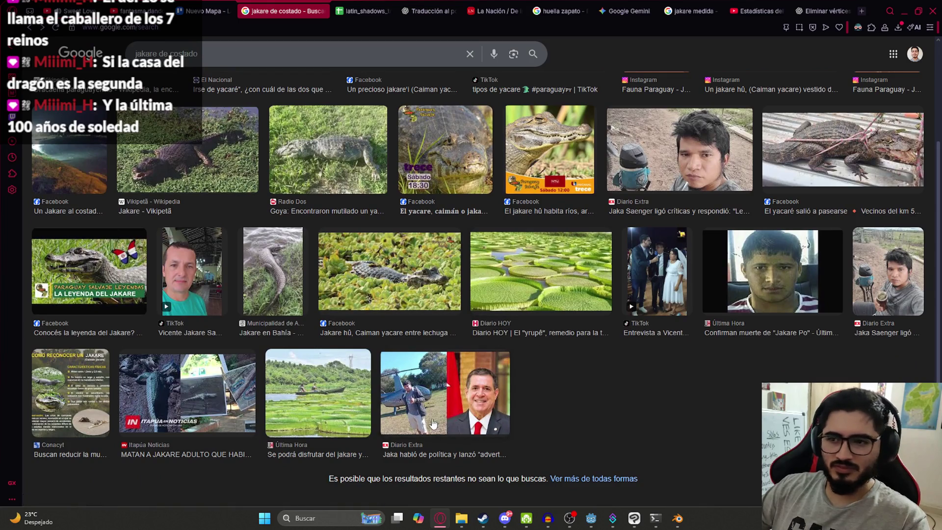
{"action": "scroll", "coordinate": [187, 407], "scroll_direction": "up", "scroll_amount": 3}
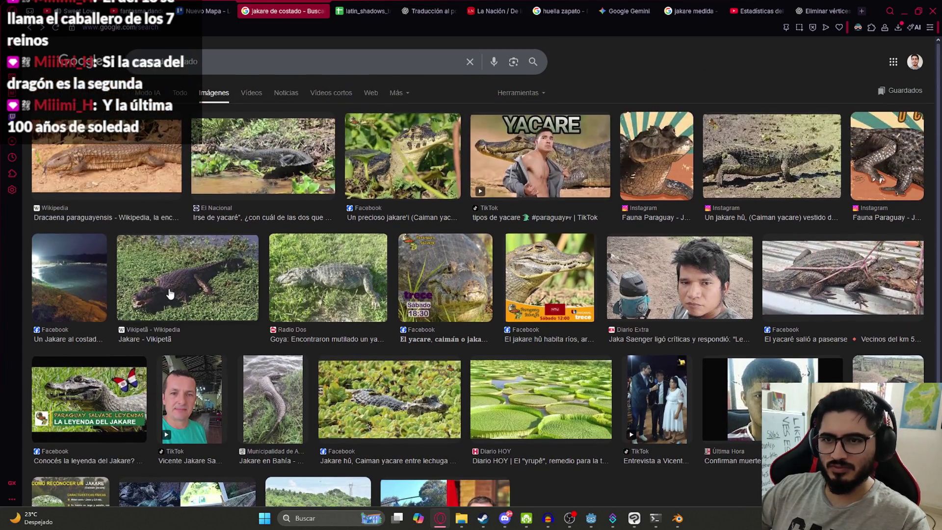
{"action": "left_click", "coordinate": [218, 296]}
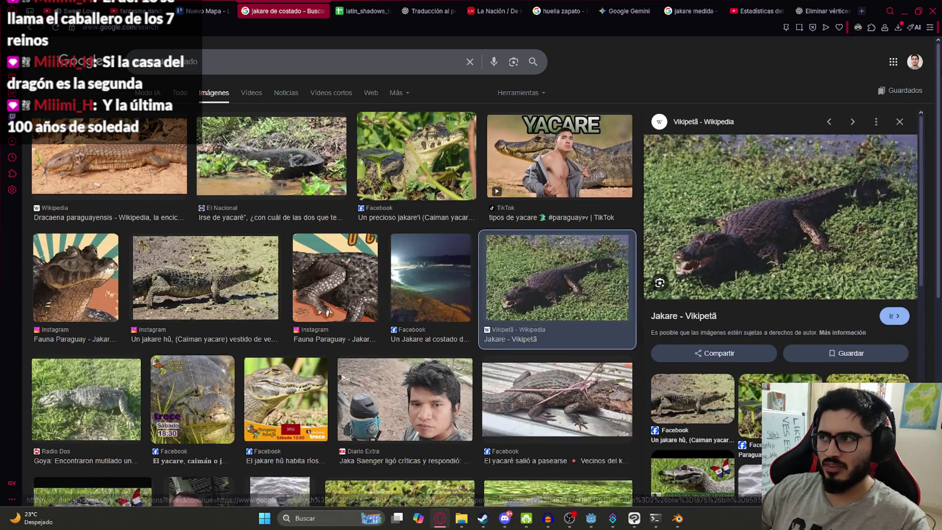
{"action": "scroll", "coordinate": [771, 310], "scroll_direction": "down", "scroll_amount": 5}
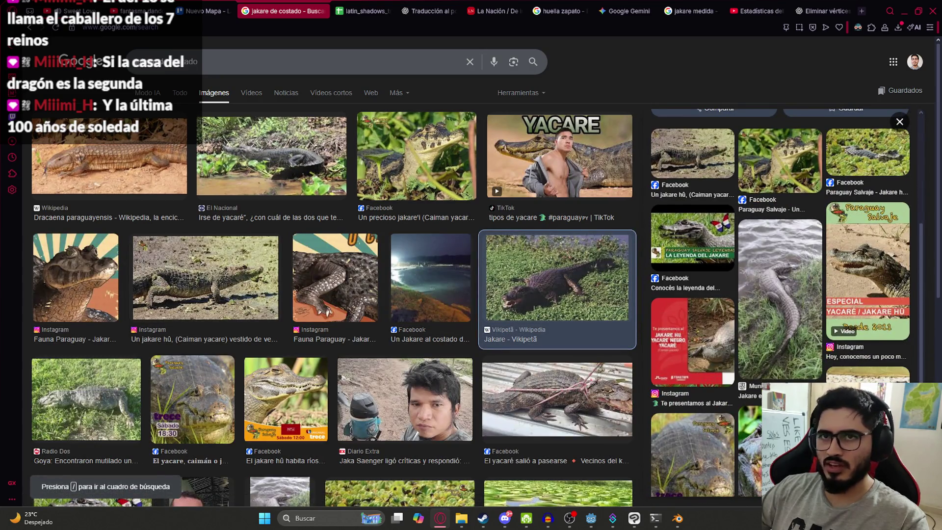
Go back through earlier searches, then run a plain 'jakare' image search.
{"action": "left_click", "coordinate": [28, 29]}
{"action": "left_click", "coordinate": [28, 29]}
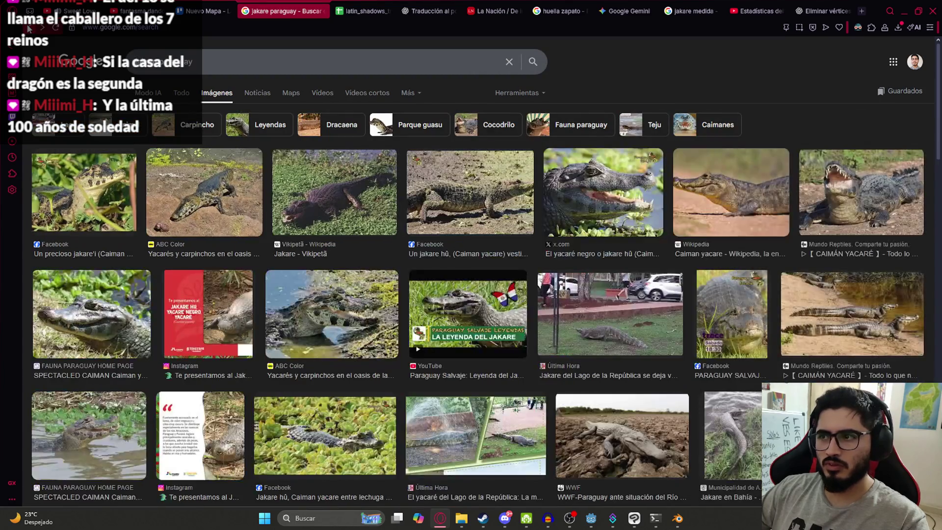
{"action": "left_click", "coordinate": [28, 29]}
{"action": "left_click", "coordinate": [28, 29]}
{"action": "left_click", "coordinate": [28, 29]}
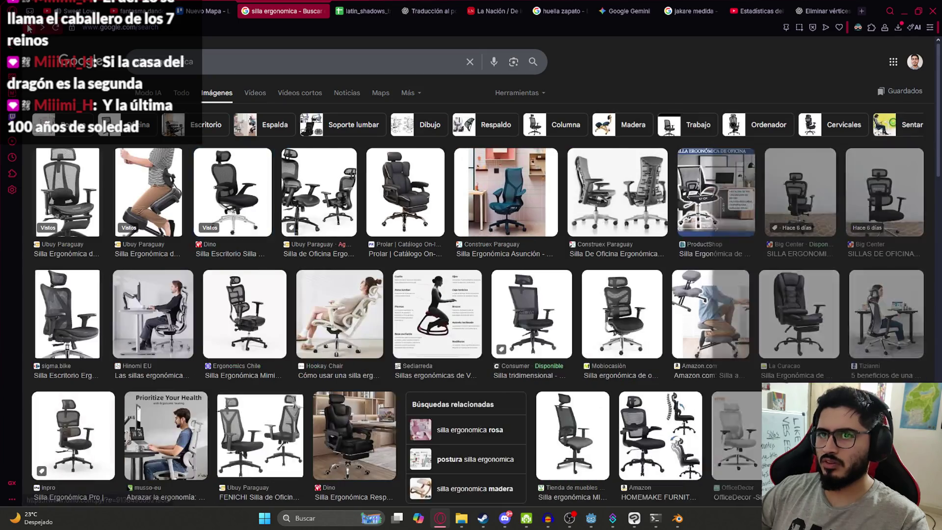
{"action": "left_click", "coordinate": [157, 159]}
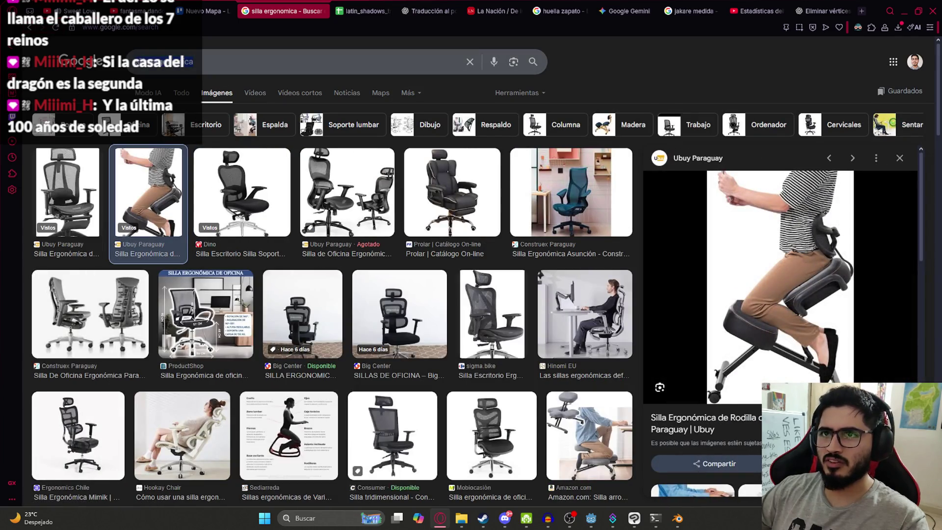
{"action": "type", "text": "jakare"}
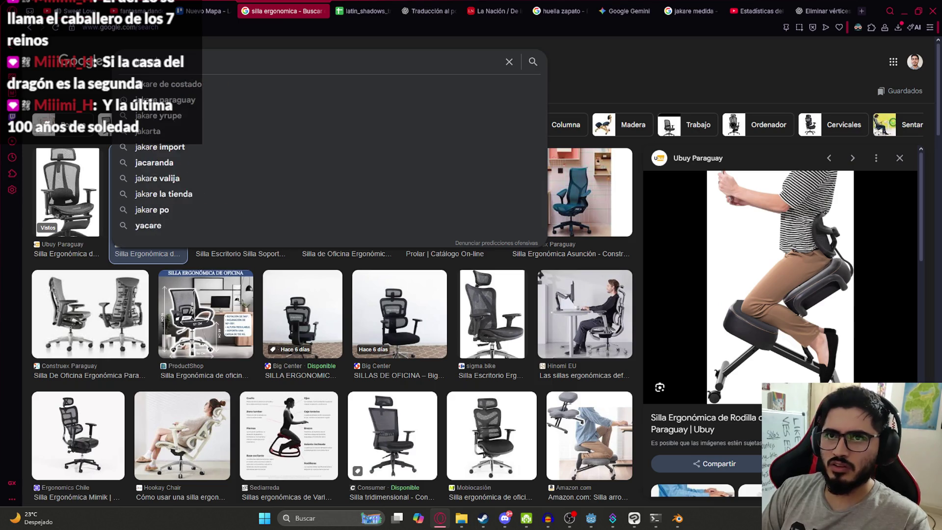
{"action": "key", "text": "Return"}
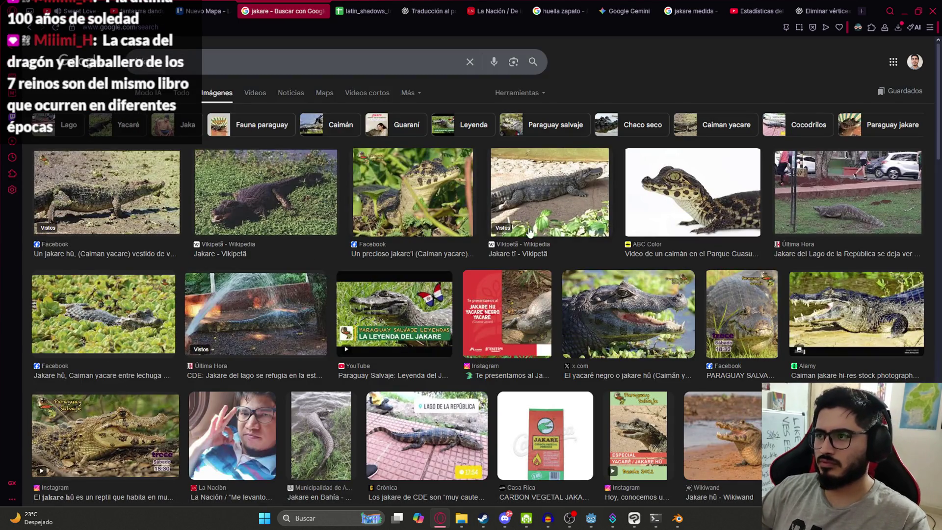
{"action": "scroll", "coordinate": [710, 389], "scroll_direction": "down", "scroll_amount": 4}
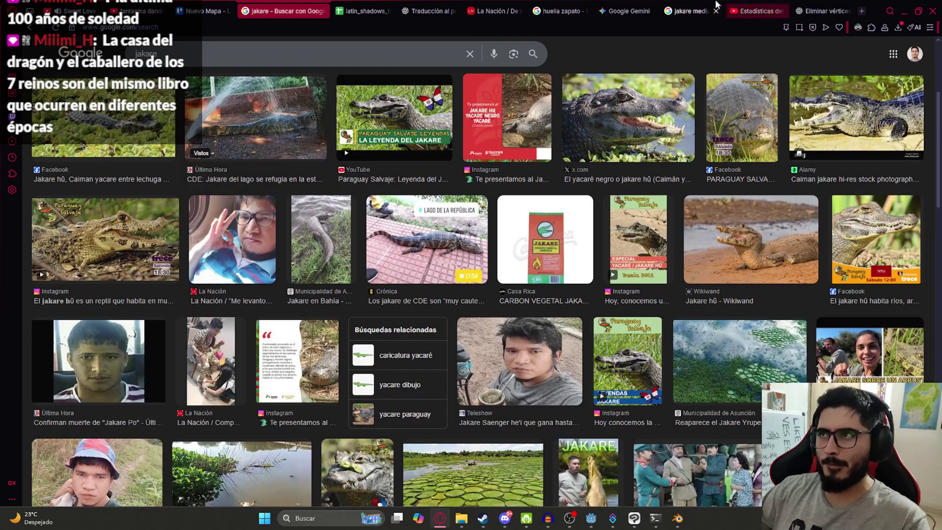
{"action": "left_click", "coordinate": [609, 10]}
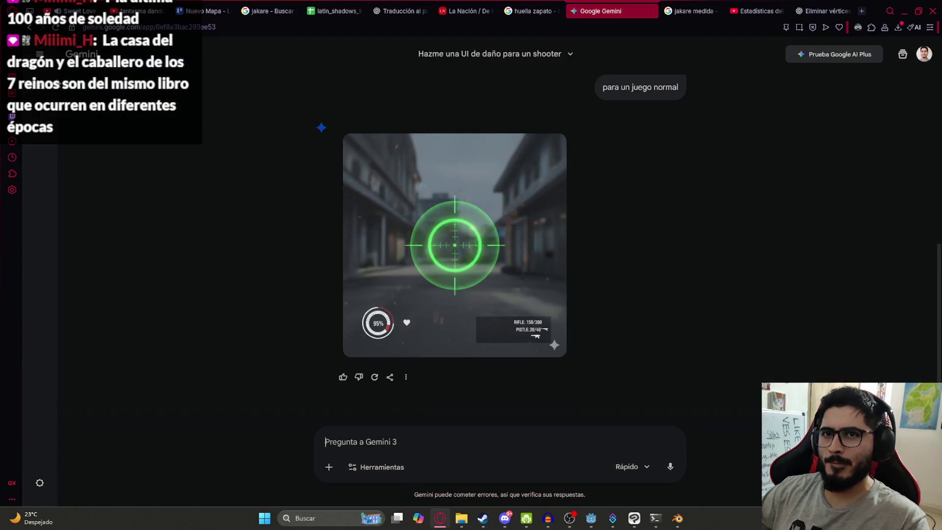
Start a new Gemini chat asking 'muestrame un jakare de costado'.
{"action": "left_click", "coordinate": [39, 91]}
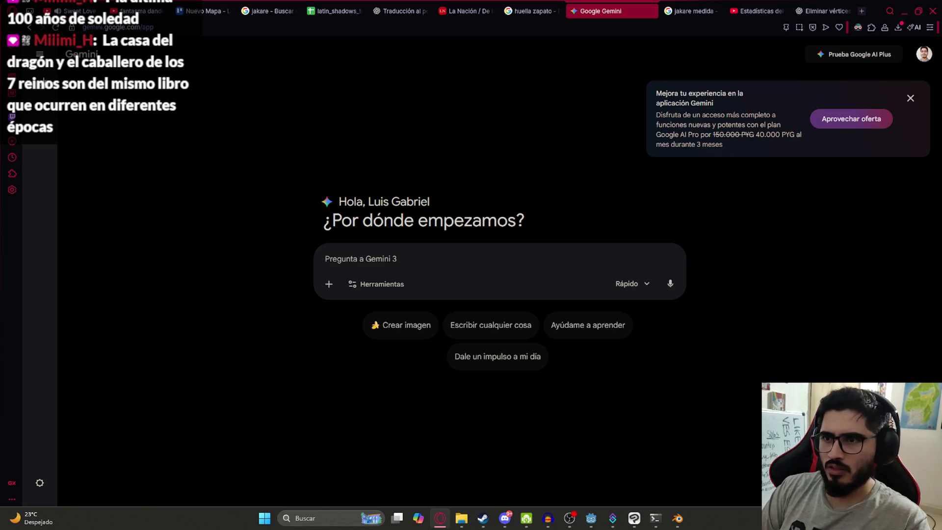
{"action": "type", "text": "muestr"}
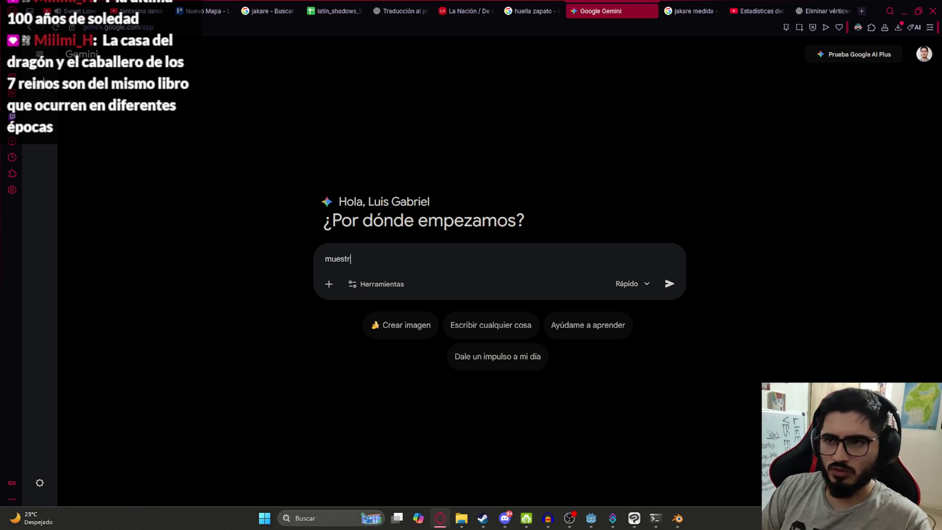
{"action": "type", "text": "e costado"}
{"action": "key", "text": "Return"}
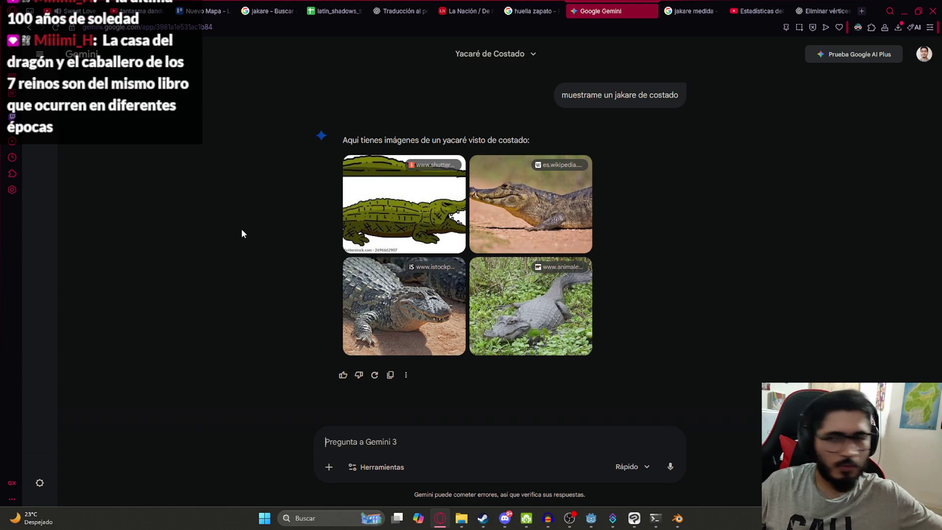
Check one yacaré photo's Wikipedia source, then switch the prompt to Crear imágenes mode.
{"action": "left_click", "coordinate": [535, 210]}
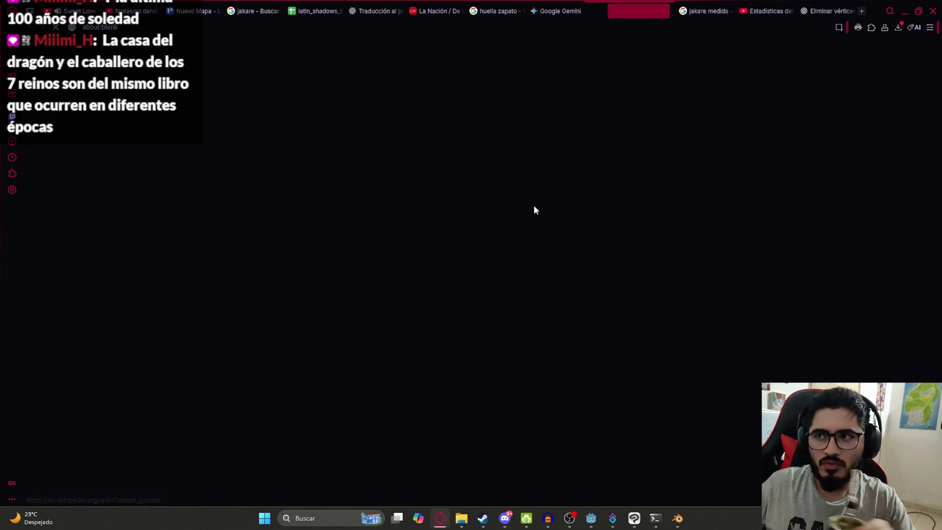
{"action": "key", "text": "ctrl+w"}
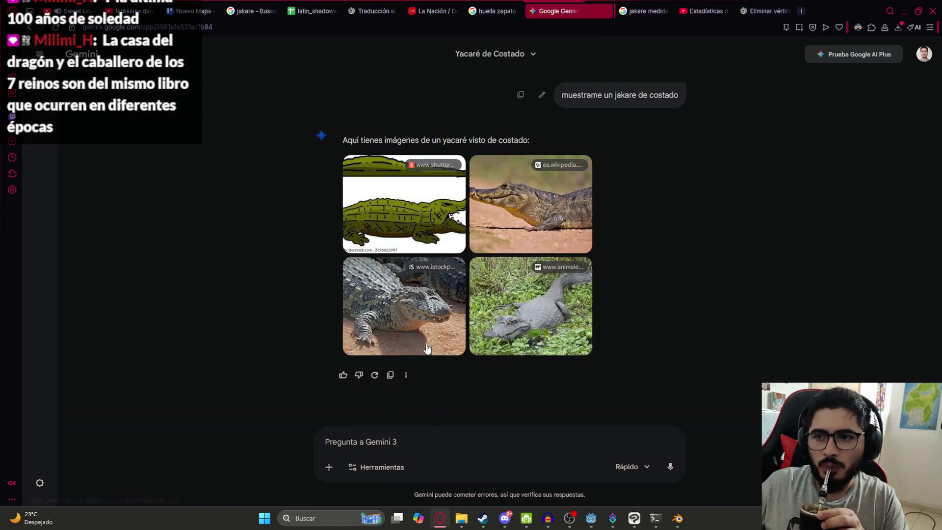
{"action": "left_click", "coordinate": [382, 465]}
{"action": "left_click", "coordinate": [390, 386]}
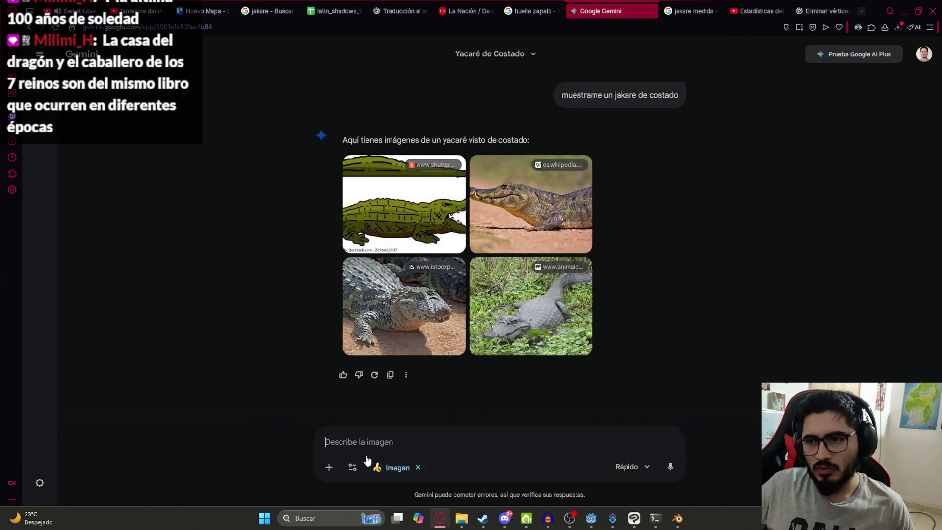
Ask Gemini to show the yacaré's side and front views separately.
{"action": "type", "text": "muestrame al jakare de cost"}
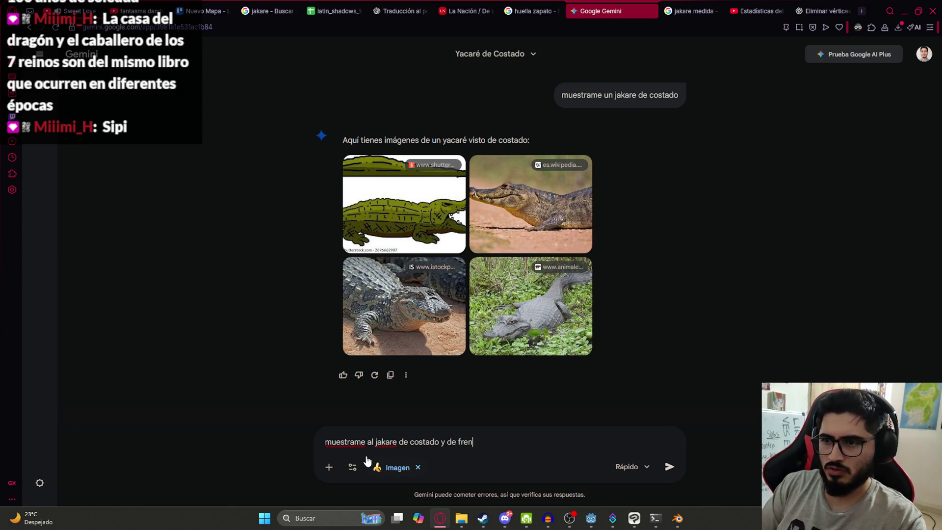
{"action": "type", "text": "ado"}
{"action": "key", "text": "Return"}
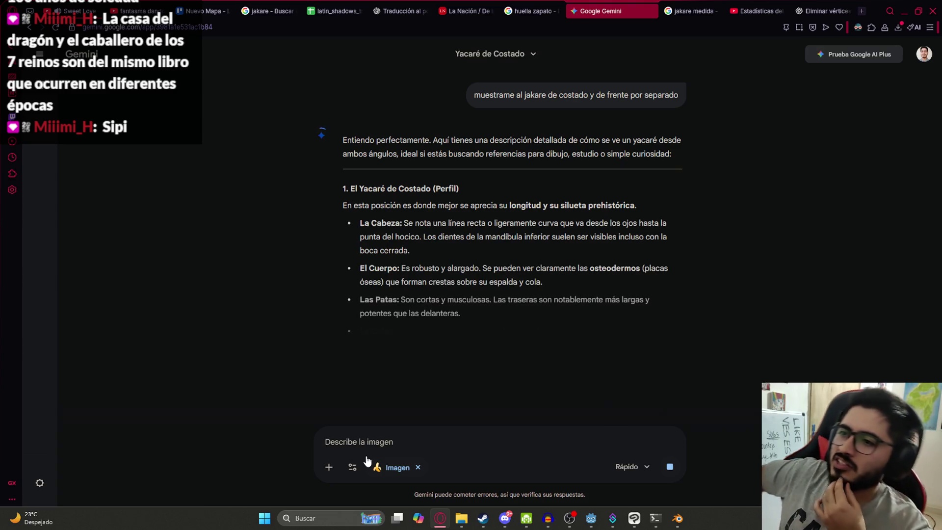
Request the image with 'haz la imagen, para una textura de videojuego'.
{"action": "scroll", "coordinate": [443, 260], "scroll_direction": "down", "scroll_amount": 4}
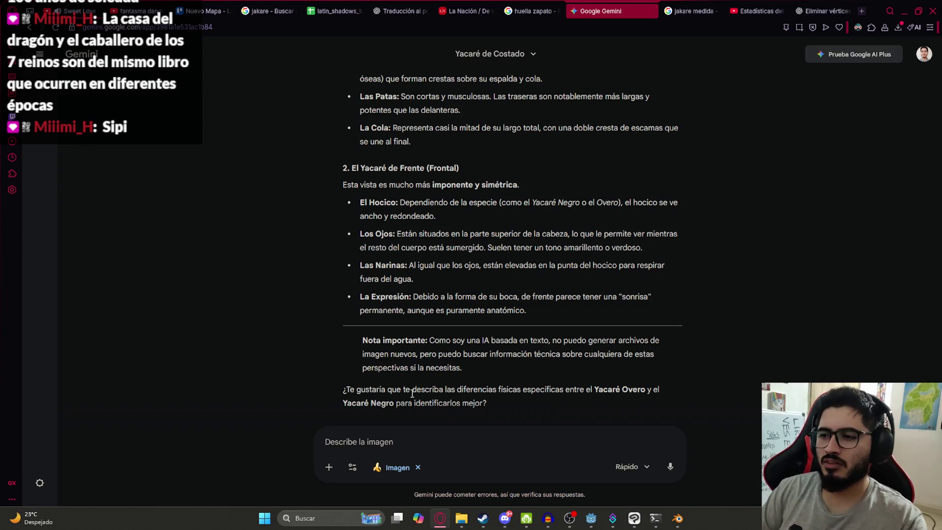
{"action": "type", "text": "haz la imagen, para una t"}
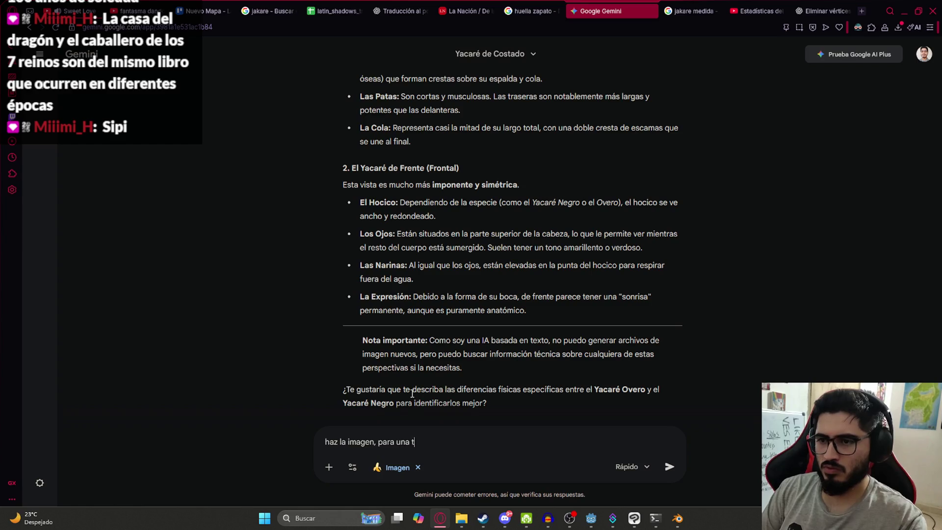
{"action": "type", "text": "videojueg"}
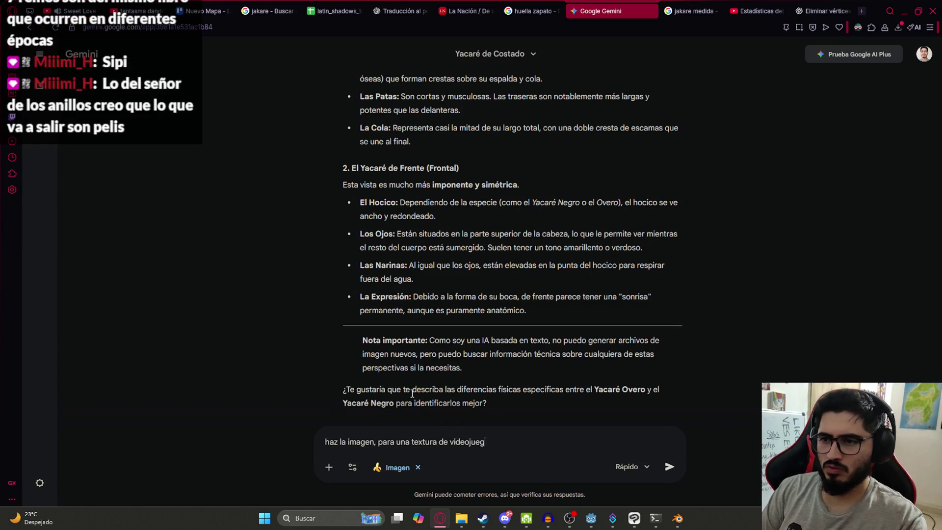
{"action": "type", "text": "o"}
{"action": "key", "text": "Return"}
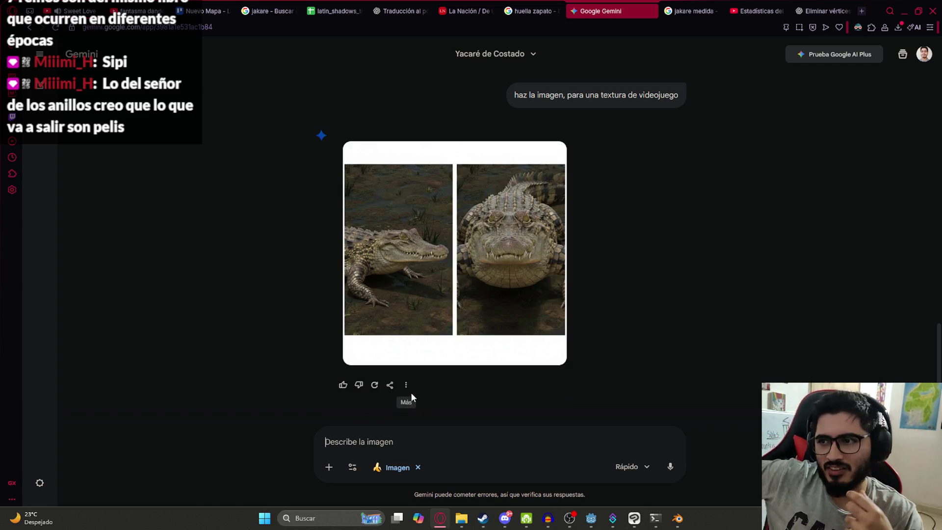
Send 'de costado' to regenerate side-only caiman views, then enlarge and close the result.
{"action": "type", "text": "d"}
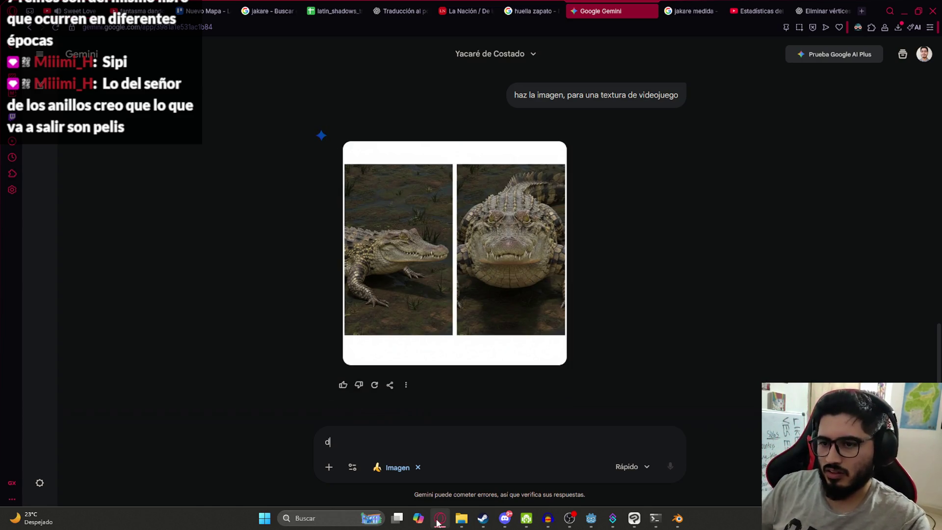
{"action": "type", "text": "e co"}
{"action": "mouse_move", "coordinate": [438, 523]}
{"action": "key", "text": "Return"}
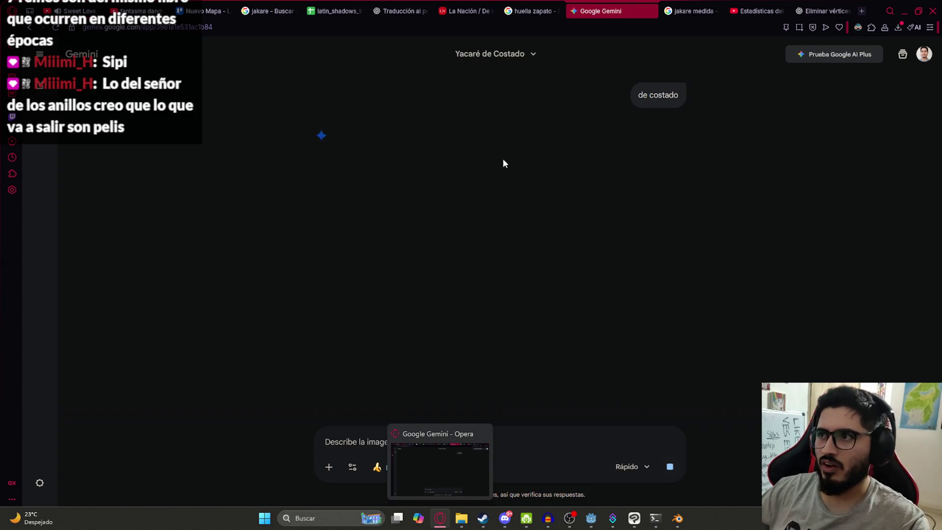
{"action": "scroll", "coordinate": [461, 220], "scroll_direction": "up", "scroll_amount": 1}
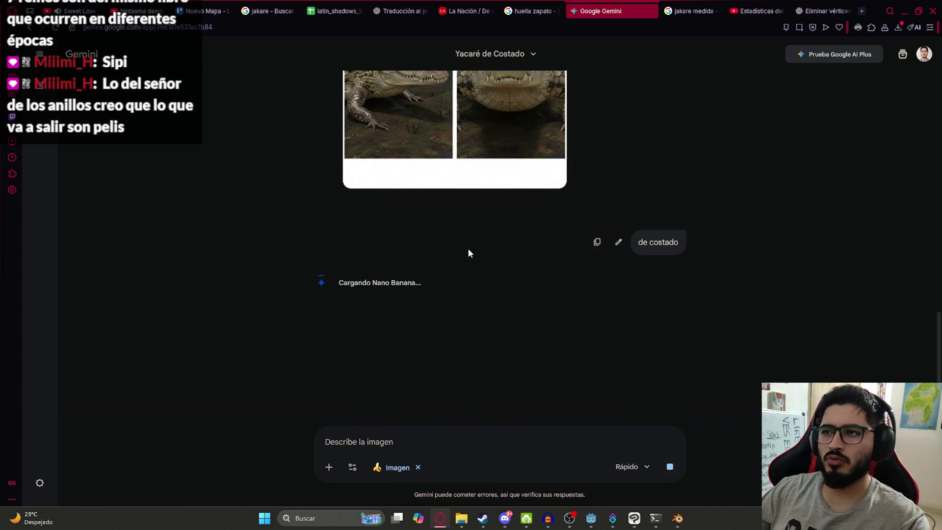
{"action": "scroll", "coordinate": [469, 250], "scroll_direction": "up", "scroll_amount": 2}
{"action": "scroll", "coordinate": [495, 219], "scroll_direction": "down", "scroll_amount": 5}
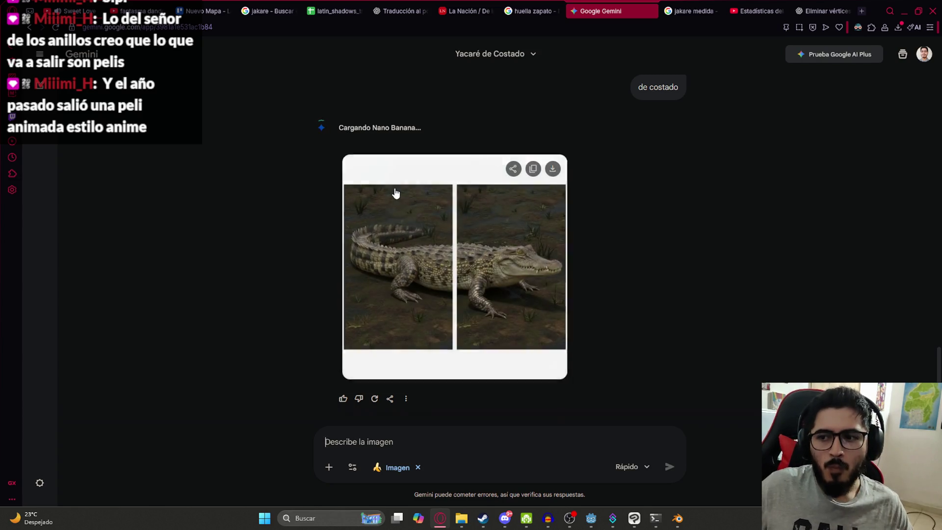
{"action": "left_click", "coordinate": [457, 276]}
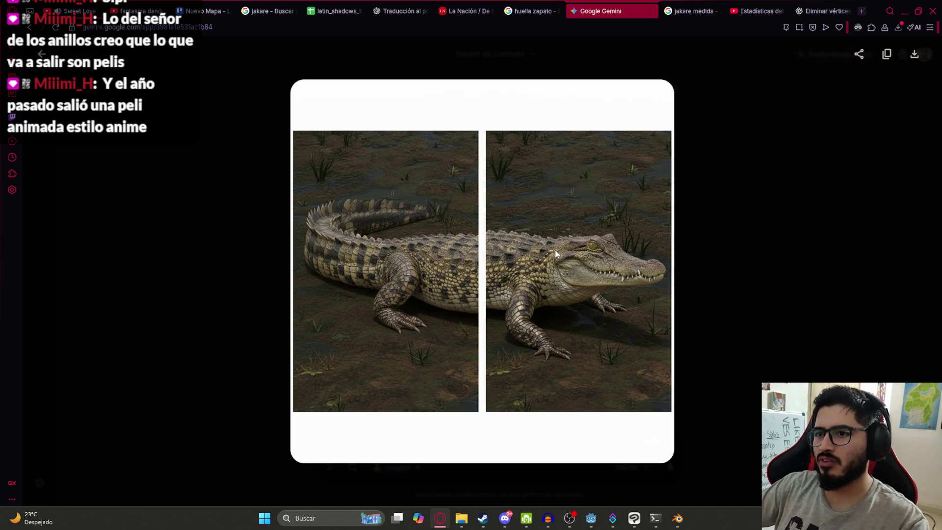
{"action": "left_click", "coordinate": [770, 318]}
In the jakare Blender file, switch to Layout with a Numpad 1 side view in Solid shading.
{"action": "mouse_move", "coordinate": [673, 519]}
{"action": "left_click", "coordinate": [641, 472]}
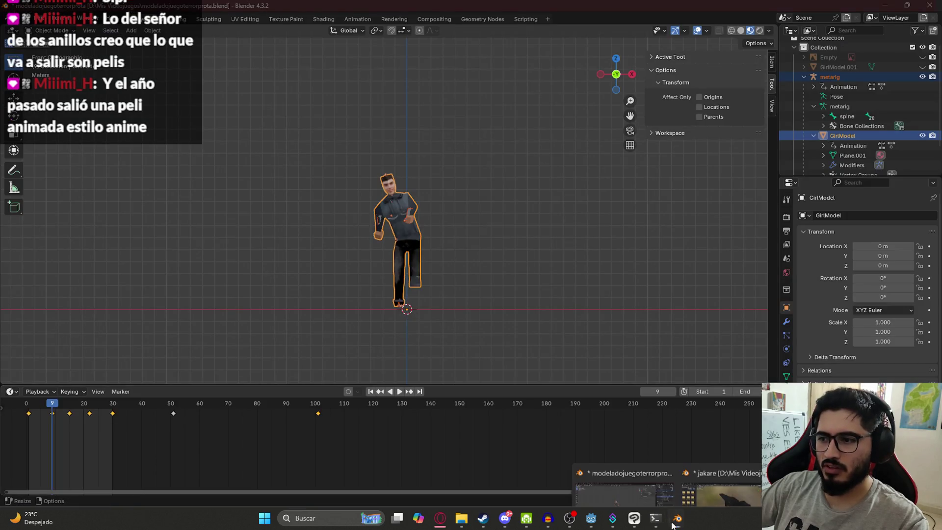
{"action": "left_click", "coordinate": [684, 490]}
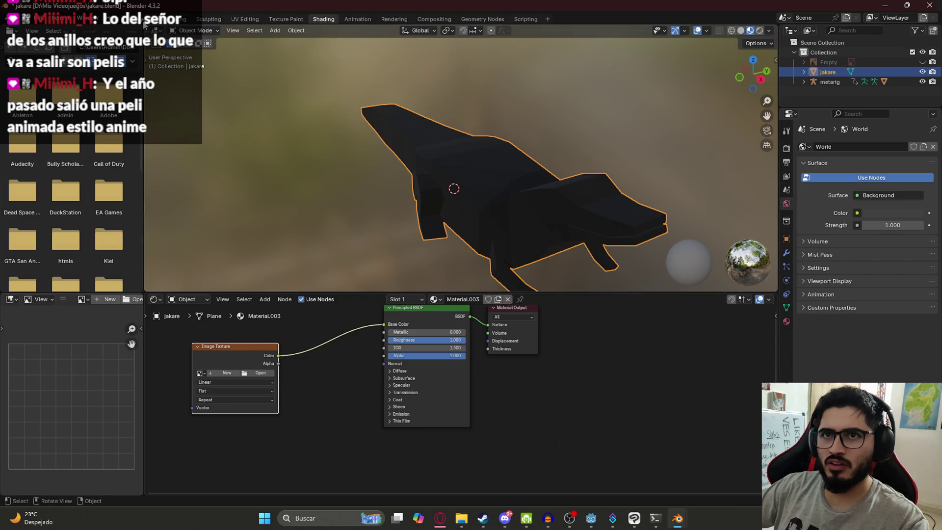
{"action": "left_click", "coordinate": [144, 22]}
{"action": "key", "text": "KP_1"}
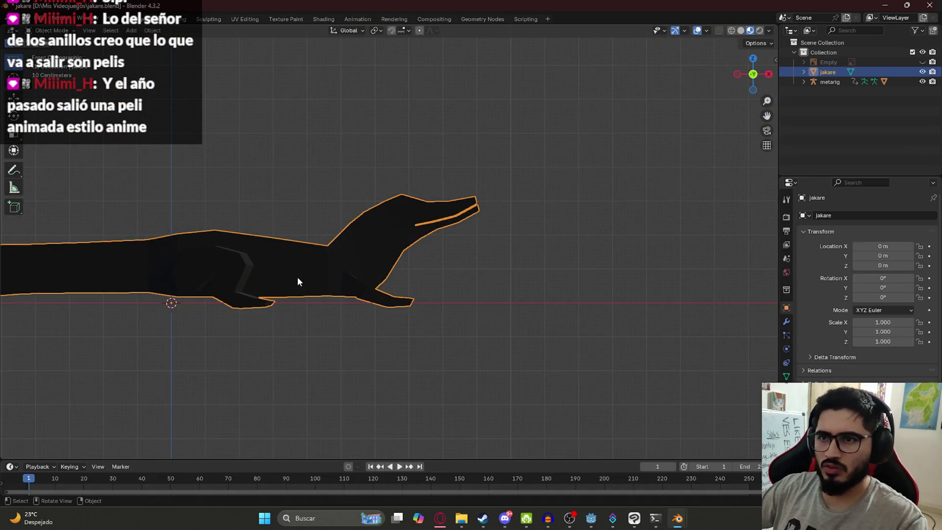
{"action": "key", "text": "z"}
{"action": "left_click", "coordinate": [395, 275]}
Deselect and centre the crocodile, then snip a screenshot of its side view.
{"action": "middle_click_drag", "start_coordinate": [538, 368], "coordinate": [626, 348], "text": "shift"}
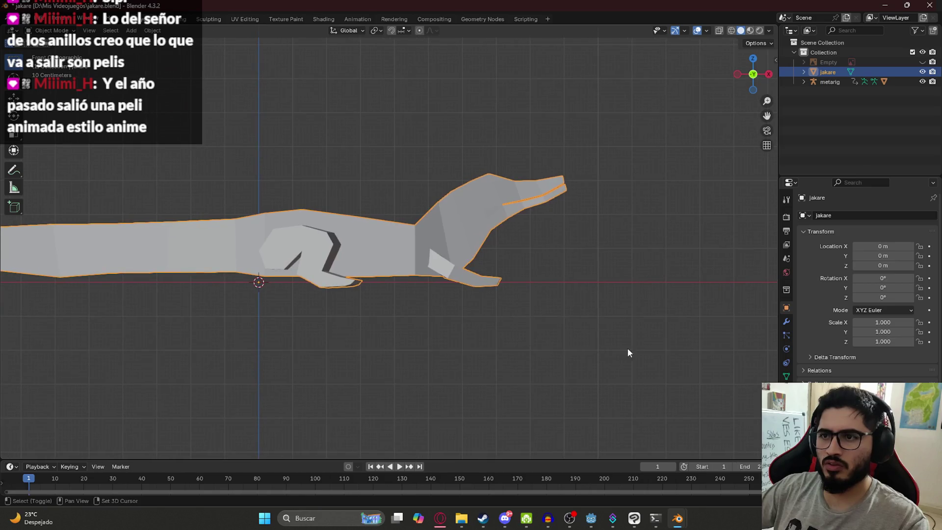
{"action": "left_click", "coordinate": [627, 353]}
{"action": "scroll", "coordinate": [627, 350], "scroll_direction": "down", "scroll_amount": 2}
{"action": "scroll", "coordinate": [344, 299], "scroll_direction": "up", "scroll_amount": 2}
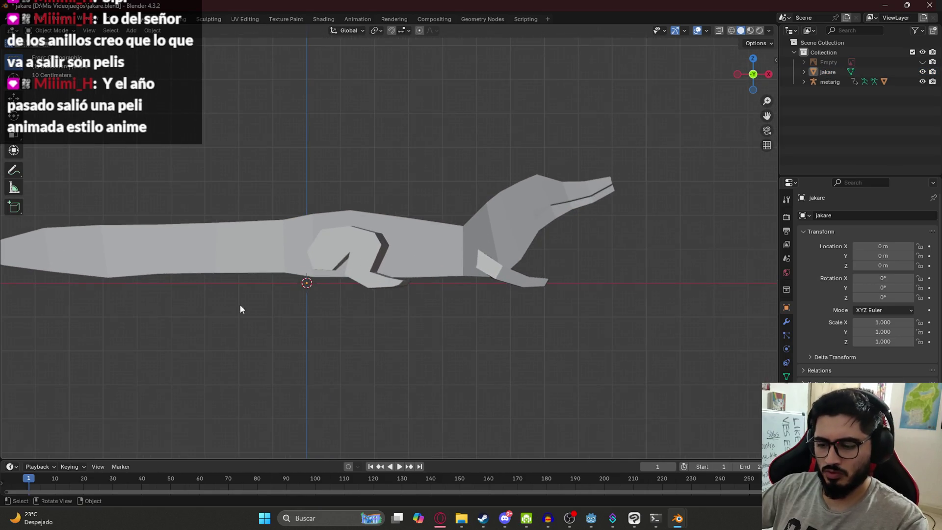
{"action": "middle_click_drag", "start_coordinate": [235, 306], "coordinate": [356, 302], "text": "shift"}
{"action": "key", "text": "super+shift+s"}
{"action": "left_click_drag", "start_coordinate": [50, 111], "coordinate": [744, 354]}
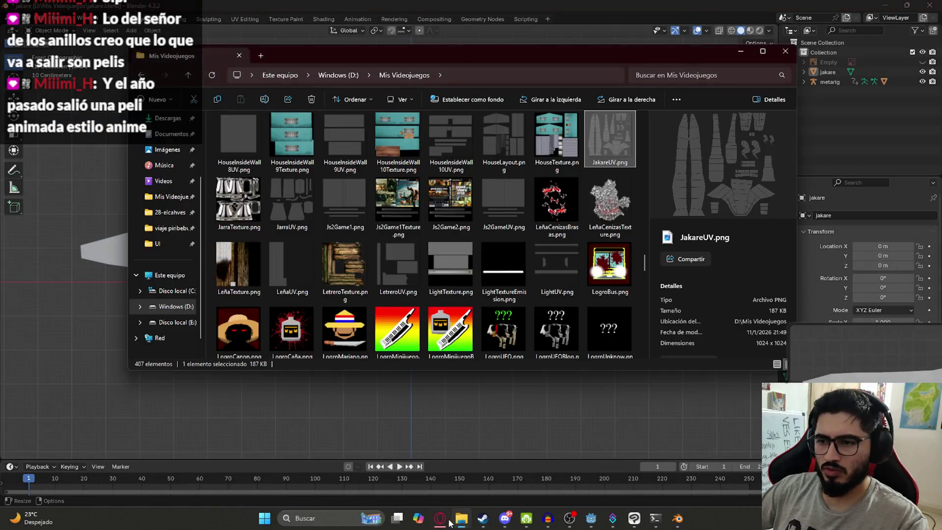
{"action": "key", "text": "alt+Tab"}
Paste the crocodile screenshot and send 'que sirva para texturizar este modelo 3d'.
{"action": "key", "text": "ctrl+v"}
{"action": "type", "text": "que s"}
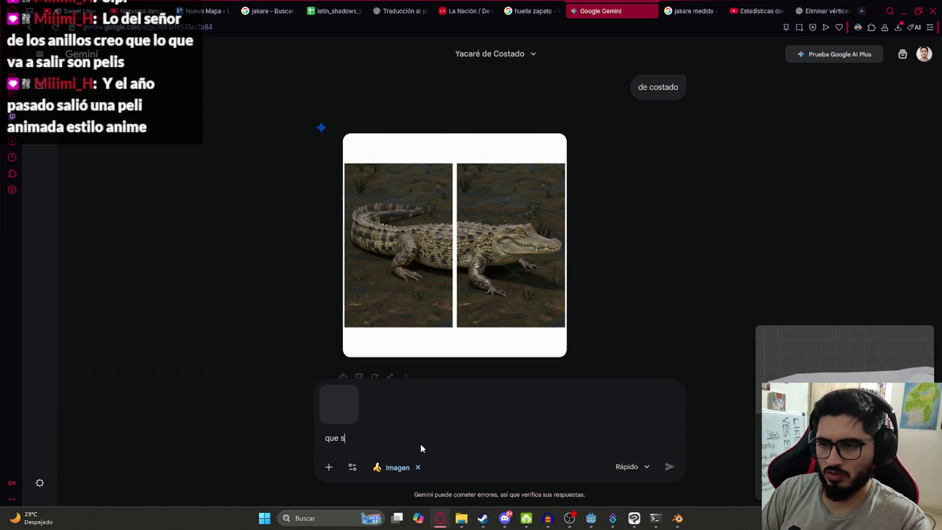
{"action": "type", "text": "irva para texturizar e"}
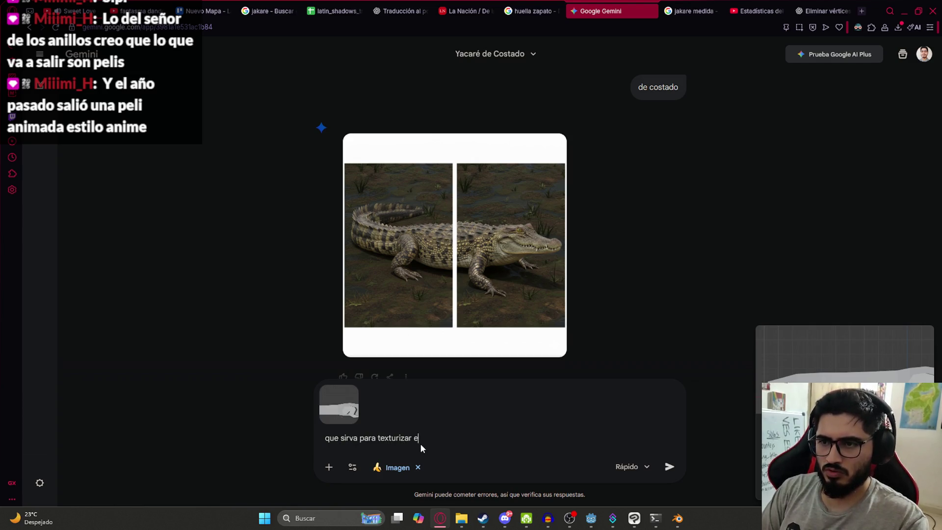
{"action": "type", "text": "ste modelo 3d"}
{"action": "key", "text": "Return"}
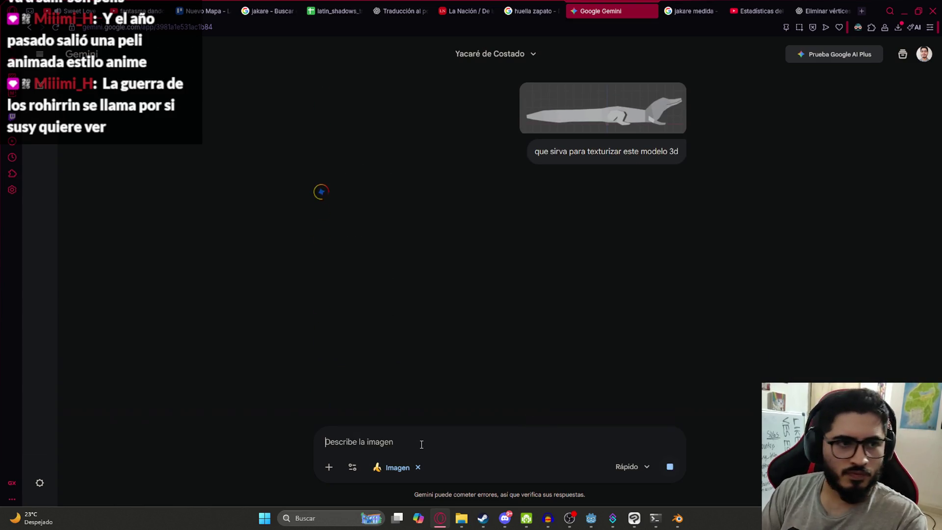
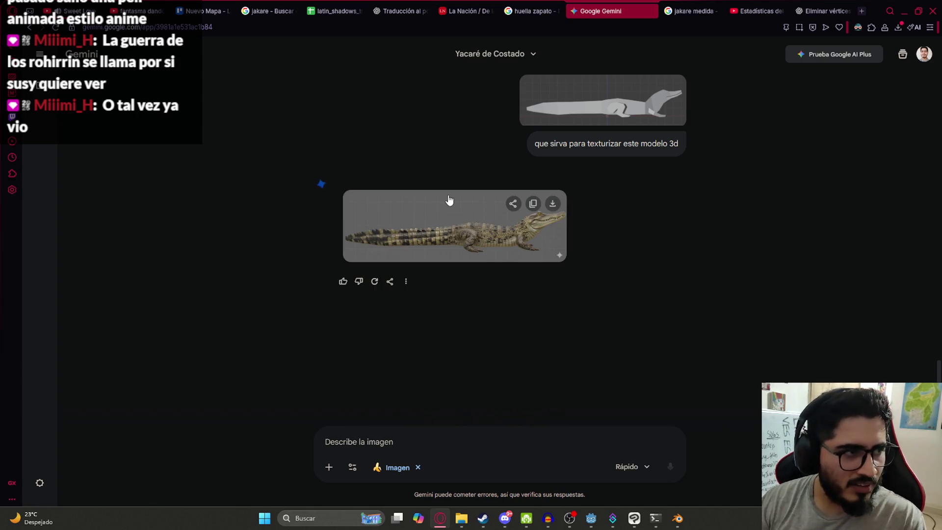
Enlarge the generated crocodile image in Gemini and copy it with Copiar imagen.
{"action": "left_click", "coordinate": [459, 214]}
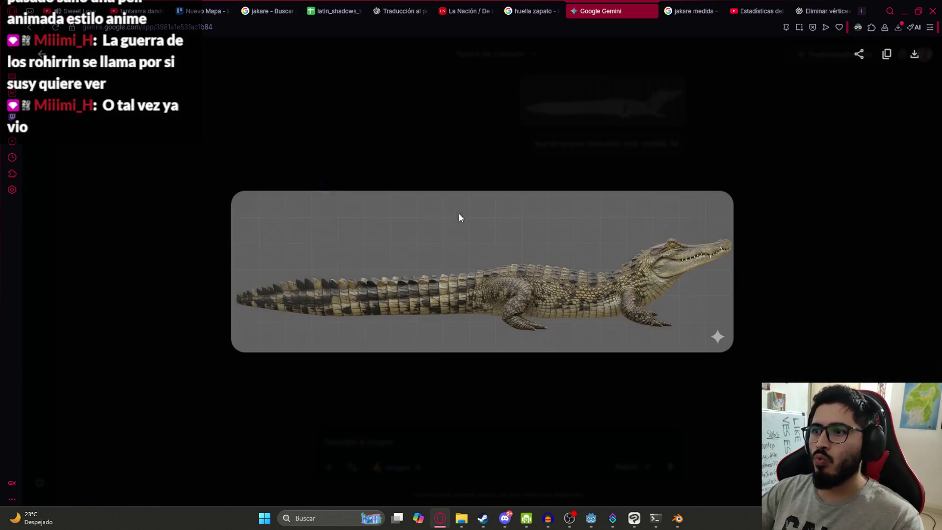
{"action": "right_click", "coordinate": [443, 270]}
{"action": "left_click", "coordinate": [479, 330]}
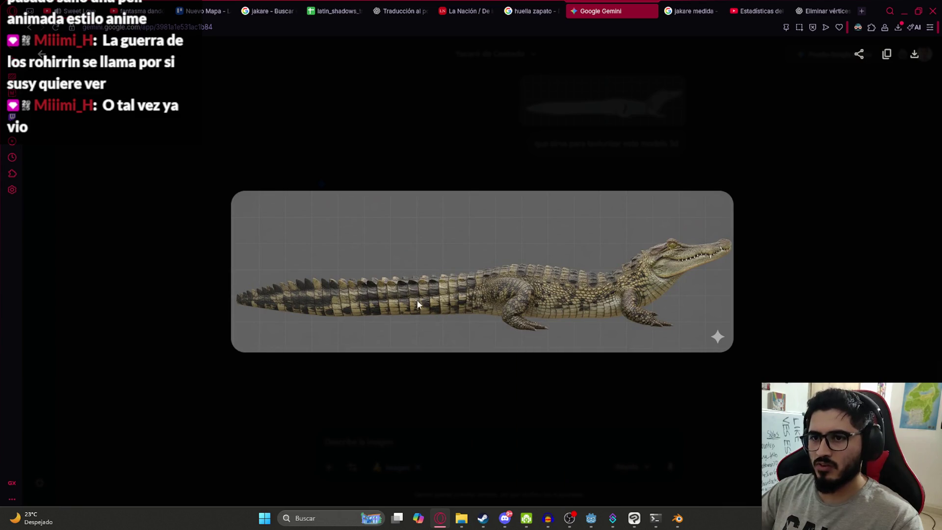
Paste the crocodile photo into Clip Studio Paint as a new layer and hide JakareUV.
{"action": "left_click", "coordinate": [635, 519]}
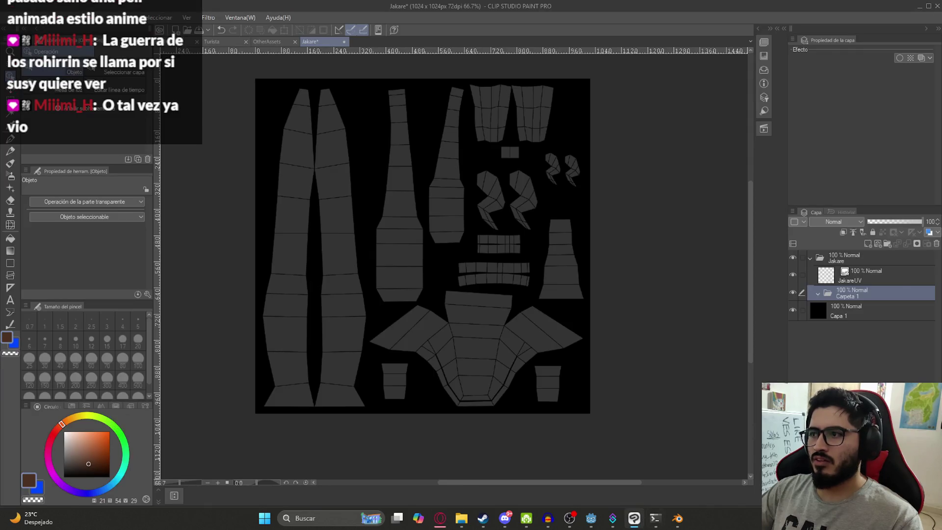
{"action": "key", "text": "ctrl+v"}
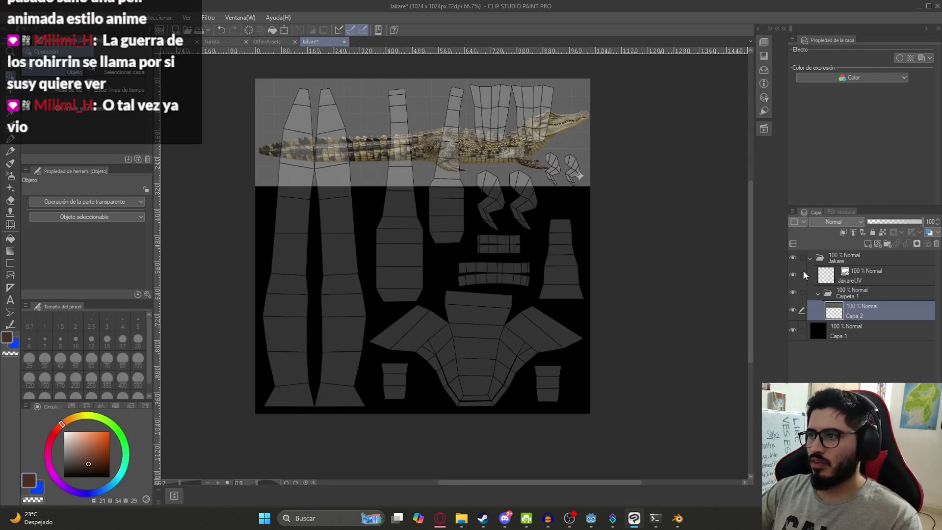
{"action": "left_click", "coordinate": [793, 275]}
{"action": "scroll", "coordinate": [388, 151], "scroll_direction": "up", "scroll_amount": 3}
{"action": "key", "text": "k"}
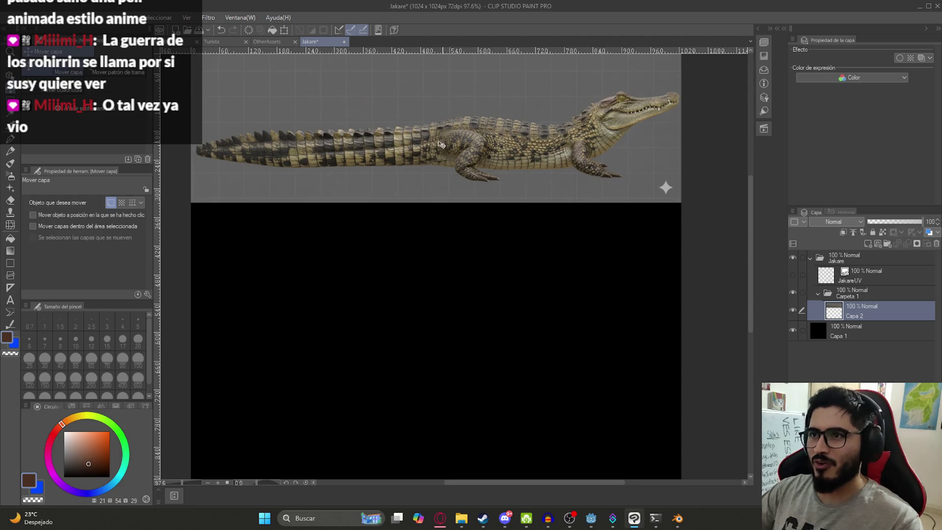
{"action": "key", "text": "w"}
Try Auto Select on the grey background at lower tolerances, clearing each attempt.
{"action": "left_click", "coordinate": [363, 99]}
{"action": "scroll", "coordinate": [364, 147], "scroll_direction": "up", "scroll_amount": 3}
{"action": "left_click", "coordinate": [133, 240]}
{"action": "left_click", "coordinate": [134, 241]}
{"action": "left_click", "coordinate": [133, 241]}
{"action": "left_click", "coordinate": [133, 241]}
{"action": "left_click", "coordinate": [256, 204]}
{"action": "key", "text": "ctrl+d"}
{"action": "left_click", "coordinate": [399, 171]}
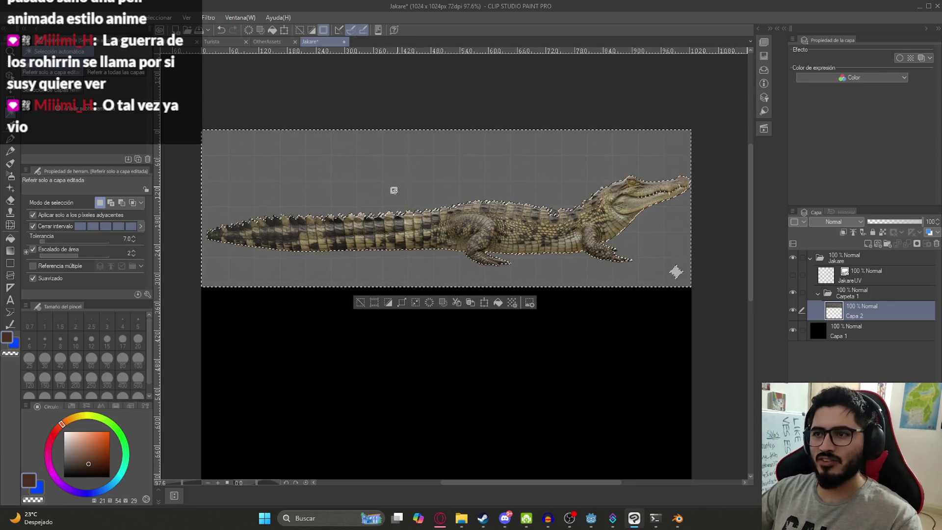
{"action": "scroll", "coordinate": [540, 164], "scroll_direction": "up", "scroll_amount": 2}
{"action": "key", "text": "ctrl+d"}
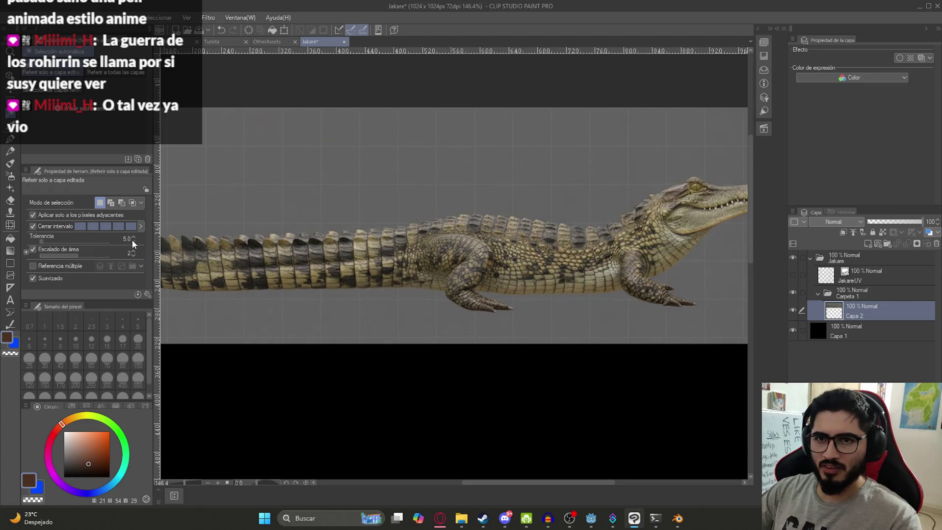
Select the grey background at tolerance 5, delete it, and deselect.
{"action": "left_click", "coordinate": [302, 195]}
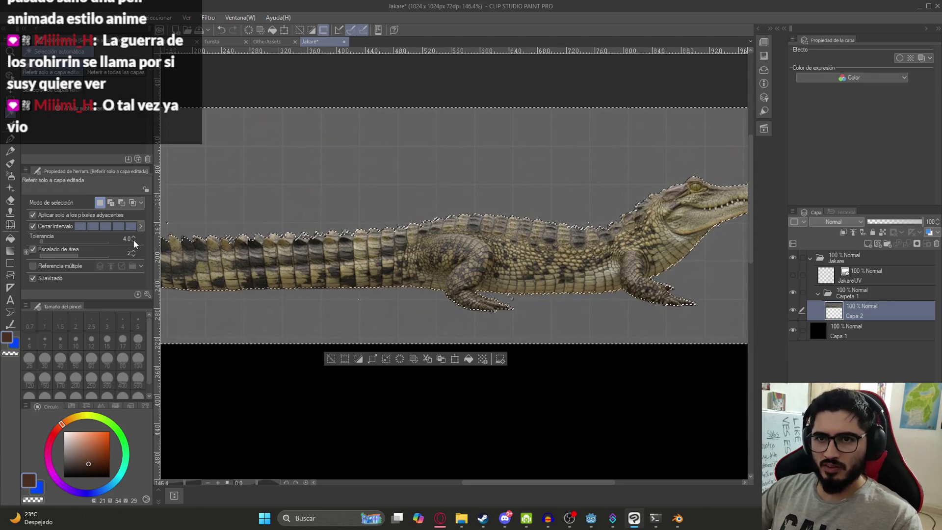
{"action": "left_click", "coordinate": [133, 241]}
{"action": "left_click", "coordinate": [134, 241]}
{"action": "left_click", "coordinate": [362, 158]}
{"action": "left_click", "coordinate": [133, 237]}
{"action": "left_click", "coordinate": [133, 238]}
{"action": "left_click", "coordinate": [389, 176]}
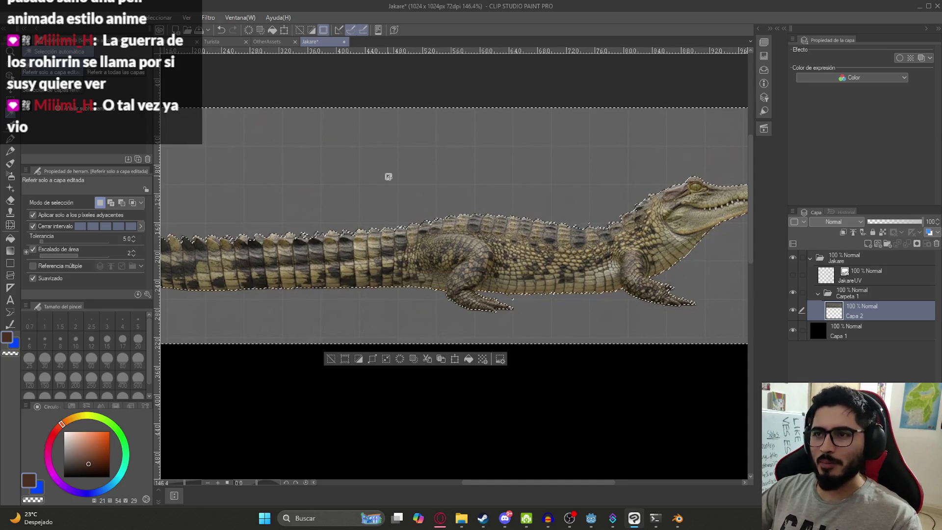
{"action": "key", "text": "Delete"}
{"action": "key", "text": "ctrl+d"}
Draw a small rectangular selection on the canvas.
{"action": "scroll", "coordinate": [554, 253], "scroll_direction": "down", "scroll_amount": 3}
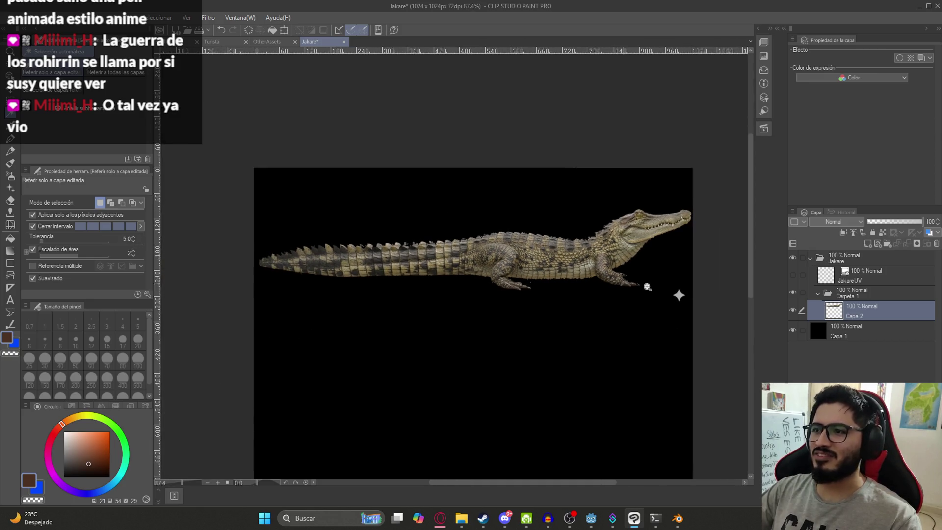
{"action": "key", "text": "m"}
{"action": "left_click_drag", "start_coordinate": [670, 277], "coordinate": [693, 319]}
Show JakareUV, duplicate the crocodile layer Capa 2, and hide the original.
{"action": "left_click", "coordinate": [677, 294]}
{"action": "left_click", "coordinate": [793, 274]}
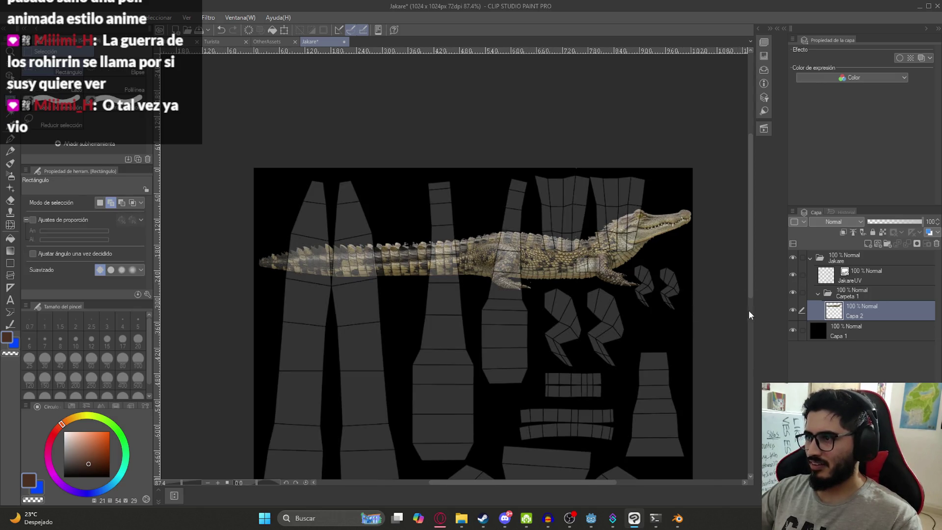
{"action": "key", "text": "k"}
{"action": "key", "text": "ctrl+j"}
{"action": "left_click", "coordinate": [794, 329]}
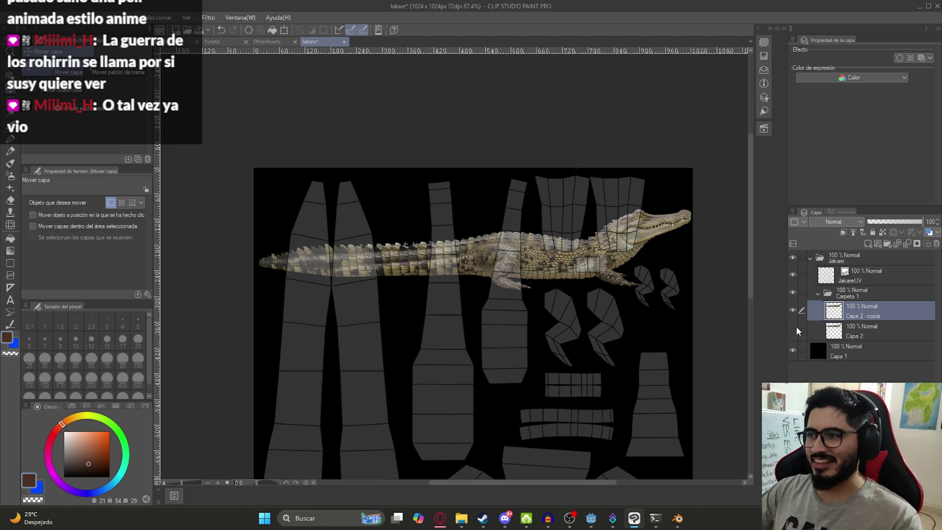
{"action": "scroll", "coordinate": [499, 301], "scroll_direction": "down", "scroll_amount": 2}
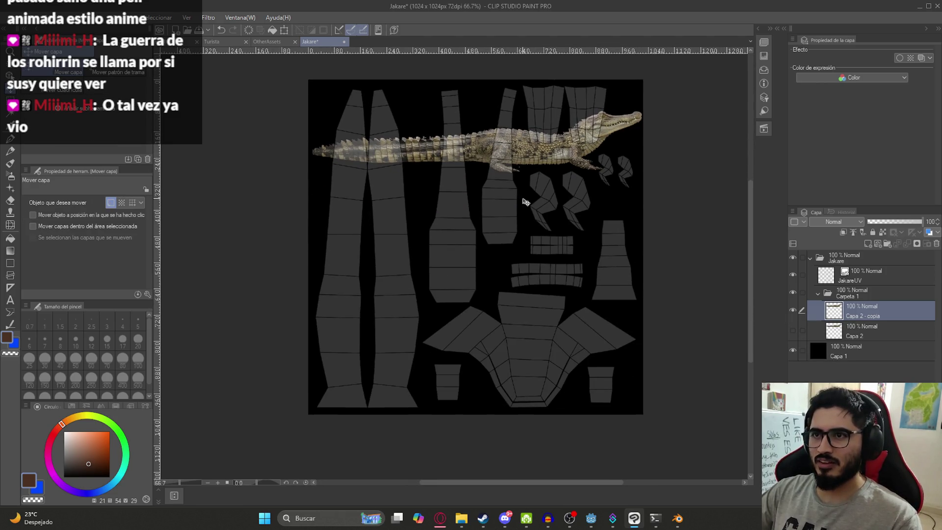
Rotate the crocodile copy by 90° and move it over the top UV strips.
{"action": "mouse_move", "coordinate": [273, 481]}
{"action": "left_mouse_down"}
{"action": "mouse_move", "coordinate": [234, 482]}
{"action": "mouse_move", "coordinate": [268, 482]}
{"action": "left_mouse_up"}
{"action": "left_click", "coordinate": [296, 482]}
{"action": "left_click", "coordinate": [286, 483]}
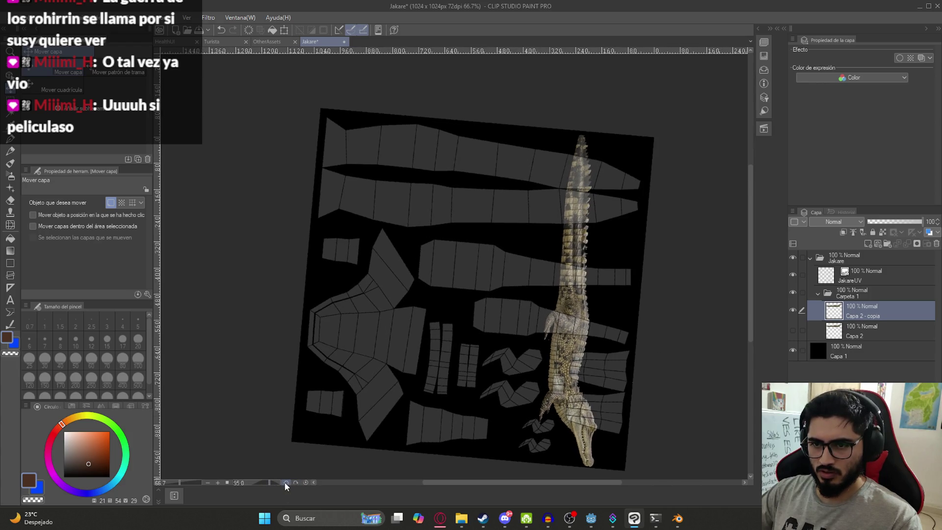
{"action": "left_click", "coordinate": [287, 483]}
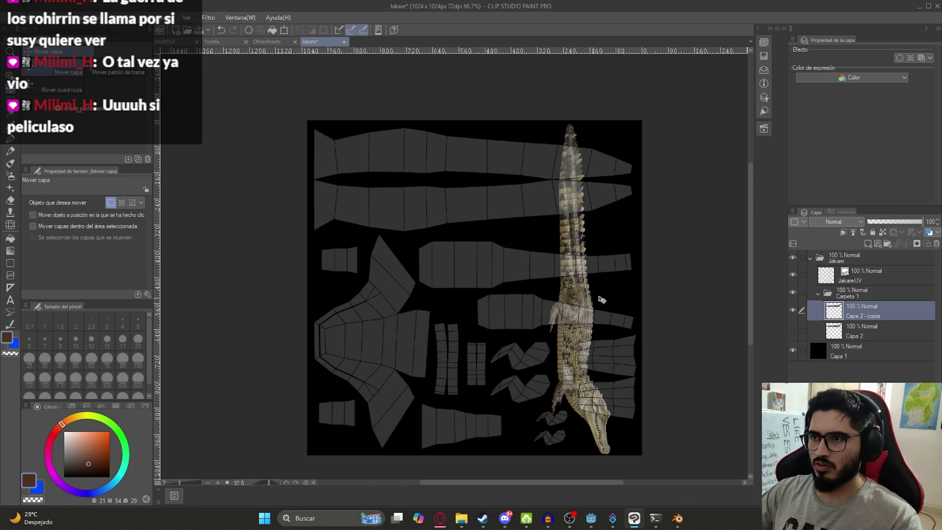
{"action": "key", "text": "ctrl+t"}
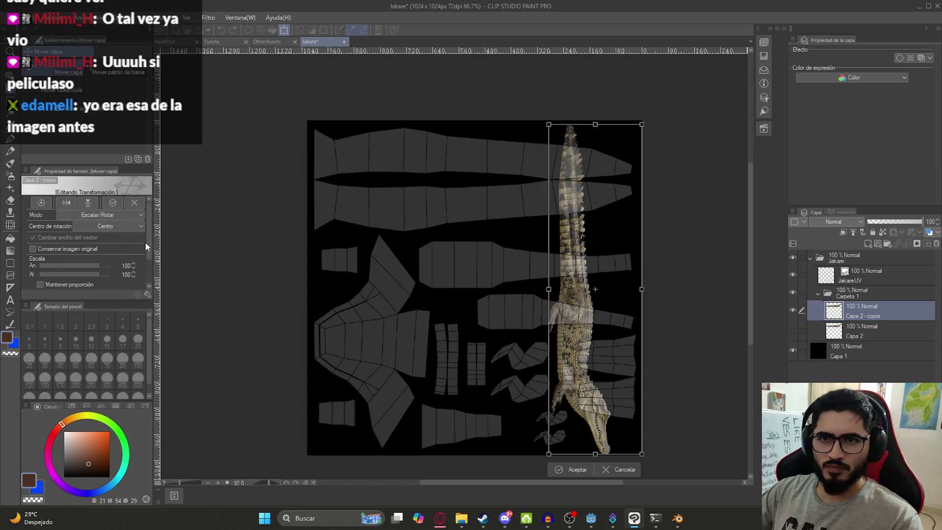
{"action": "scroll", "coordinate": [145, 242], "scroll_direction": "down", "scroll_amount": 3}
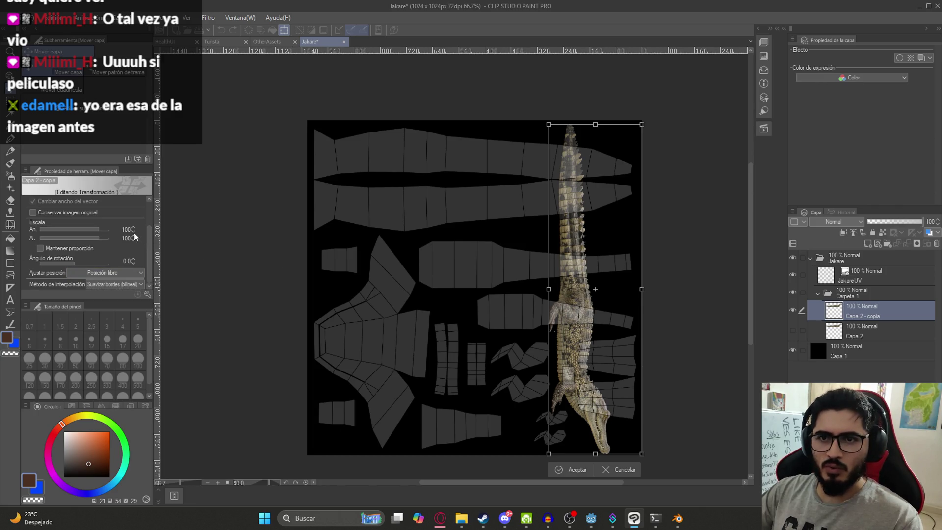
{"action": "left_click", "coordinate": [120, 260]}
{"action": "type", "text": "9"}
{"action": "type", "text": "0"}
{"action": "key", "text": "Return"}
{"action": "mouse_move", "coordinate": [622, 282]}
{"action": "left_mouse_down"}
{"action": "mouse_move", "coordinate": [498, 202]}
{"action": "mouse_move", "coordinate": [499, 174]}
{"action": "left_mouse_up"}
{"action": "mouse_move", "coordinate": [673, 525]}
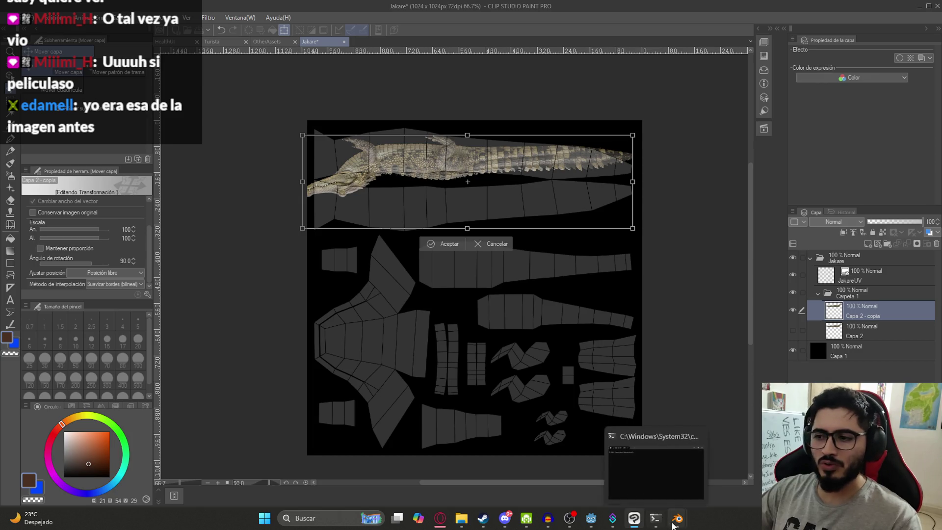
{"action": "left_click", "coordinate": [766, 462]}
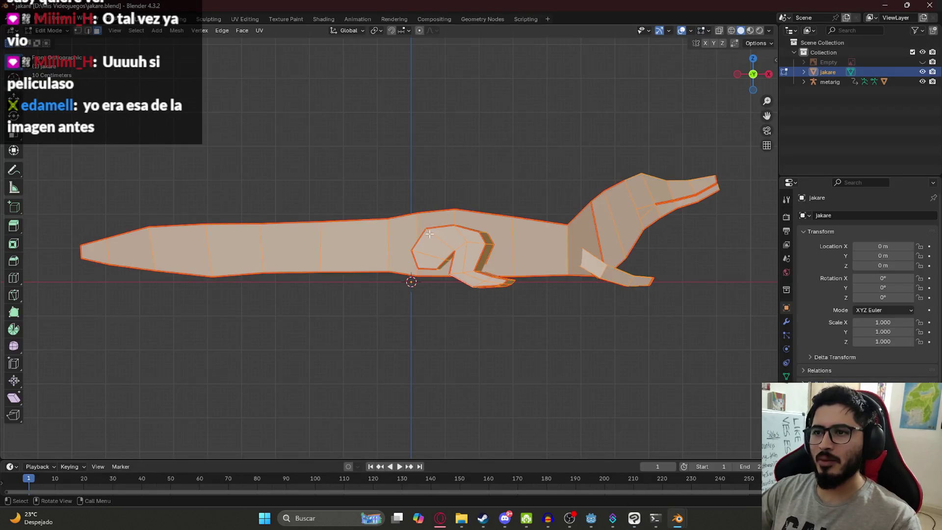
{"action": "key", "text": "alt+a"}
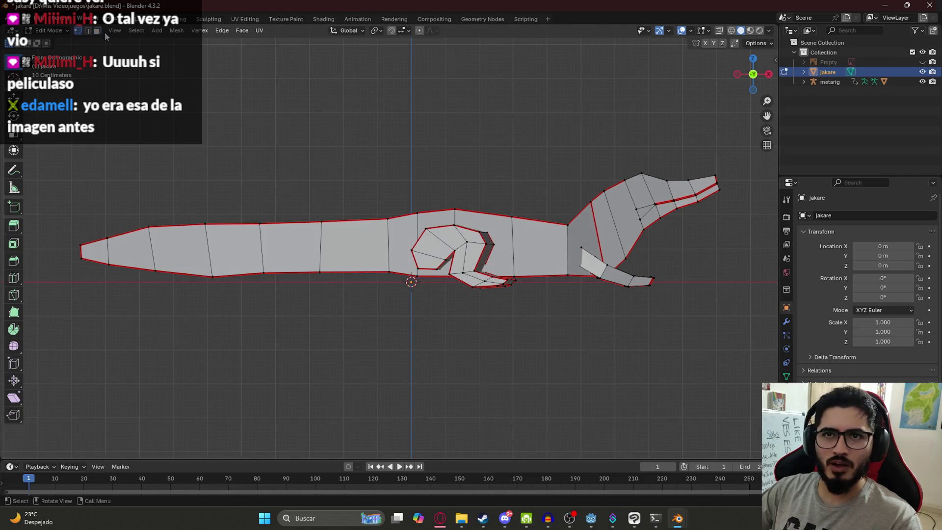
{"action": "left_click", "coordinate": [324, 19]}
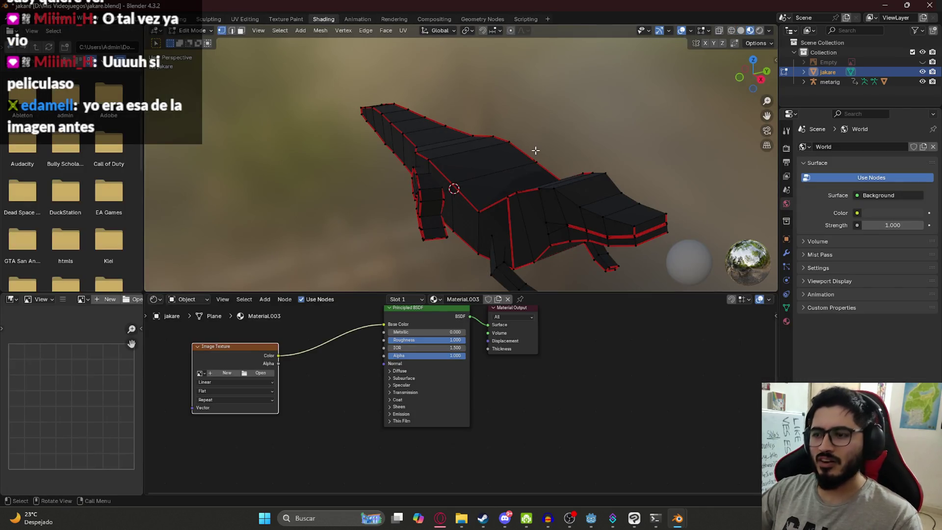
{"action": "key", "text": "KP_1"}
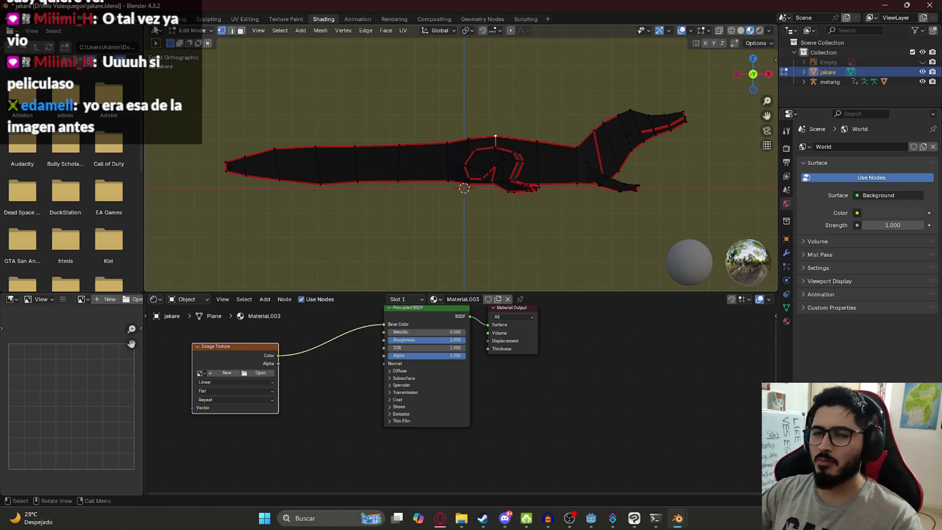
{"action": "middle_click_drag", "start_coordinate": [367, 93], "coordinate": [344, 133], "text": "shift"}
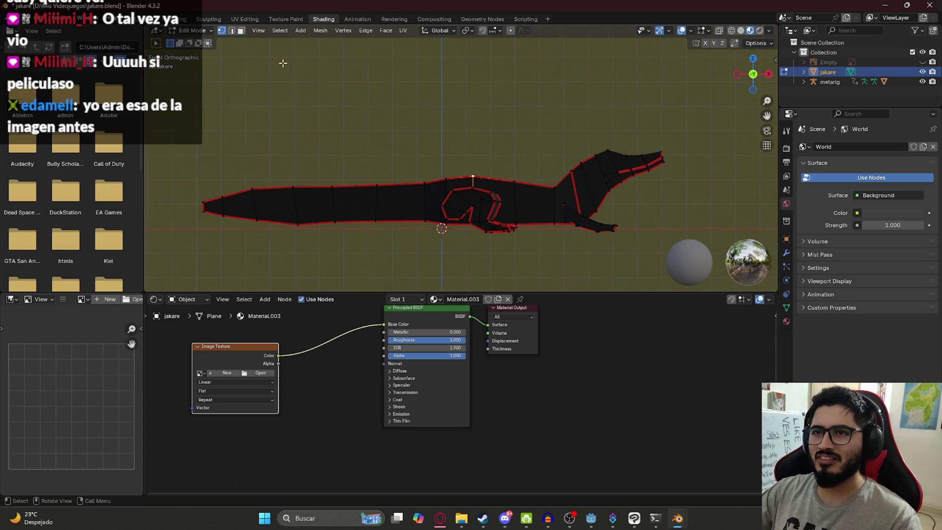
{"action": "left_click", "coordinate": [244, 19]}
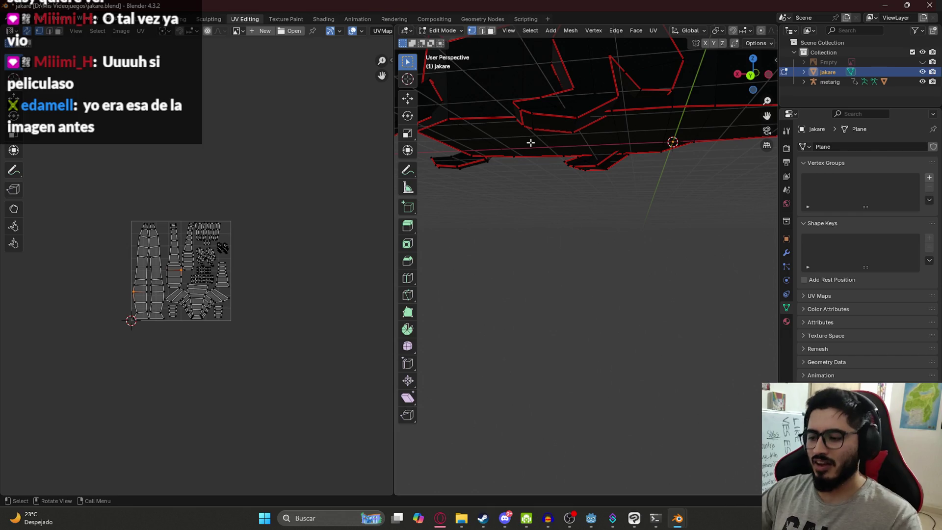
{"action": "key", "text": "KP_3"}
{"action": "key", "text": "KP_1"}
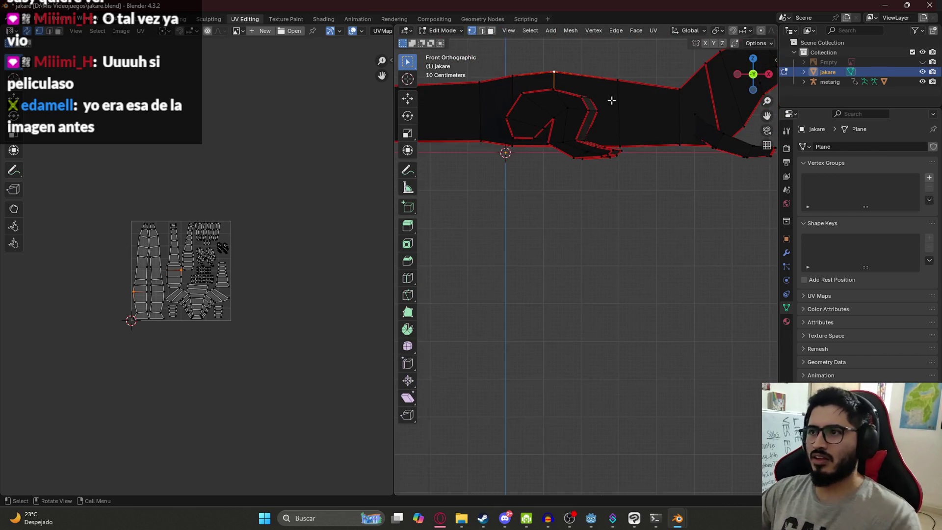
{"action": "middle_click_drag", "start_coordinate": [612, 101], "coordinate": [612, 210], "text": "shift"}
{"action": "scroll", "coordinate": [156, 301], "scroll_direction": "up", "scroll_amount": 1}
{"action": "scroll", "coordinate": [156, 301], "scroll_direction": "up", "scroll_amount": 3}
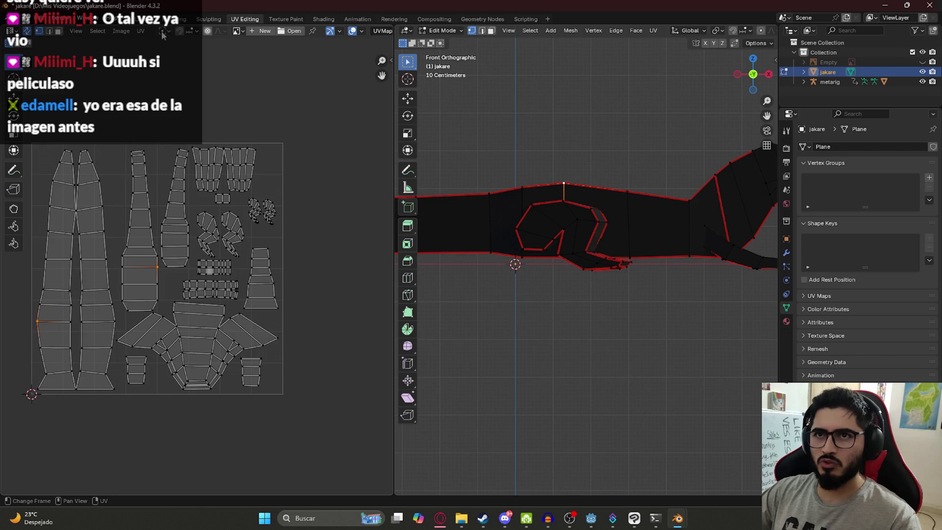
{"action": "key", "text": "3"}
{"action": "left_click", "coordinate": [483, 231]}
{"action": "left_click", "coordinate": [513, 201], "text": "shift"}
{"action": "left_click", "coordinate": [614, 209], "text": "shift"}
{"action": "left_click", "coordinate": [657, 224], "text": "shift"}
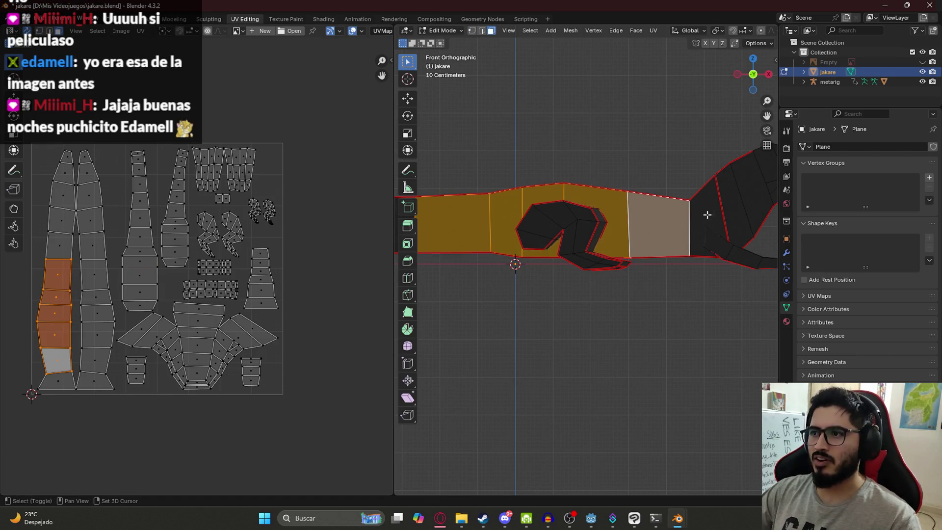
{"action": "left_click", "coordinate": [717, 213], "text": "shift"}
{"action": "middle_click_drag", "start_coordinate": [569, 222], "coordinate": [594, 222], "text": "shift"}
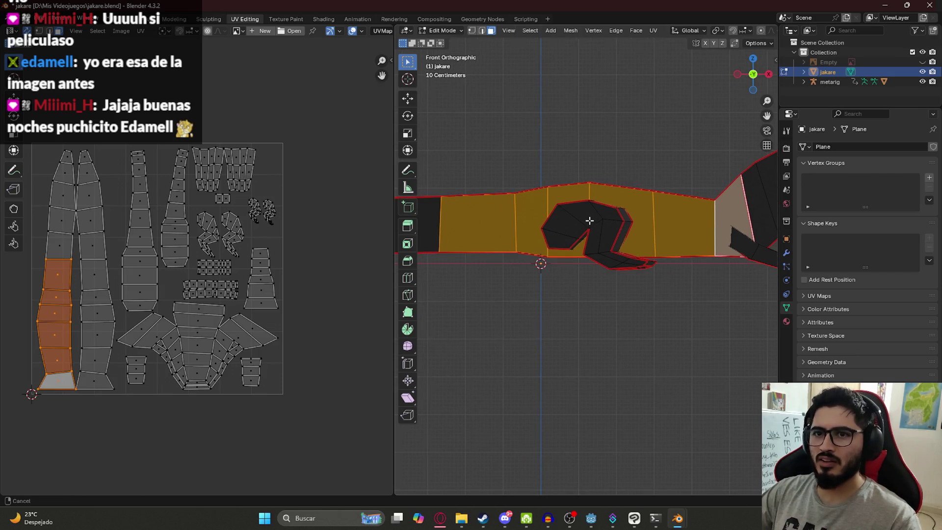
{"action": "left_click", "coordinate": [473, 31]}
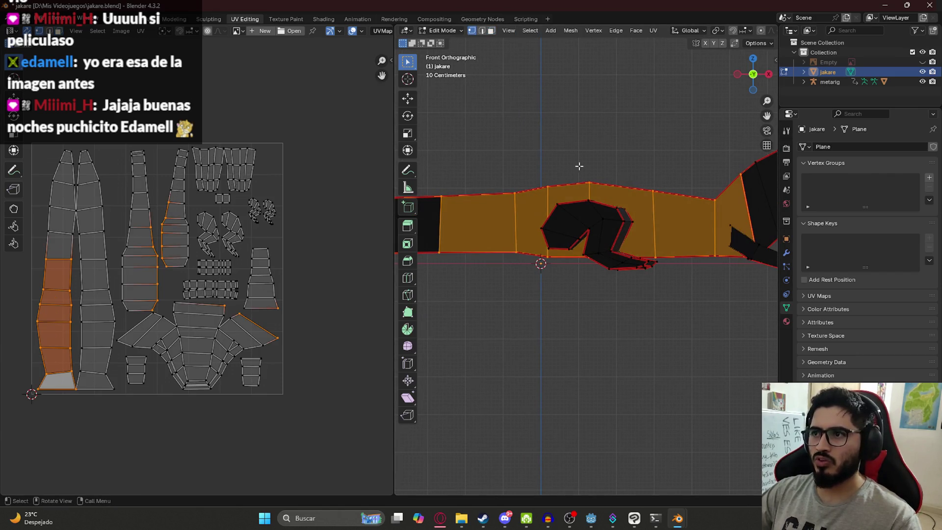
{"action": "left_click", "coordinate": [592, 183]}
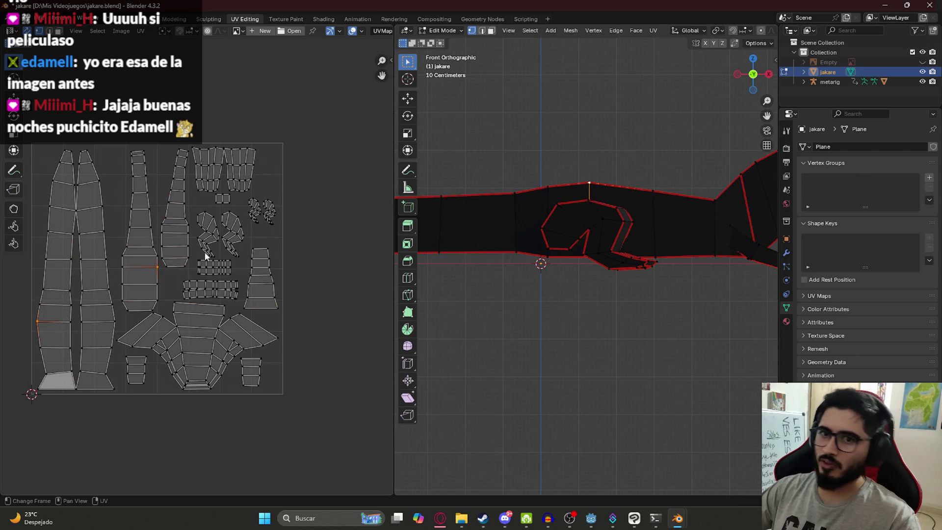
{"action": "left_click", "coordinate": [633, 520]}
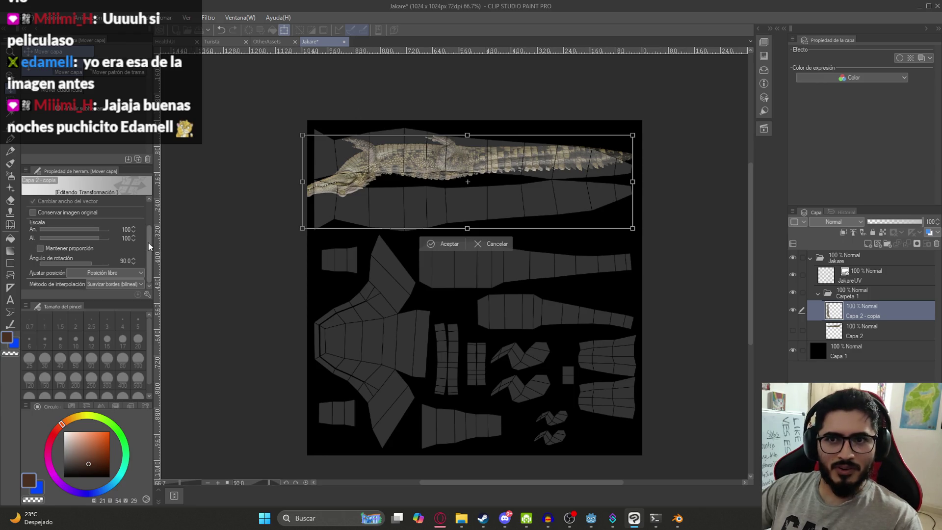
Flip the crocodile copy horizontally so its head faces left.
{"action": "scroll", "coordinate": [152, 247], "scroll_direction": "up", "scroll_amount": 2}
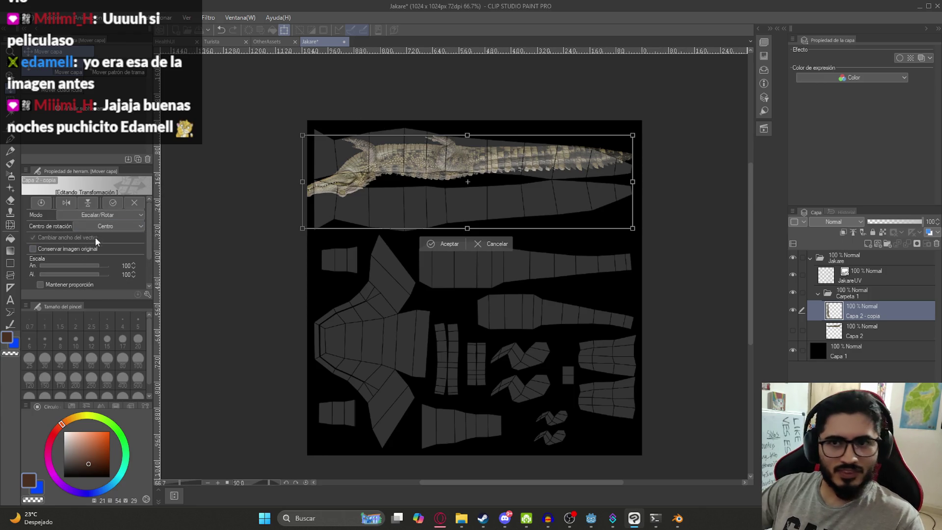
{"action": "left_click", "coordinate": [88, 203]}
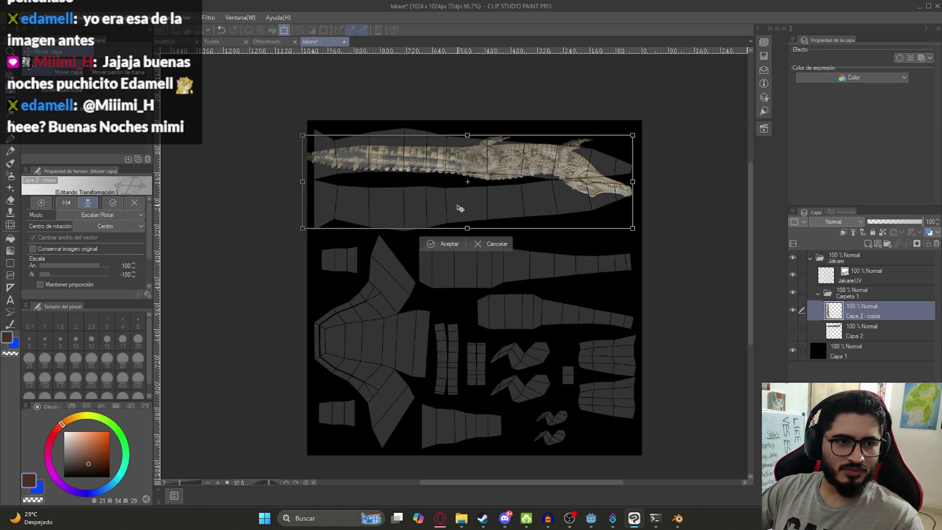
{"action": "scroll", "coordinate": [460, 210], "scroll_direction": "up", "scroll_amount": 2}
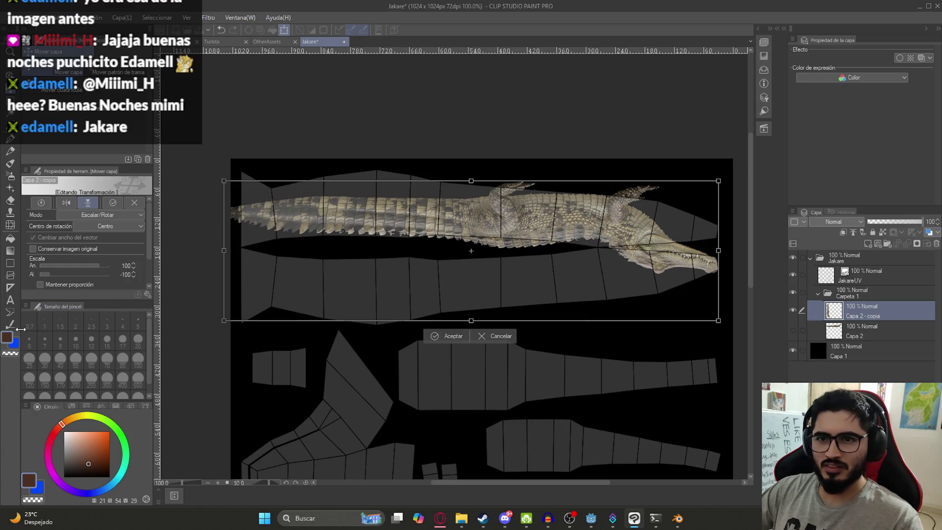
{"action": "left_click", "coordinate": [87, 202]}
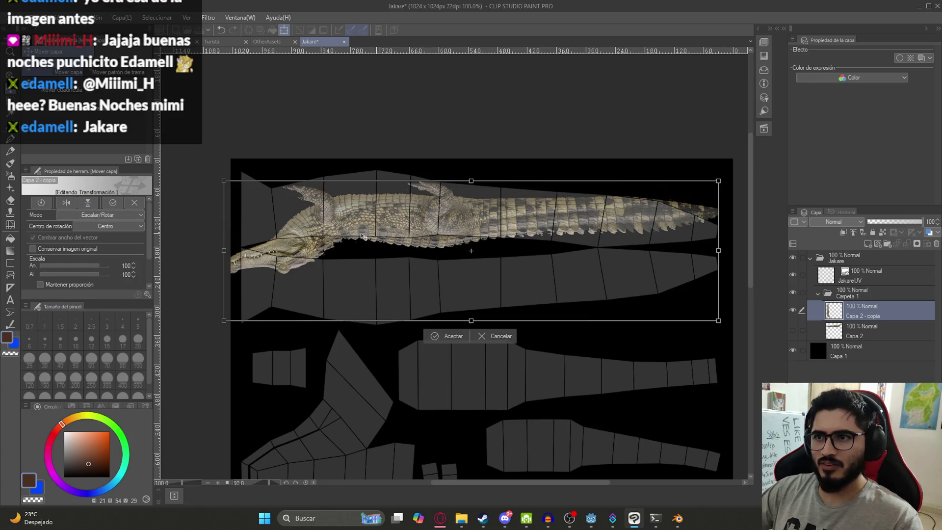
{"action": "left_click", "coordinate": [66, 203]}
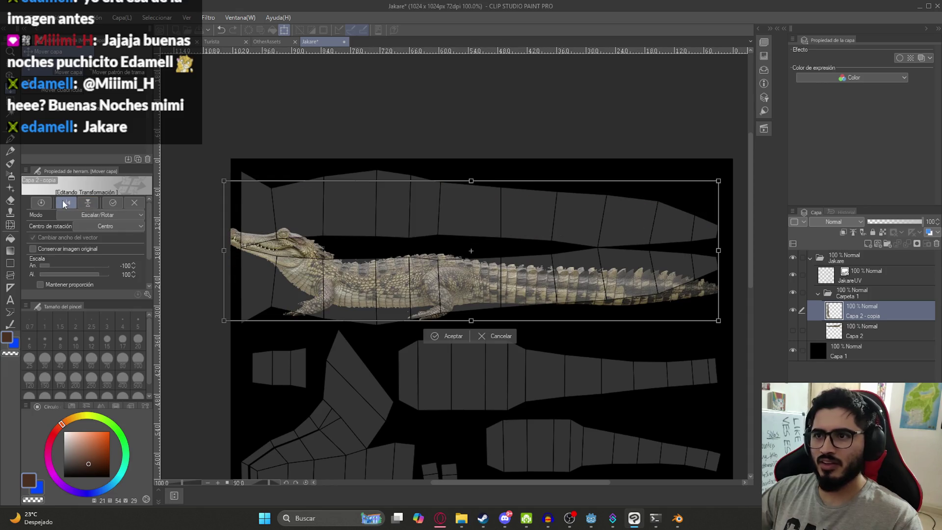
Stretch the crocodile to about 127% by 125% over the body strip and commit.
{"action": "mouse_move", "coordinate": [383, 287]}
{"action": "left_mouse_down"}
{"action": "mouse_move", "coordinate": [320, 234]}
{"action": "mouse_move", "coordinate": [335, 207]}
{"action": "left_mouse_up"}
{"action": "left_click_drag", "start_coordinate": [428, 242], "coordinate": [428, 256]}
{"action": "left_click_drag", "start_coordinate": [420, 99], "coordinate": [420, 79]}
{"action": "left_click_drag", "start_coordinate": [454, 231], "coordinate": [285, 247]}
{"action": "left_click_drag", "start_coordinate": [499, 189], "coordinate": [560, 182]}
{"action": "left_click_drag", "start_coordinate": [435, 244], "coordinate": [597, 243]}
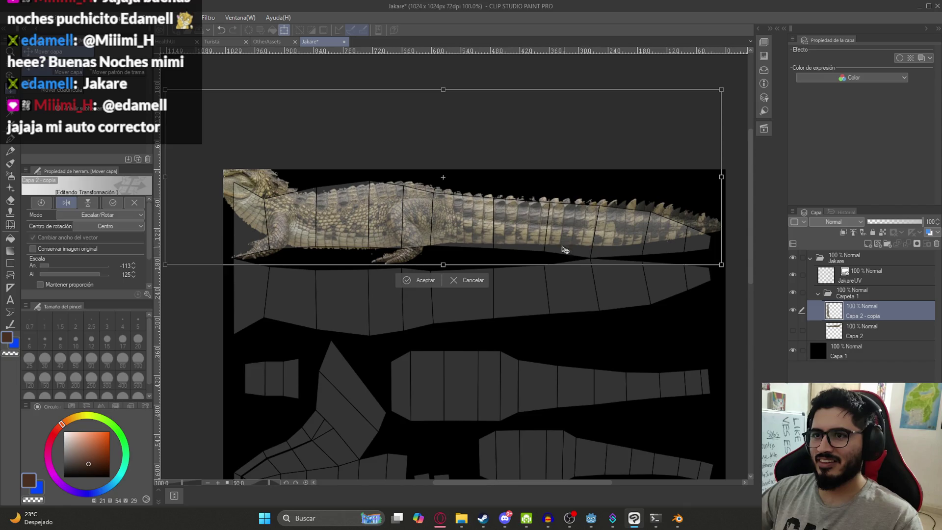
{"action": "mouse_move", "coordinate": [198, 193]}
{"action": "left_mouse_down"}
{"action": "mouse_move", "coordinate": [242, 198]}
{"action": "mouse_move", "coordinate": [186, 184]}
{"action": "mouse_move", "coordinate": [138, 190]}
{"action": "left_mouse_up"}
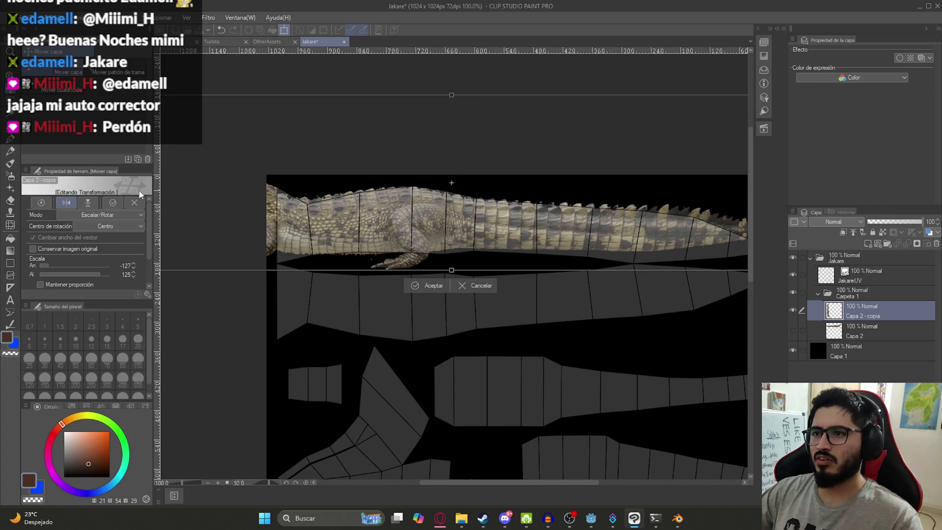
{"action": "key", "text": "ctrl+minus"}
{"action": "key", "text": "Return"}
{"action": "left_click_drag", "start_coordinate": [216, 217], "coordinate": [160, 190]}
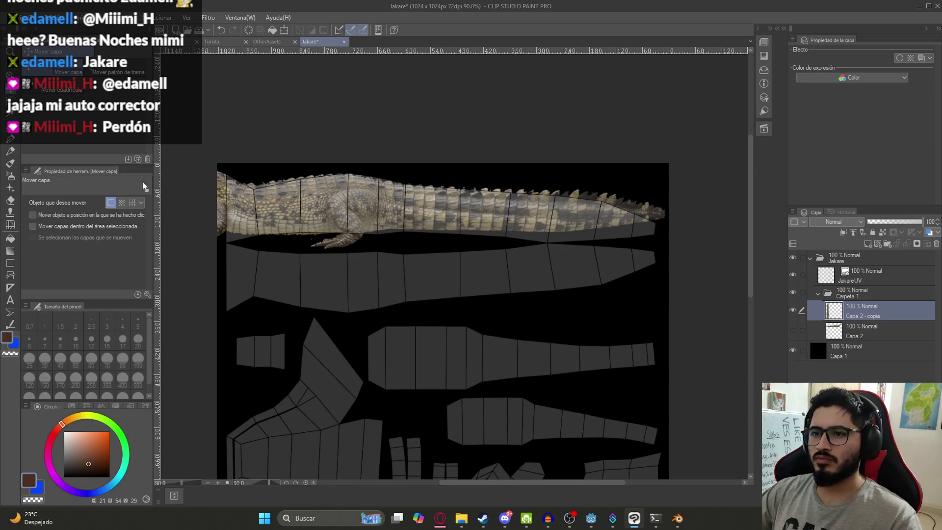
{"action": "left_click", "coordinate": [65, 18]}
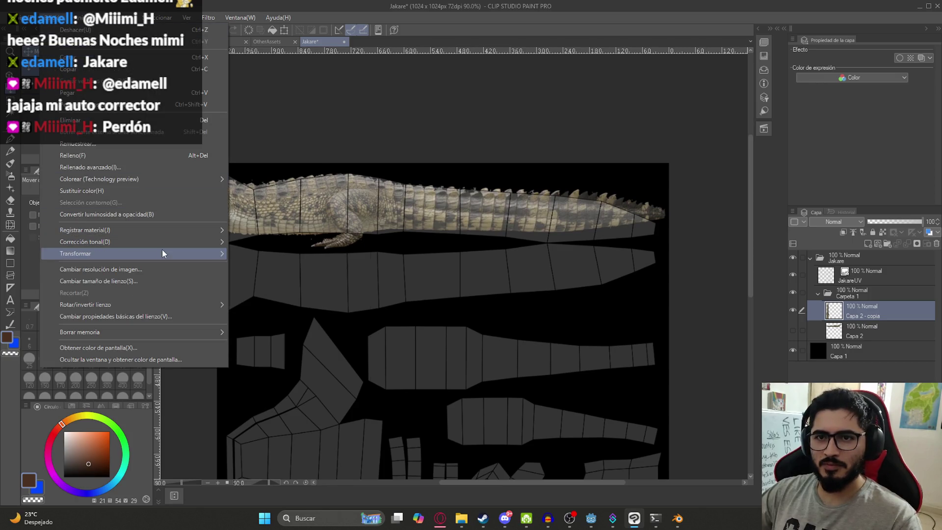
Start a Mesh Transformation on the crocodile with a 7×7 grid.
{"action": "mouse_move", "coordinate": [162, 253]}
{"action": "left_click", "coordinate": [337, 370]}
{"action": "left_click", "coordinate": [132, 250]}
{"action": "left_click", "coordinate": [132, 251]}
{"action": "left_click", "coordinate": [132, 263]}
{"action": "left_click", "coordinate": [133, 263]}
{"action": "left_click", "coordinate": [132, 264]}
{"action": "left_click", "coordinate": [134, 251]}
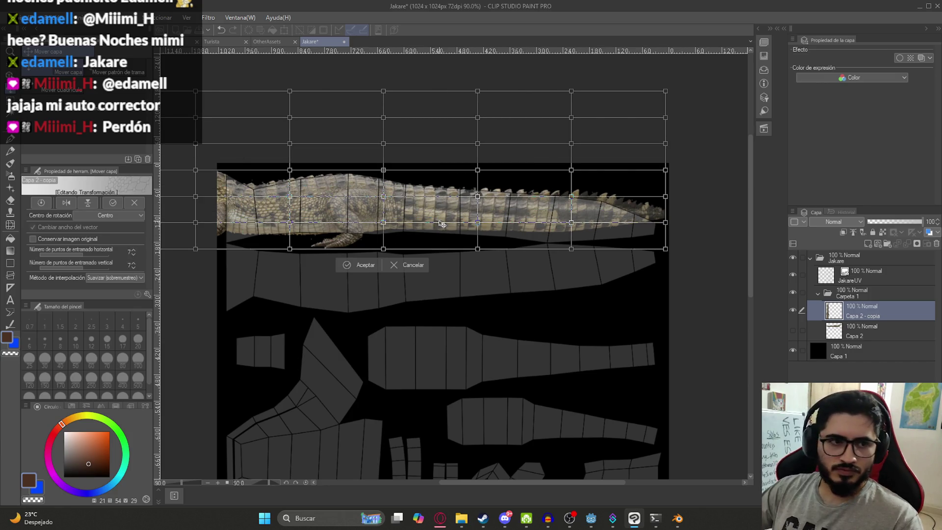
Pull the tail tip and belly edge mesh points to fit the strip's lower outline.
{"action": "scroll", "coordinate": [442, 231], "scroll_direction": "left", "scroll_amount": 3}
{"action": "scroll", "coordinate": [471, 264], "scroll_direction": "up", "scroll_amount": 2}
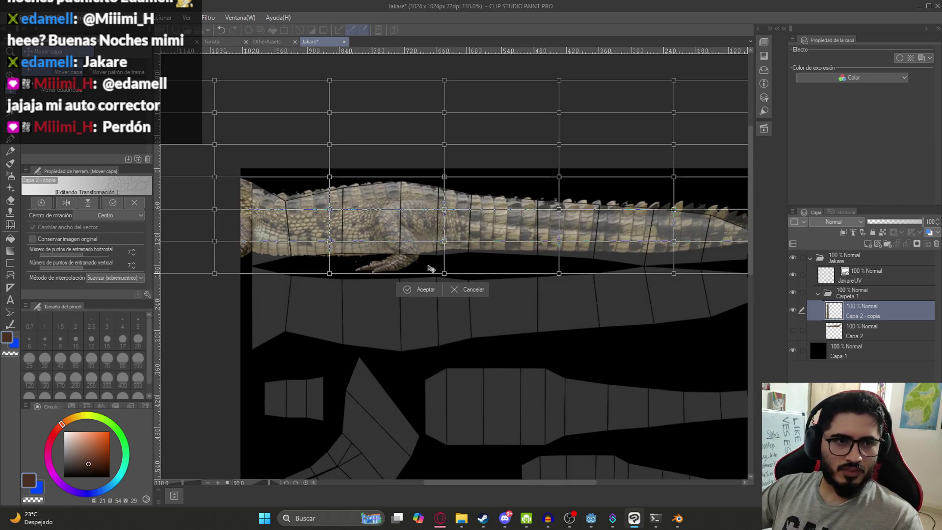
{"action": "scroll", "coordinate": [470, 240], "scroll_direction": "up", "scroll_amount": 3}
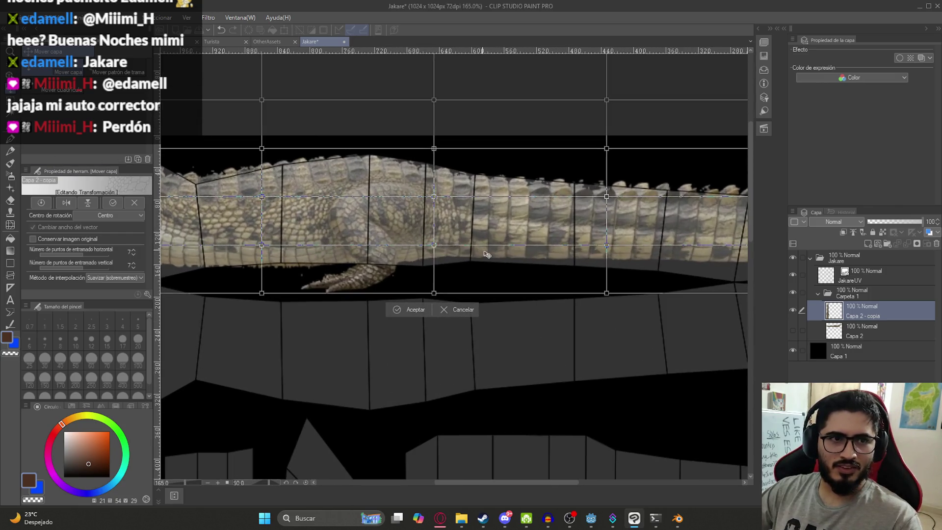
{"action": "key", "text": "Return"}
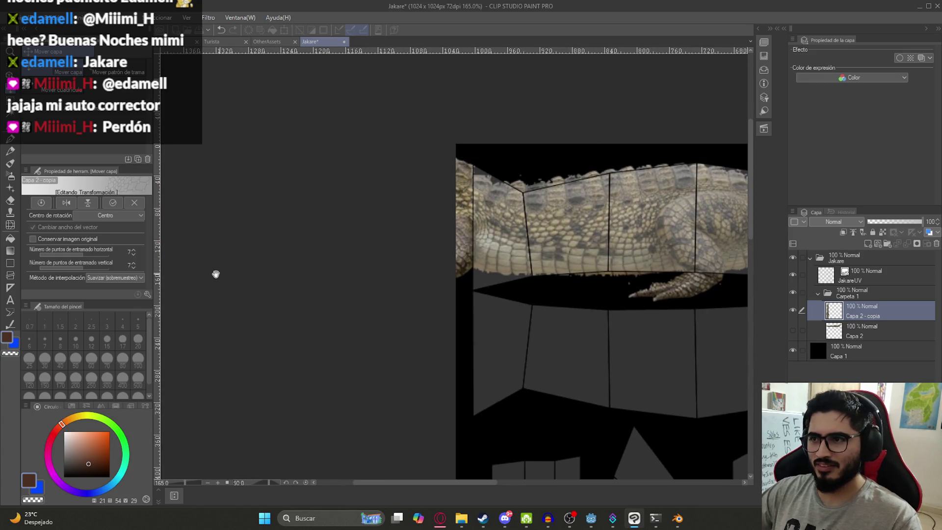
{"action": "scroll", "coordinate": [639, 258], "scroll_direction": "down", "scroll_amount": 2}
{"action": "mouse_move", "coordinate": [516, 227]}
{"action": "left_mouse_down"}
{"action": "mouse_move", "coordinate": [426, 222]}
{"action": "mouse_move", "coordinate": [457, 221]}
{"action": "mouse_move", "coordinate": [462, 251]}
{"action": "left_mouse_up"}
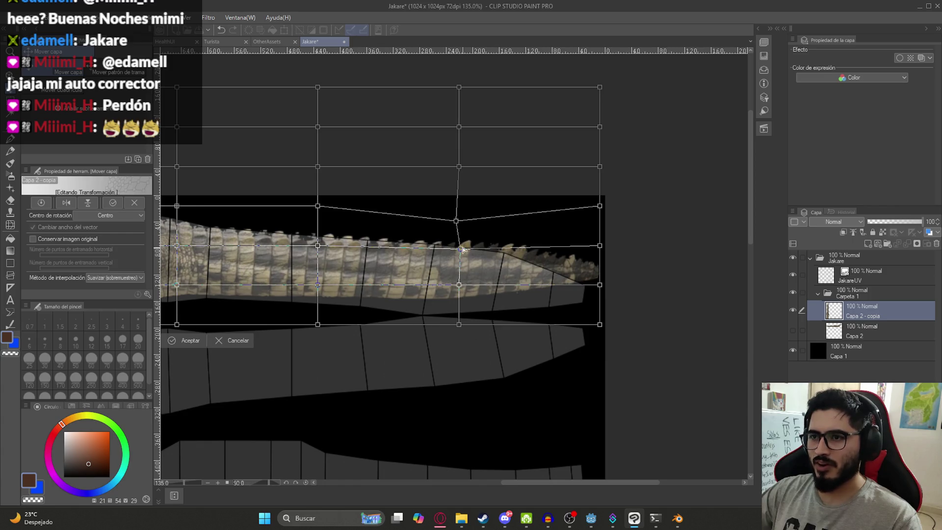
{"action": "mouse_move", "coordinate": [600, 246]}
{"action": "left_mouse_down"}
{"action": "mouse_move", "coordinate": [566, 270]}
{"action": "mouse_move", "coordinate": [600, 312]}
{"action": "mouse_move", "coordinate": [600, 303]}
{"action": "left_mouse_up"}
{"action": "left_click_drag", "start_coordinate": [459, 285], "coordinate": [461, 338]}
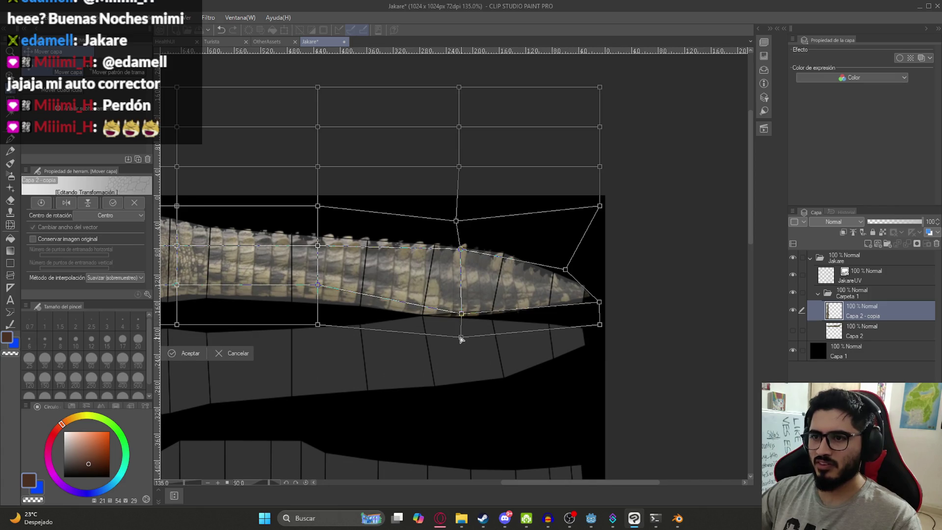
{"action": "left_click_drag", "start_coordinate": [321, 287], "coordinate": [320, 285]}
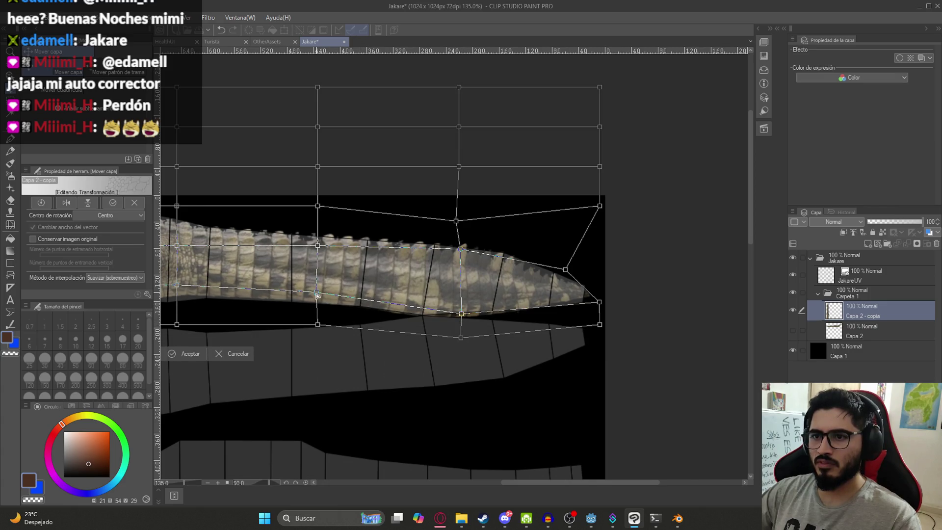
{"action": "middle_click_drag", "start_coordinate": [372, 312], "coordinate": [440, 302]}
{"action": "left_click_drag", "start_coordinate": [386, 275], "coordinate": [385, 294]}
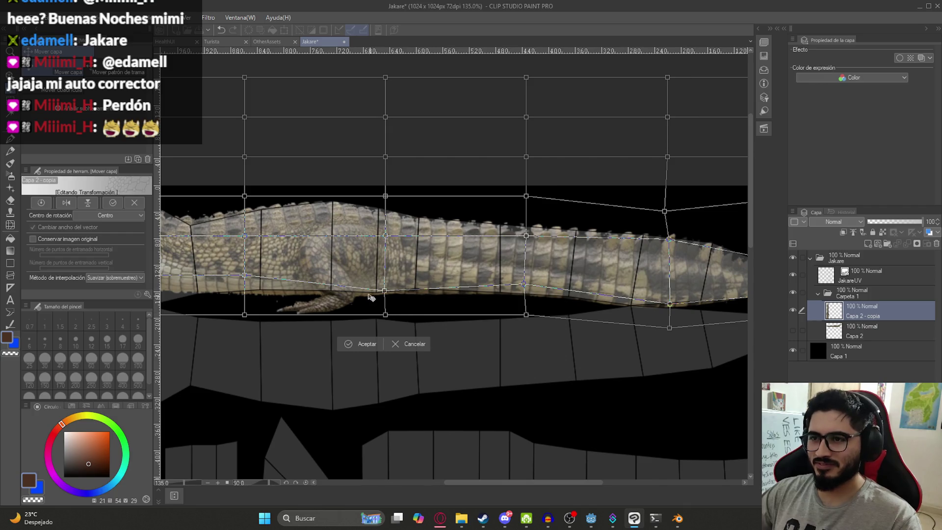
{"action": "middle_click_drag", "start_coordinate": [375, 301], "coordinate": [546, 288]}
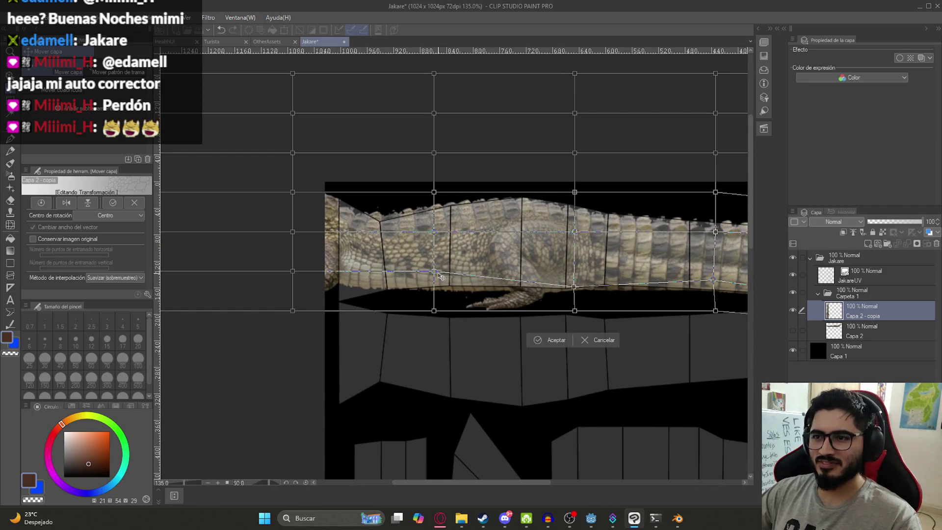
{"action": "mouse_move", "coordinate": [295, 313]}
{"action": "left_mouse_down"}
{"action": "mouse_move", "coordinate": [286, 381]}
{"action": "mouse_move", "coordinate": [289, 363]}
{"action": "left_mouse_up"}
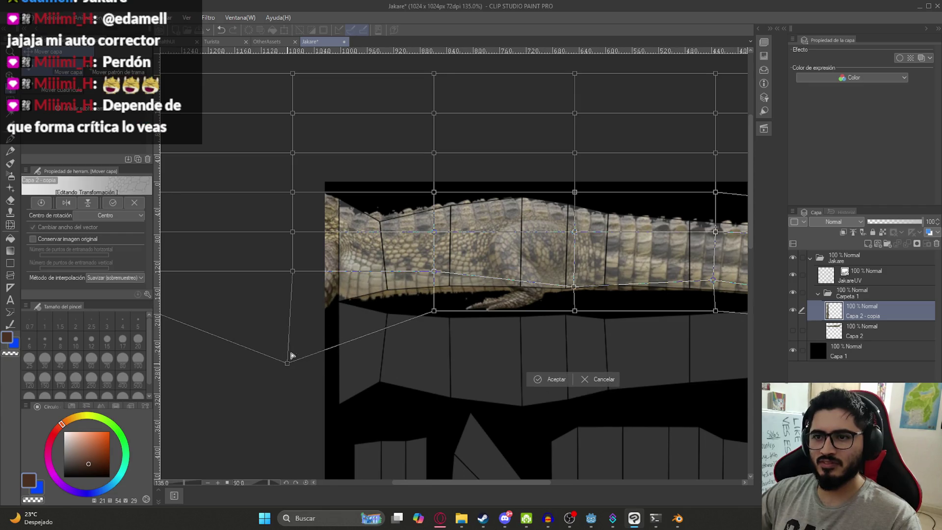
{"action": "left_click_drag", "start_coordinate": [293, 273], "coordinate": [289, 292]}
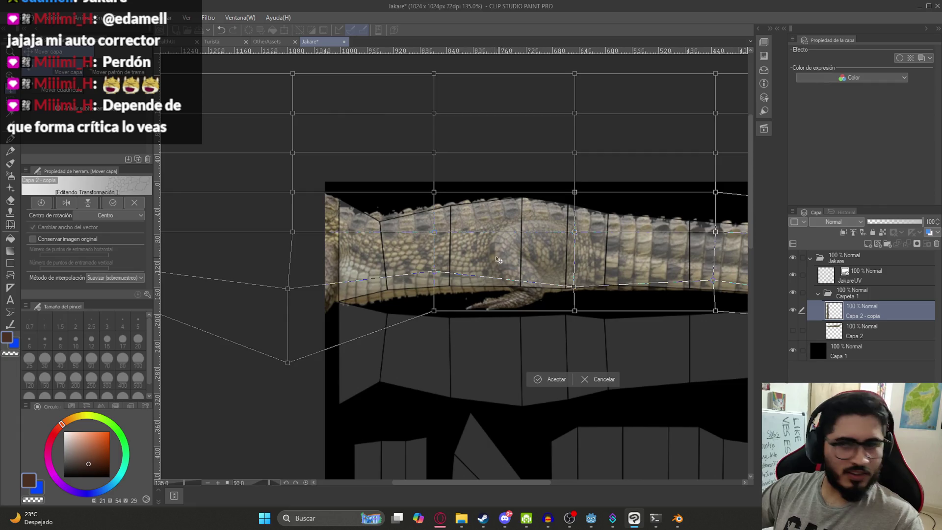
Raise the back edge mesh points along the strip toward the tail.
{"action": "scroll", "coordinate": [502, 259], "scroll_direction": "up", "scroll_amount": 2}
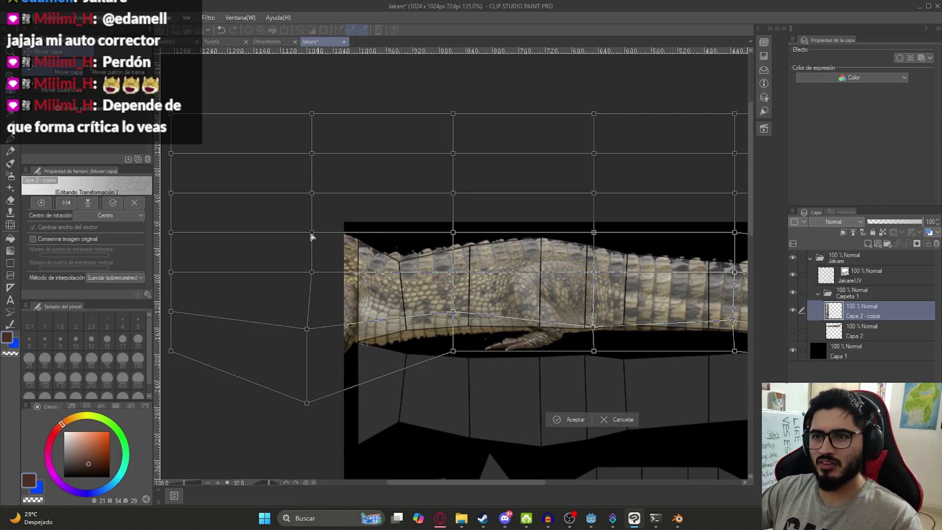
{"action": "left_click_drag", "start_coordinate": [311, 233], "coordinate": [309, 213]}
{"action": "left_click_drag", "start_coordinate": [453, 234], "coordinate": [448, 237]}
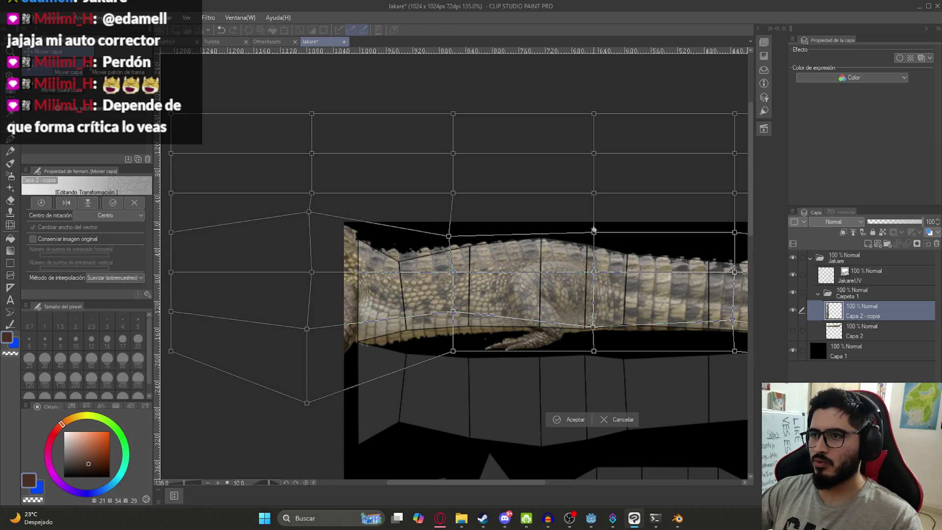
{"action": "left_click_drag", "start_coordinate": [594, 233], "coordinate": [594, 223]}
{"action": "scroll", "coordinate": [595, 224], "scroll_direction": "right", "scroll_amount": 5}
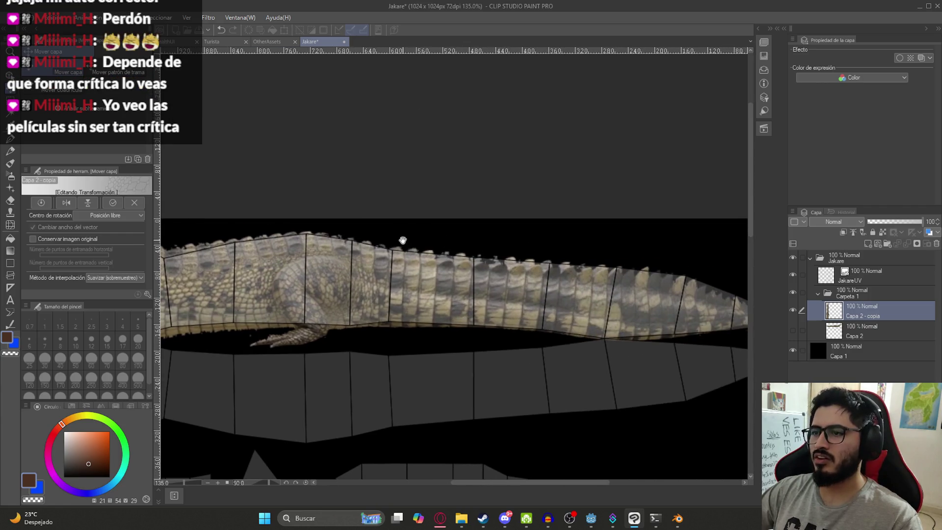
{"action": "scroll", "coordinate": [534, 259], "scroll_direction": "right", "scroll_amount": 5}
{"action": "left_click_drag", "start_coordinate": [501, 223], "coordinate": [503, 214]}
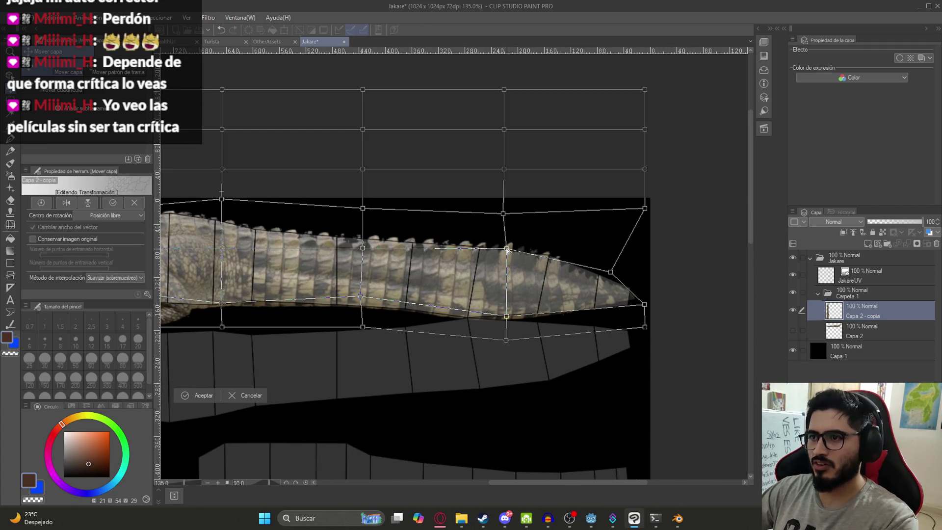
{"action": "left_click_drag", "start_coordinate": [611, 271], "coordinate": [613, 266]}
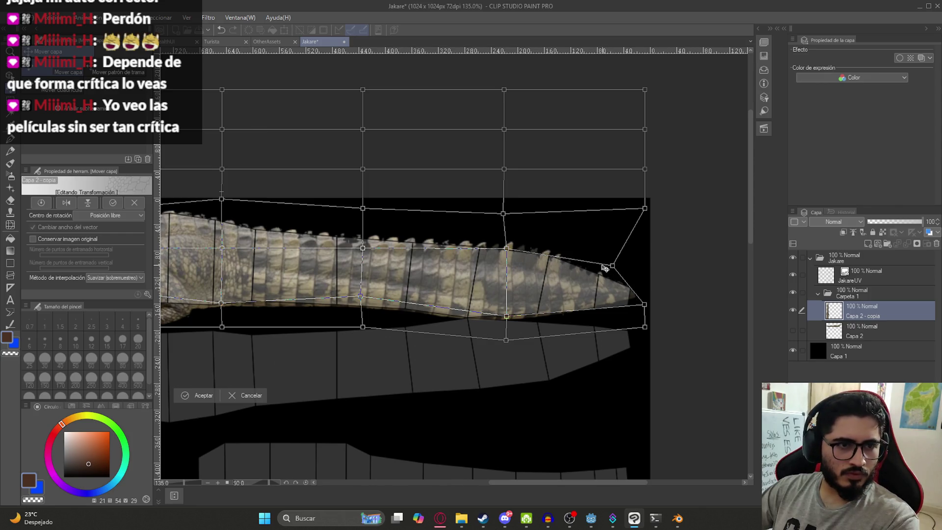
Refine the tail tip, tail spikes and left back edge, then apply the warp.
{"action": "scroll", "coordinate": [533, 249], "scroll_direction": "up", "scroll_amount": 2}
{"action": "left_click_drag", "start_coordinate": [650, 275], "coordinate": [654, 271]}
{"action": "left_click_drag", "start_coordinate": [491, 252], "coordinate": [494, 248]}
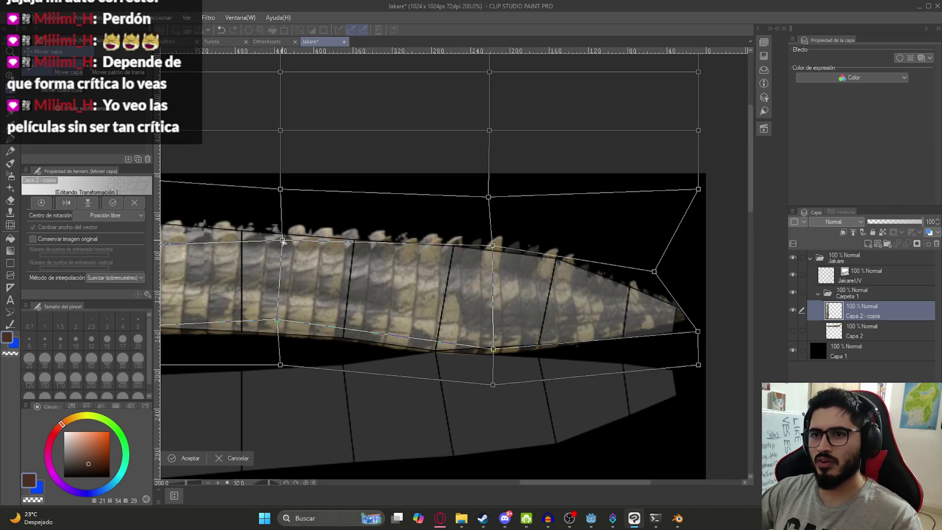
{"action": "scroll", "coordinate": [291, 253], "scroll_direction": "down", "scroll_amount": 3}
{"action": "scroll", "coordinate": [523, 276], "scroll_direction": "up", "scroll_amount": 2}
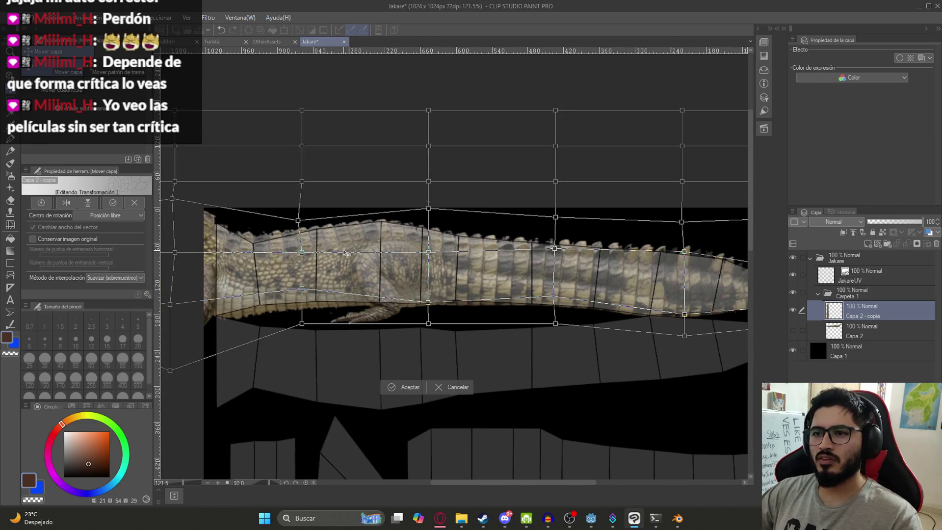
{"action": "left_click_drag", "start_coordinate": [298, 220], "coordinate": [296, 229]}
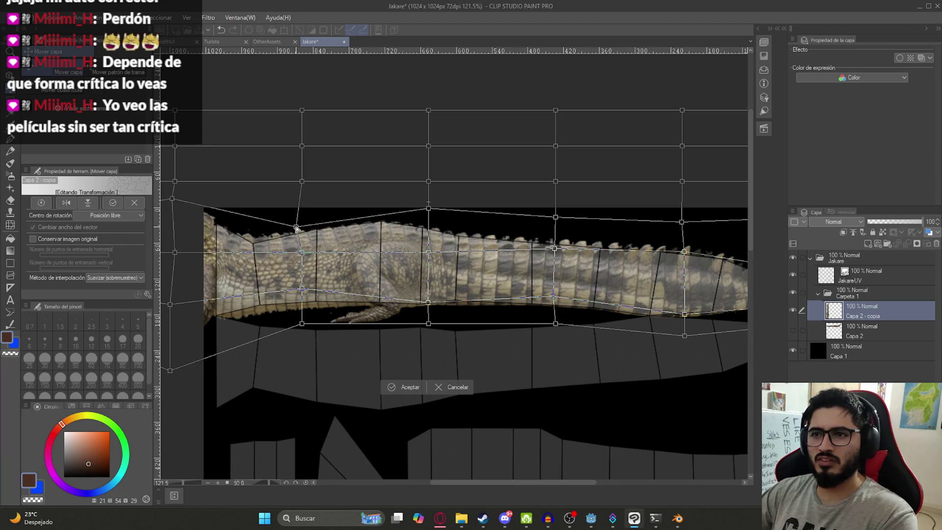
{"action": "left_click_drag", "start_coordinate": [428, 209], "coordinate": [422, 206]}
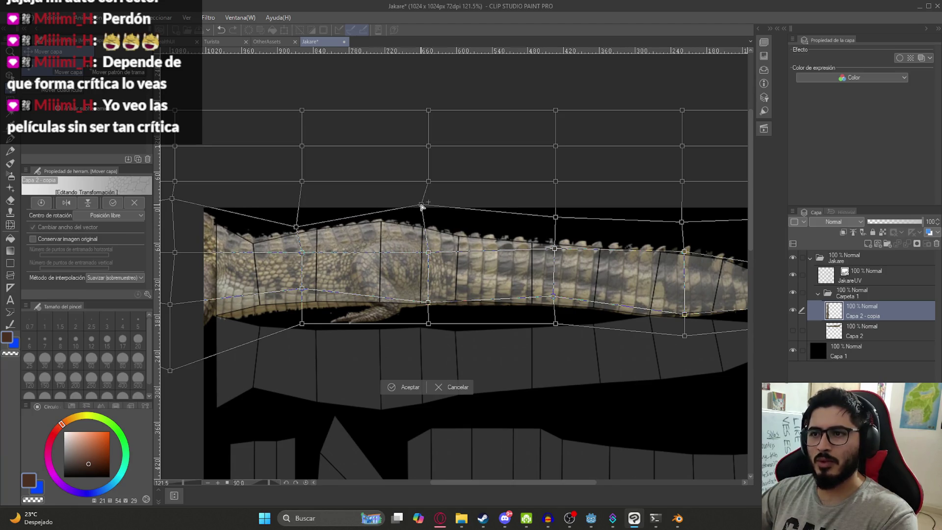
{"action": "left_click_drag", "start_coordinate": [177, 204], "coordinate": [180, 190]}
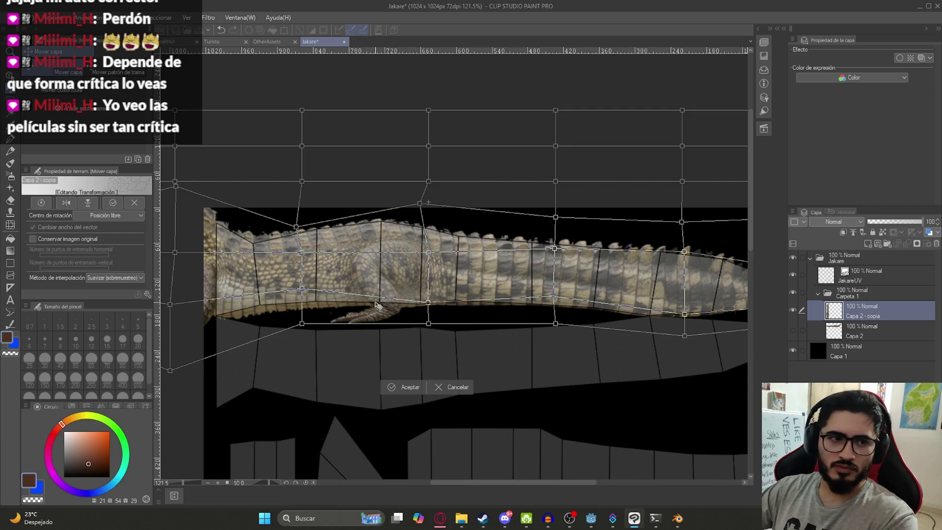
{"action": "key", "text": "Return"}
Copy and paste the warped crocodile strip and place the copy below the original.
{"action": "scroll", "coordinate": [535, 309], "scroll_direction": "down", "scroll_amount": 2}
{"action": "scroll", "coordinate": [535, 309], "scroll_direction": "up", "scroll_amount": 1}
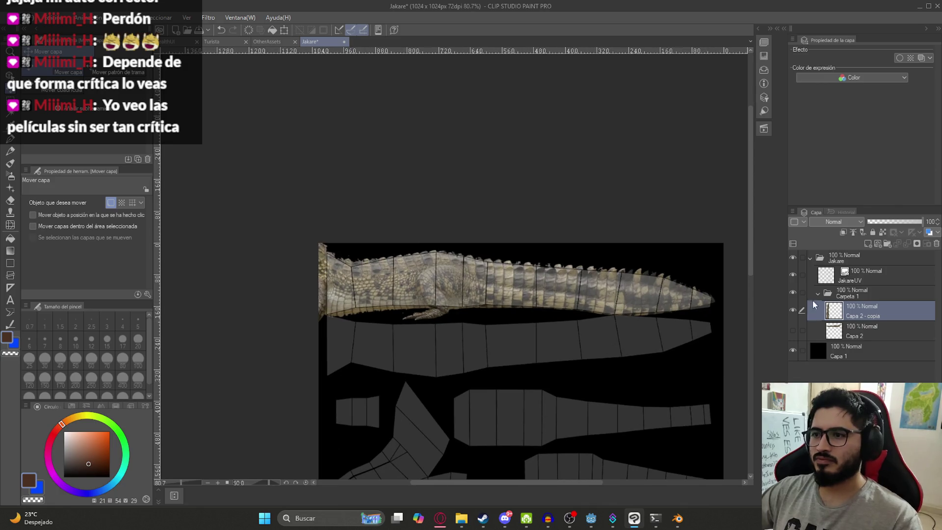
{"action": "key", "text": "ctrl+c"}
{"action": "key", "text": "ctrl+v"}
{"action": "middle_click_drag", "start_coordinate": [515, 319], "coordinate": [444, 224]}
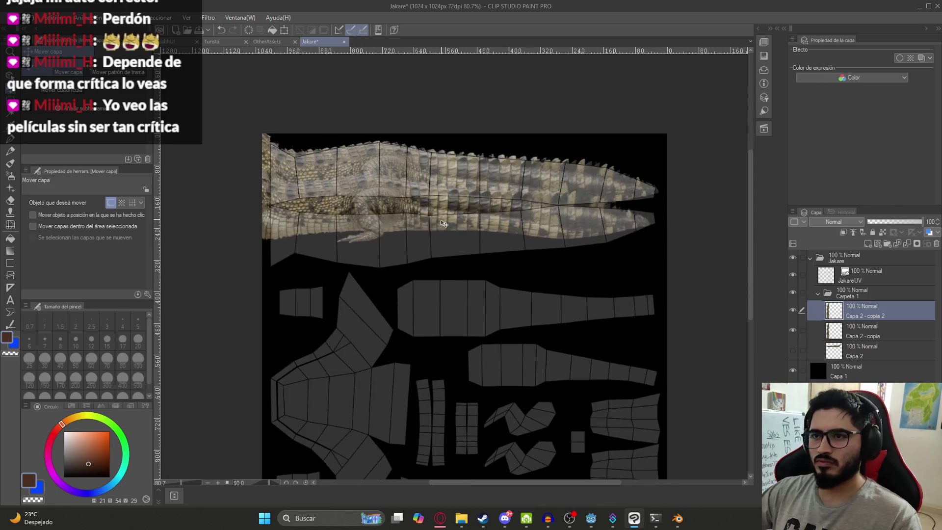
{"action": "left_click_drag", "start_coordinate": [444, 223], "coordinate": [455, 245]}
Flip the copy vertically and nudge it to align as a mirror of the original.
{"action": "key", "text": "ctrl+t"}
{"action": "left_click", "coordinate": [88, 203]}
{"action": "scroll", "coordinate": [431, 181], "scroll_direction": "up", "scroll_amount": 2}
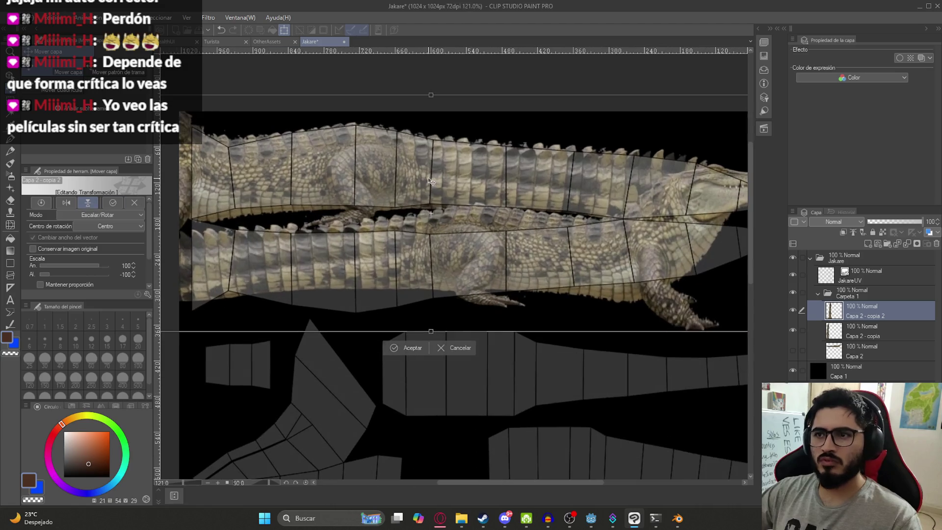
{"action": "left_click", "coordinate": [87, 203]}
{"action": "left_click", "coordinate": [66, 203]}
{"action": "scroll", "coordinate": [431, 257], "scroll_direction": "down", "scroll_amount": 2}
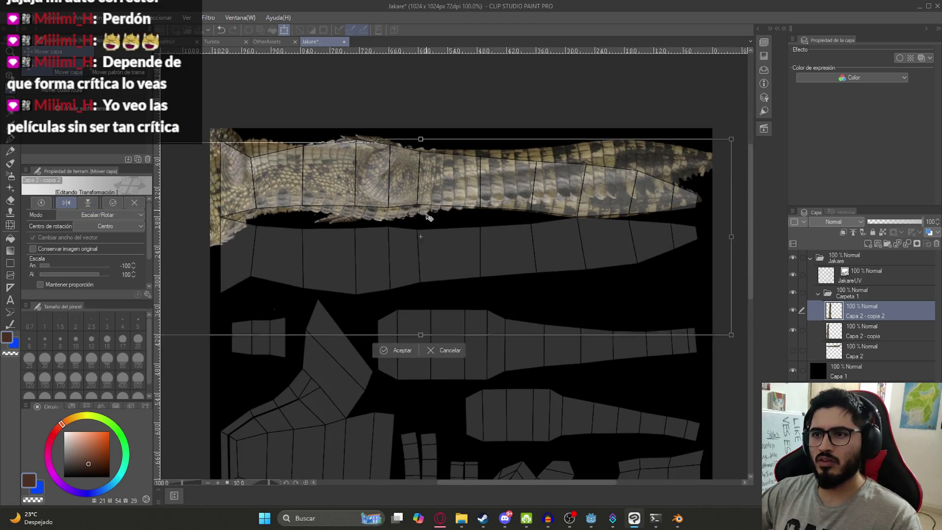
{"action": "left_click_drag", "start_coordinate": [432, 257], "coordinate": [400, 259]}
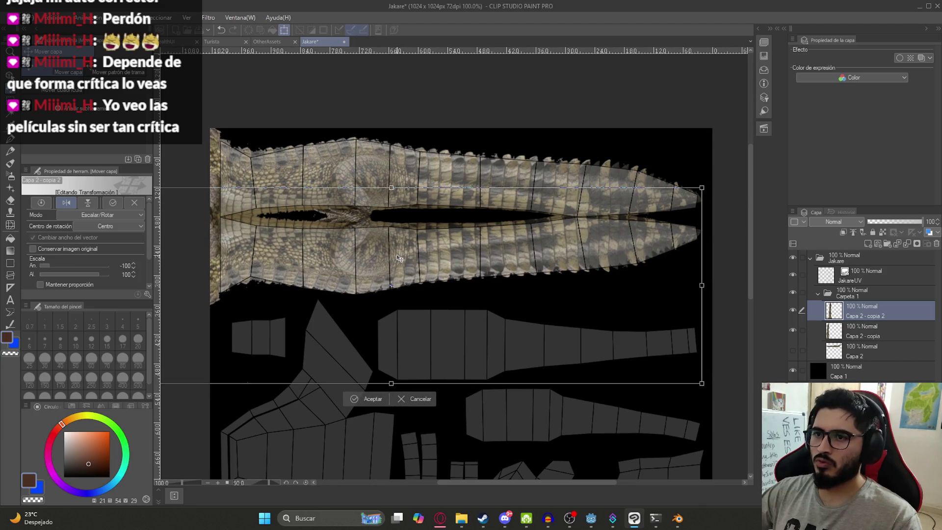
{"action": "key", "text": "Down"}
{"action": "key", "text": "Down"}
{"action": "key", "text": "Down"}
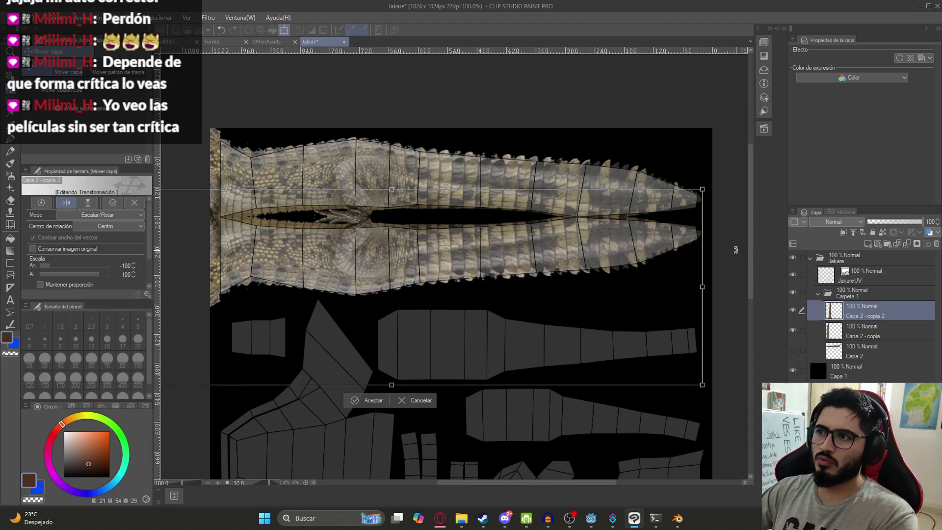
{"action": "key", "text": "Right"}
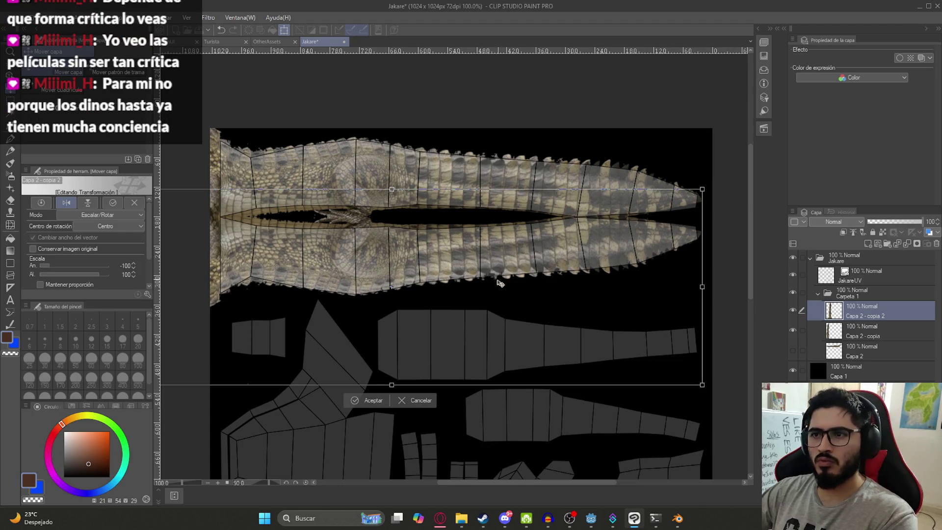
{"action": "key", "text": "Return"}
{"action": "scroll", "coordinate": [377, 270], "scroll_direction": "down", "scroll_amount": 2}
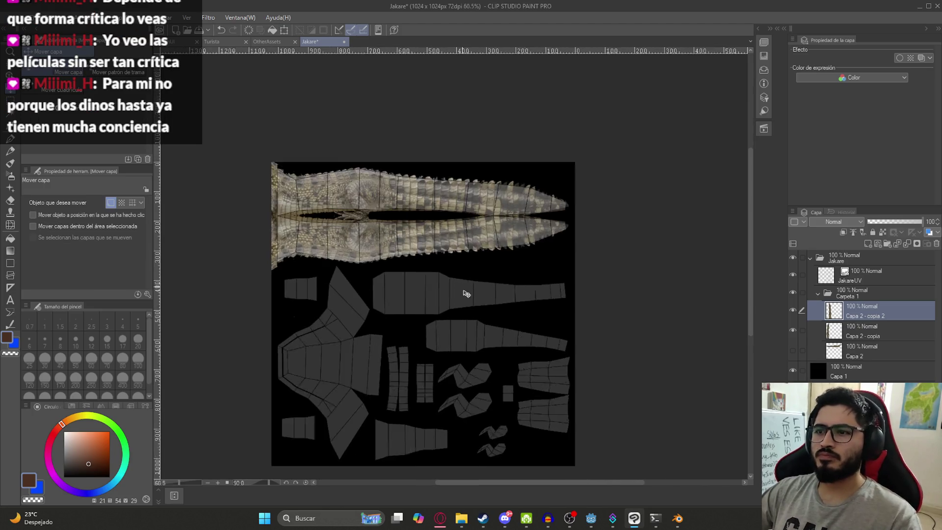
Hide JakareUV and duplicate the Carpeta 1 crocodile folder as a single layer.
{"action": "left_click", "coordinate": [834, 293]}
{"action": "left_click", "coordinate": [793, 274]}
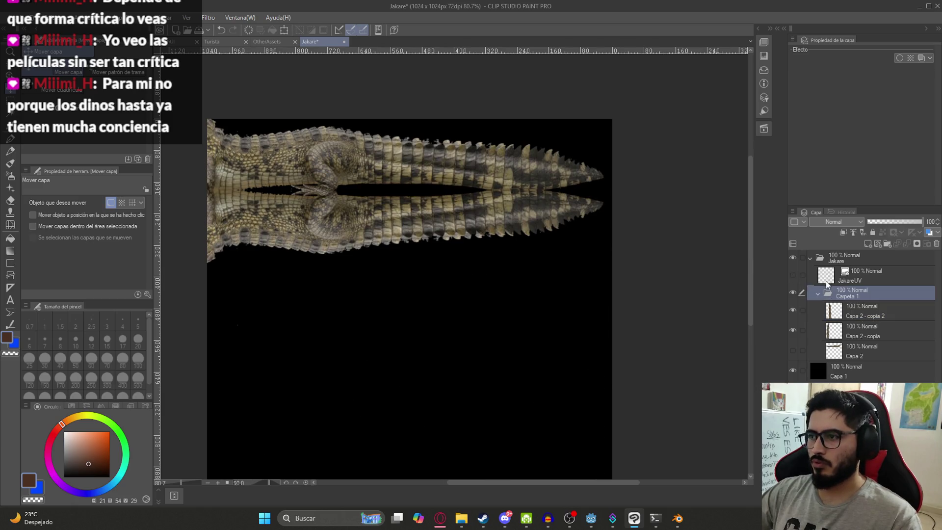
{"action": "right_click", "coordinate": [855, 294]}
{"action": "left_click", "coordinate": [876, 243]}
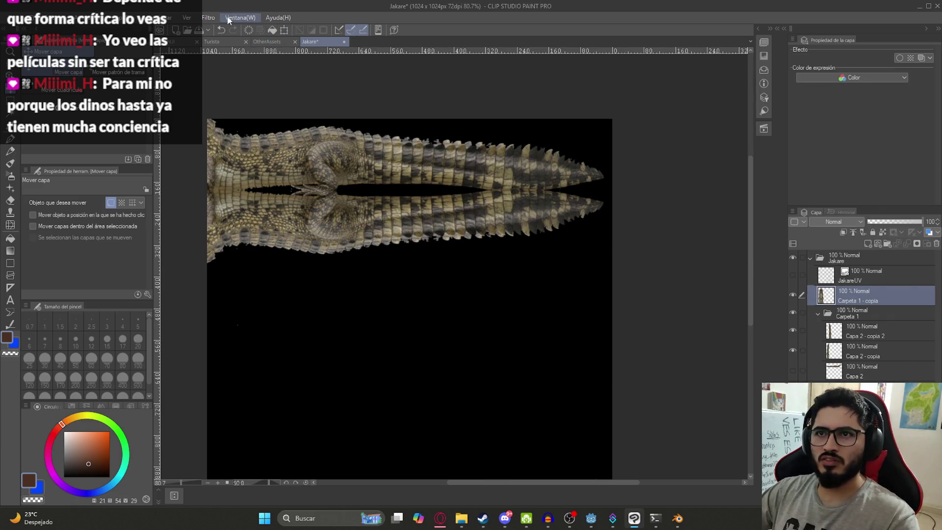
Apply the Mosaic effect with cell size 8 to the duplicated layer.
{"action": "left_click", "coordinate": [208, 17]}
{"action": "mouse_move", "coordinate": [234, 65]}
{"action": "left_click", "coordinate": [308, 77]}
{"action": "type", "text": "5"}
{"action": "scroll", "coordinate": [455, 214], "scroll_direction": "up", "scroll_amount": 2}
{"action": "type", "text": "8"}
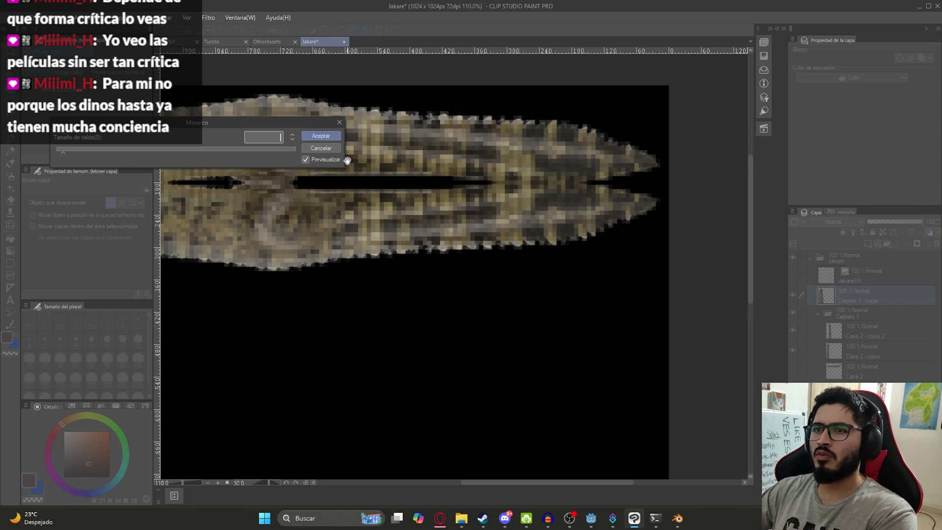
{"action": "key", "text": "Return"}
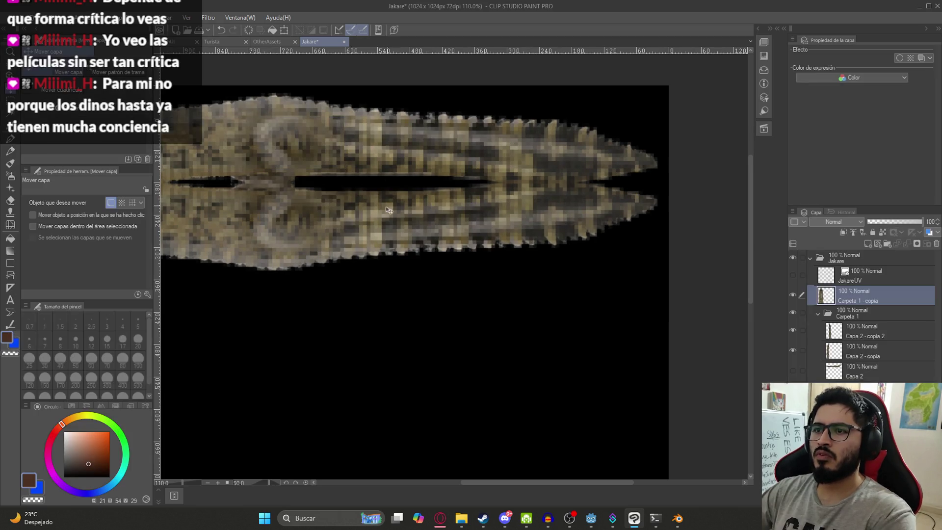
{"action": "scroll", "coordinate": [456, 232], "scroll_direction": "down", "scroll_amount": 2}
Export the layer as a single-layer PNG named 'JakaTture'.
{"action": "left_click", "coordinate": [17, 18]}
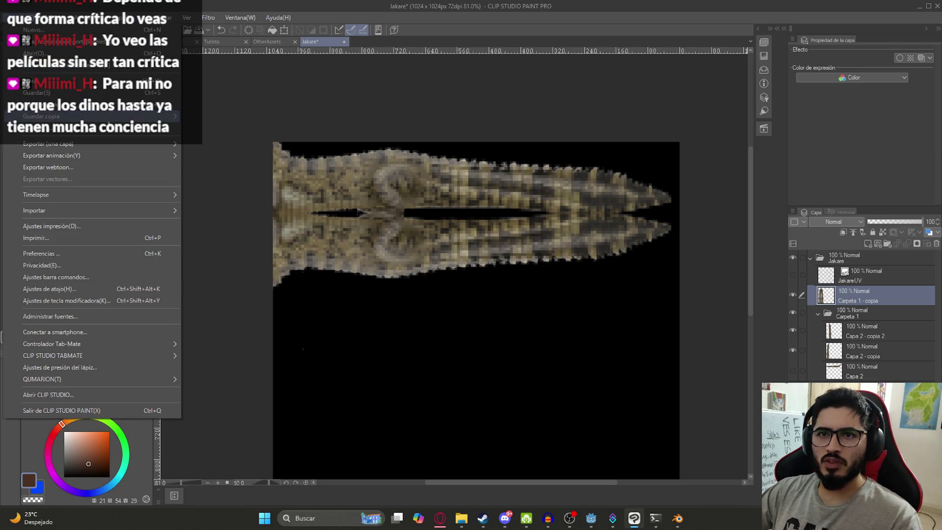
{"action": "mouse_move", "coordinate": [114, 145]}
{"action": "left_click", "coordinate": [272, 169]}
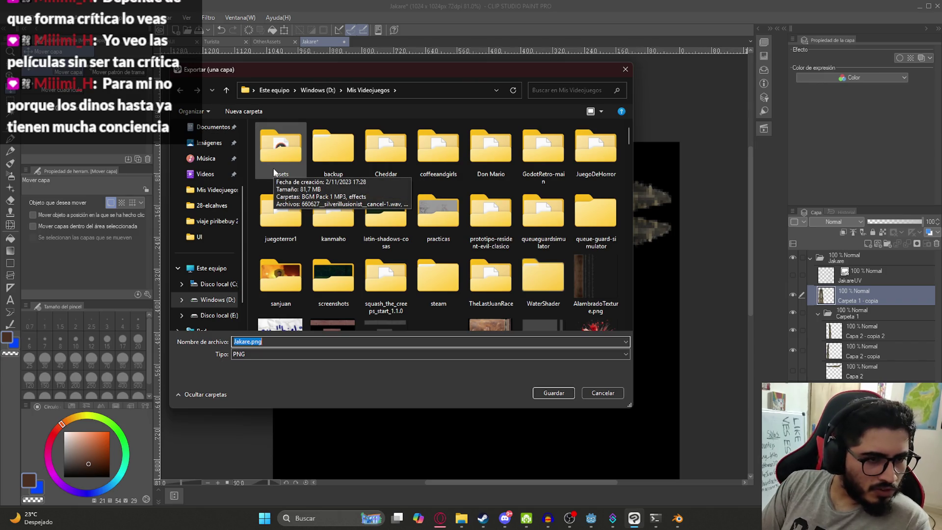
{"action": "type", "text": "Jak"}
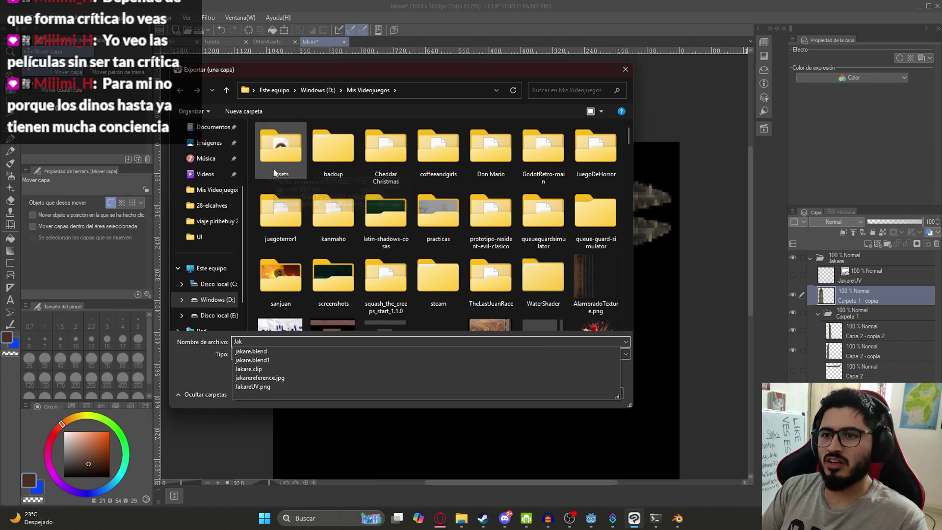
{"action": "type", "text": "aT"}
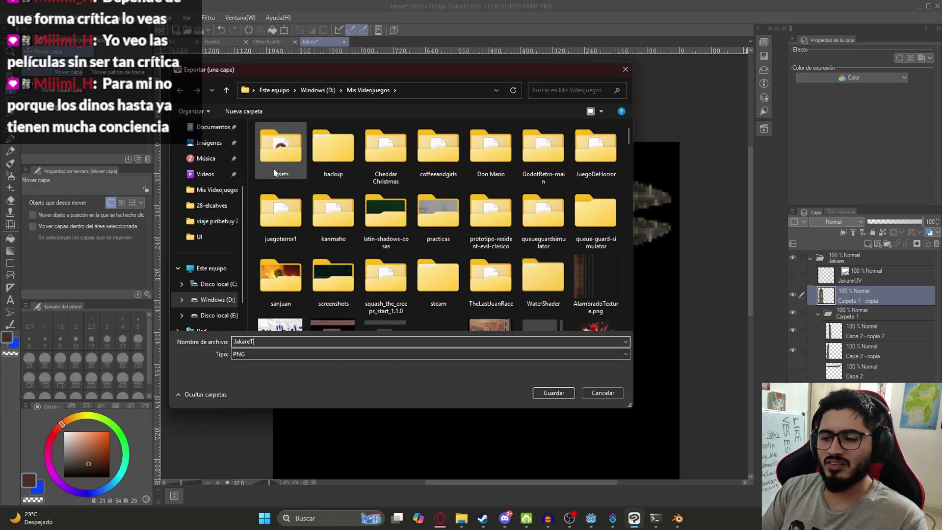
{"action": "type", "text": "ture"}
{"action": "key", "text": "Return"}
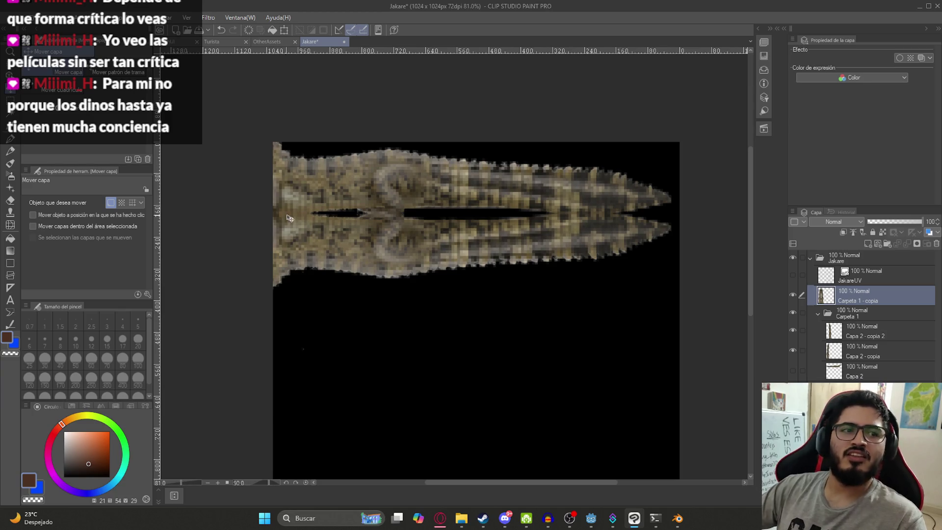
Load JakareTexture.png into the crocodile's Image Texture node in Blender's Shading workspace.
{"action": "left_click", "coordinate": [680, 517]}
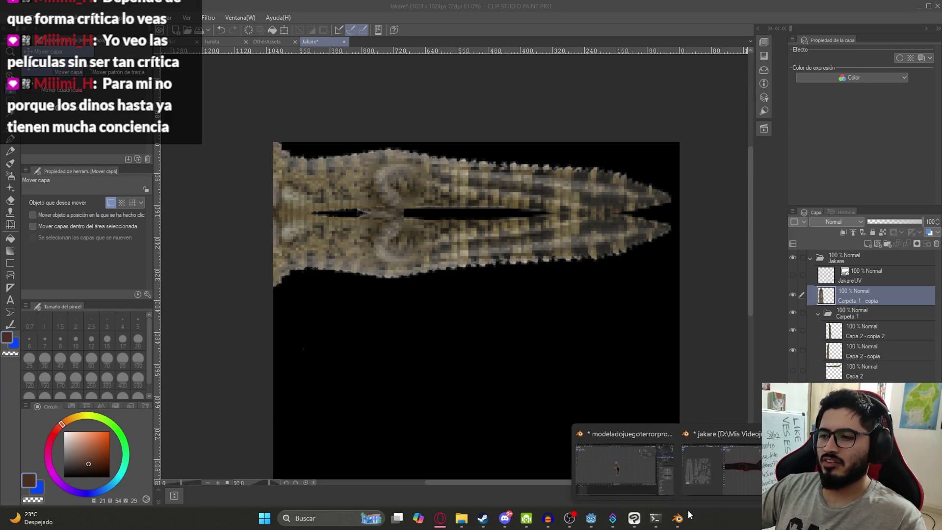
{"action": "left_click", "coordinate": [717, 478]}
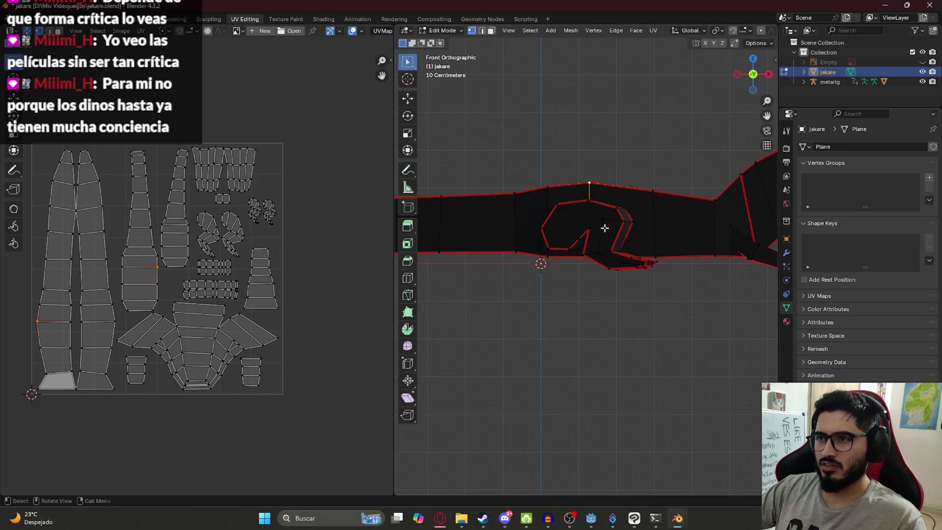
{"action": "left_click", "coordinate": [324, 19]}
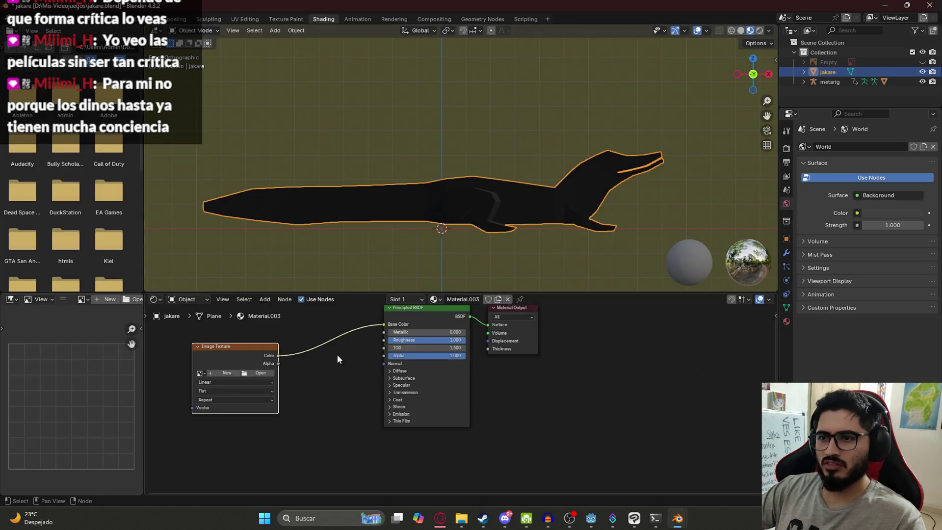
{"action": "left_click", "coordinate": [275, 375]}
{"action": "scroll", "coordinate": [667, 231], "scroll_direction": "down", "scroll_amount": 10}
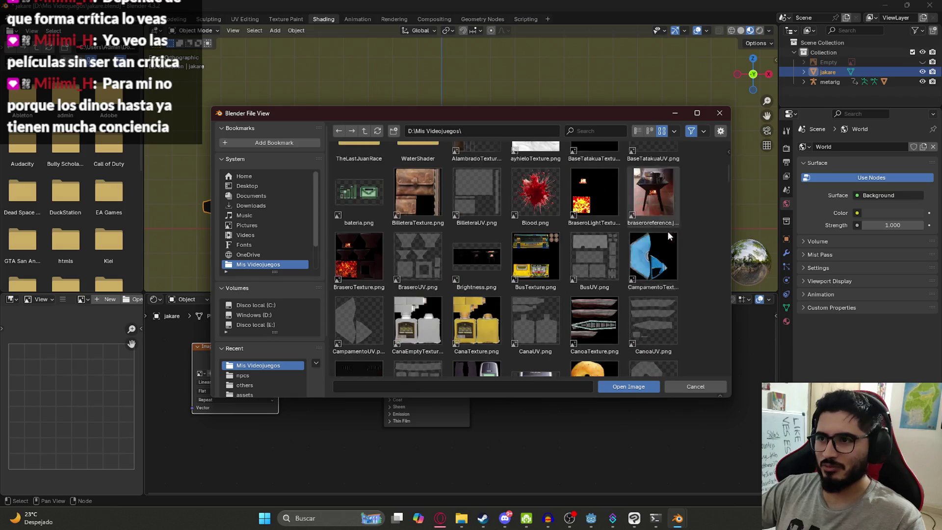
{"action": "scroll", "coordinate": [593, 302], "scroll_direction": "down", "scroll_amount": 10}
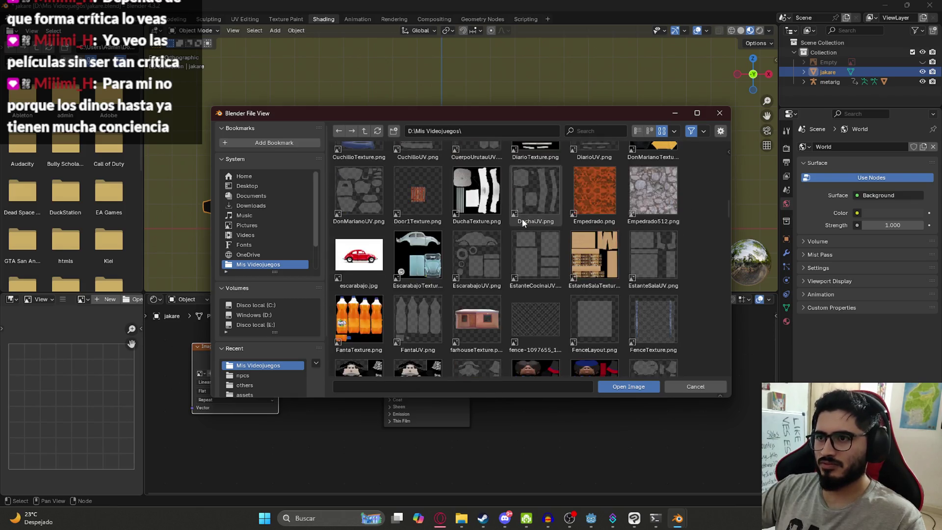
{"action": "scroll", "coordinate": [632, 246], "scroll_direction": "down", "scroll_amount": 10}
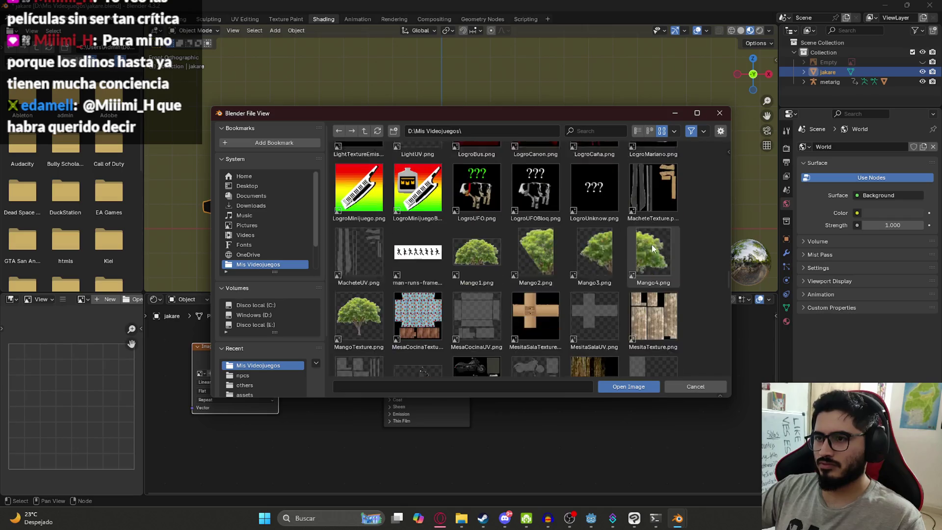
{"action": "scroll", "coordinate": [652, 237], "scroll_direction": "down", "scroll_amount": 4}
{"action": "mouse_move", "coordinate": [729, 277]}
{"action": "left_mouse_down"}
{"action": "mouse_move", "coordinate": [722, 337]}
{"action": "mouse_move", "coordinate": [713, 158]}
{"action": "mouse_move", "coordinate": [710, 311]}
{"action": "mouse_move", "coordinate": [715, 160]}
{"action": "mouse_move", "coordinate": [714, 251]}
{"action": "left_mouse_up"}
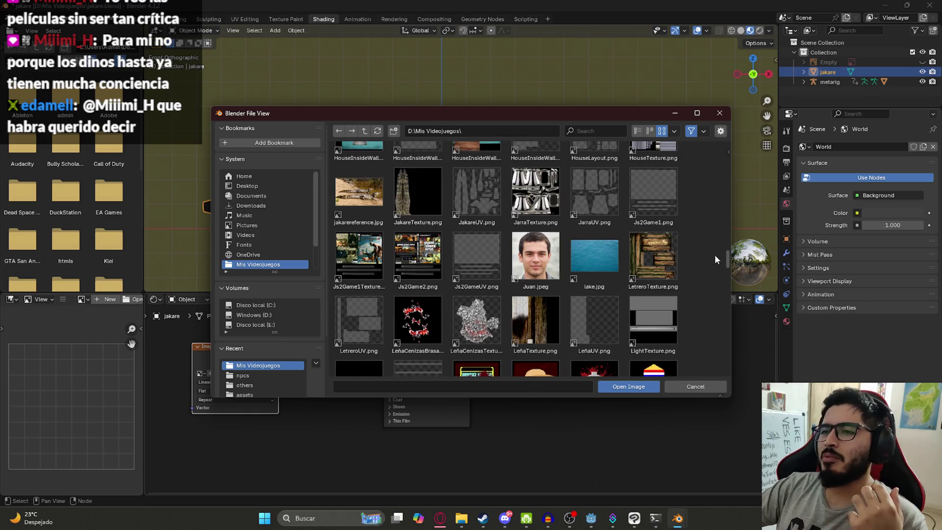
{"action": "double_click", "coordinate": [442, 196]}
Orbit around the crocodile model to inspect the newly applied texture.
{"action": "left_click", "coordinate": [434, 143]}
{"action": "mouse_move", "coordinate": [435, 144]}
{"action": "middle_mouse_down"}
{"action": "mouse_move", "coordinate": [401, 155]}
{"action": "mouse_move", "coordinate": [408, 176]}
{"action": "middle_mouse_up"}
{"action": "left_click", "coordinate": [390, 210]}
{"action": "mouse_move", "coordinate": [444, 273]}
{"action": "middle_mouse_down"}
{"action": "mouse_move", "coordinate": [419, 241]}
{"action": "mouse_move", "coordinate": [299, 219]}
{"action": "mouse_move", "coordinate": [412, 238]}
{"action": "mouse_move", "coordinate": [467, 234]}
{"action": "mouse_move", "coordinate": [508, 211]}
{"action": "mouse_move", "coordinate": [303, 214]}
{"action": "mouse_move", "coordinate": [311, 237]}
{"action": "mouse_move", "coordinate": [290, 226]}
{"action": "middle_mouse_up"}
{"action": "left_click", "coordinate": [443, 270]}
Capture a screenshot of the crocodile's top view (Numpad 7) in the Layout workspace.
{"action": "left_click", "coordinate": [147, 19]}
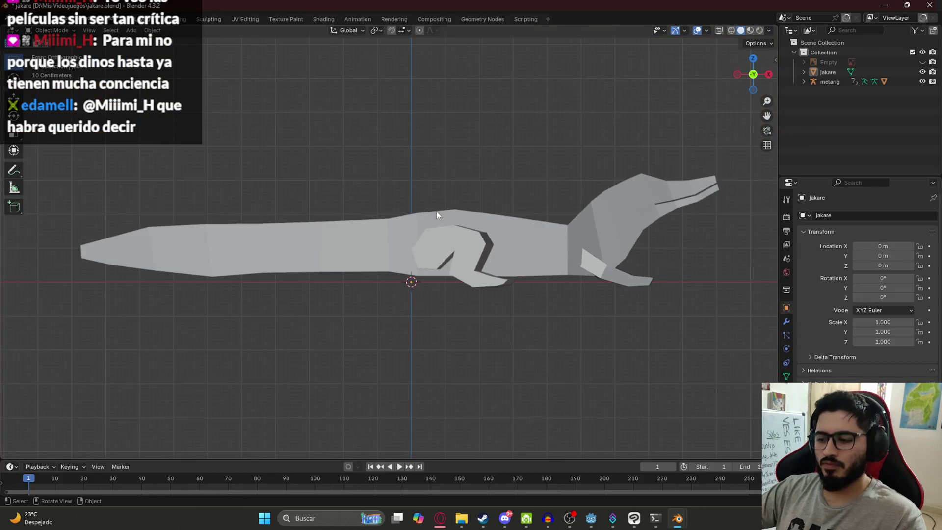
{"action": "key", "text": "KP_7"}
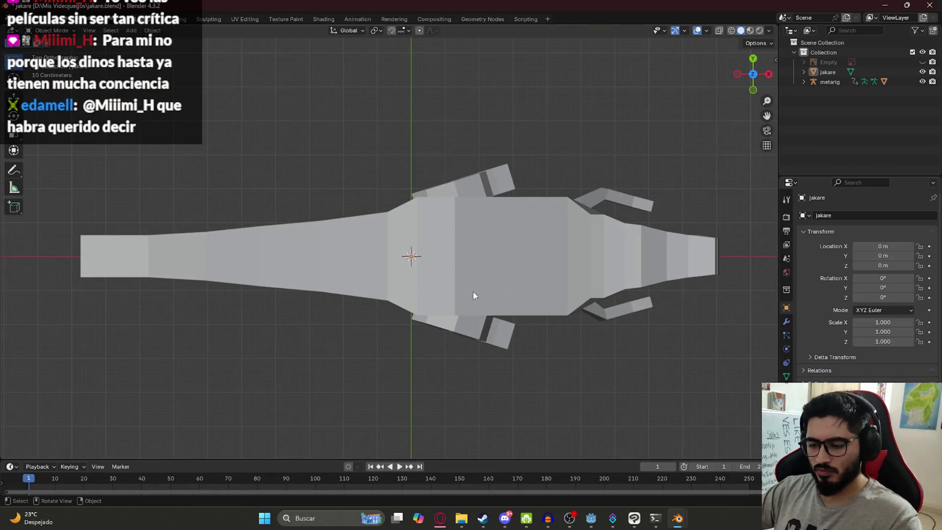
{"action": "key", "text": "ctrl+b"}
{"action": "left_click_drag", "start_coordinate": [66, 108], "coordinate": [745, 374]}
{"action": "left_click", "coordinate": [440, 518]}
{"action": "left_click", "coordinate": [418, 468]}
Send Gemini the top-view screenshot with prompt 'ahturriba' and copy the generated crocodile image.
{"action": "key", "text": "ctrl+v"}
{"action": "type", "text": "ah"}
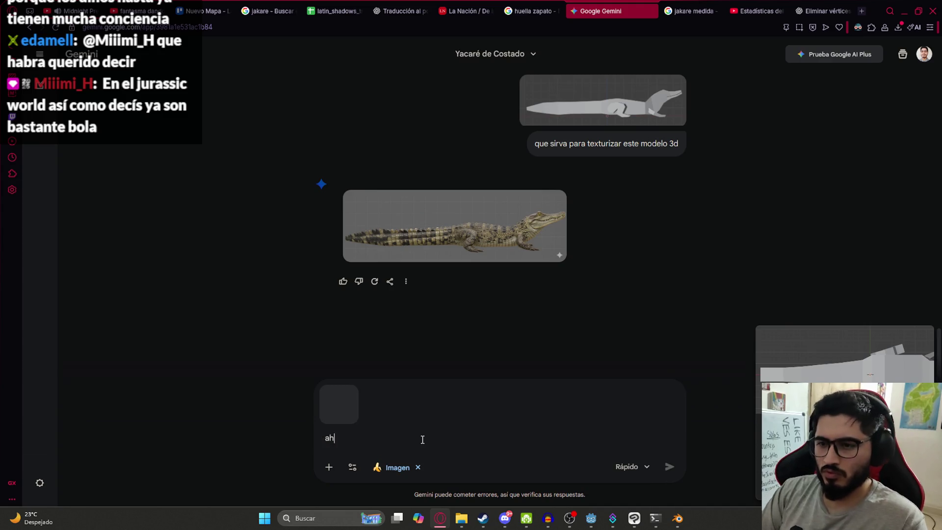
{"action": "type", "text": "turizar desde arr"}
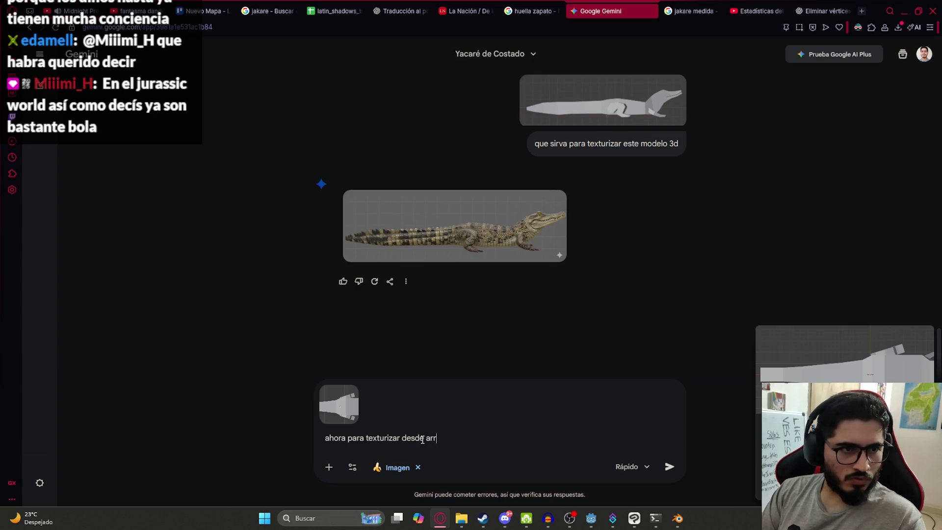
{"action": "type", "text": "iba"}
{"action": "key", "text": "Return"}
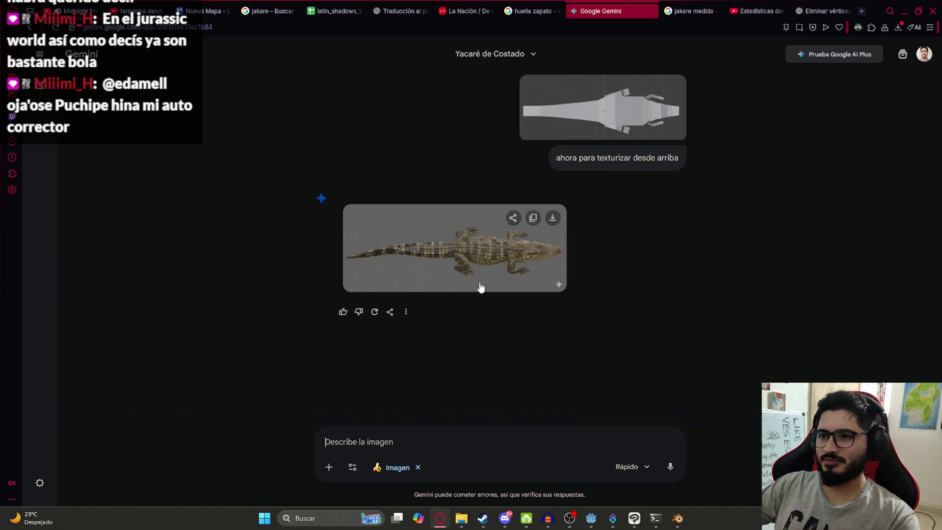
{"action": "left_click", "coordinate": [480, 289]}
{"action": "right_click", "coordinate": [438, 229]}
{"action": "left_click", "coordinate": [544, 290]}
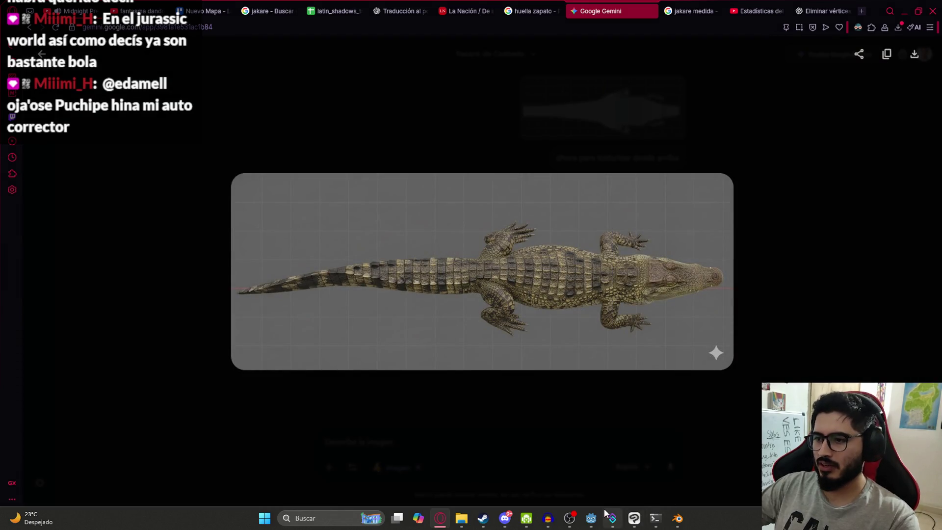
{"action": "left_click", "coordinate": [634, 519]}
Delete the pixelated folder copy, show the UV wireframe, and select the mirrored strip layer.
{"action": "right_click", "coordinate": [844, 295]}
{"action": "left_click", "coordinate": [866, 113]}
{"action": "left_click", "coordinate": [796, 275]}
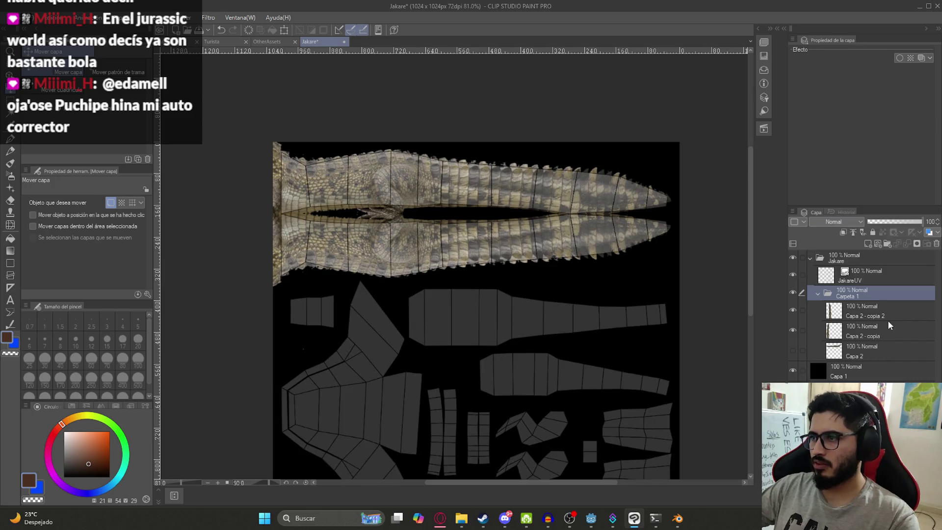
{"action": "left_click", "coordinate": [883, 314]}
{"action": "middle_click_drag", "start_coordinate": [521, 332], "coordinate": [473, 208]}
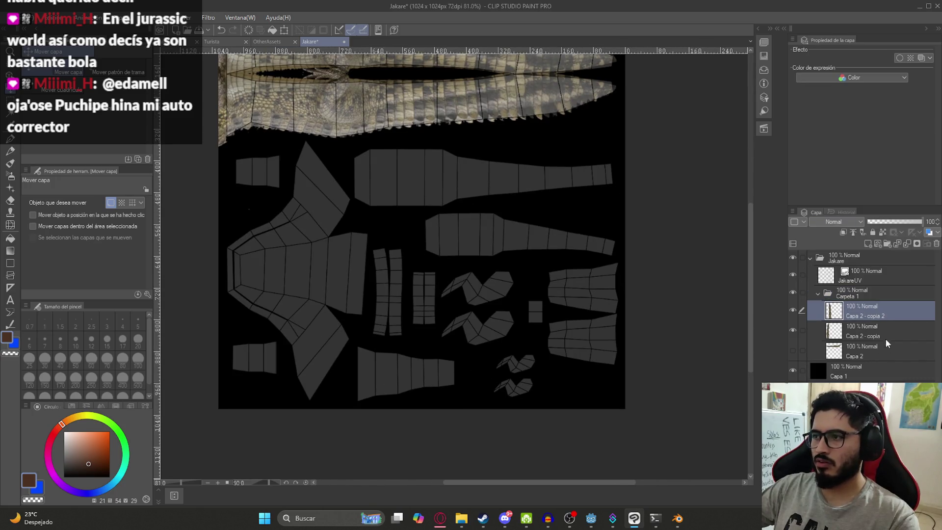
Paste the crocodile photo as a new layer and delete its grey background areas.
{"action": "key", "text": "ctrl+v"}
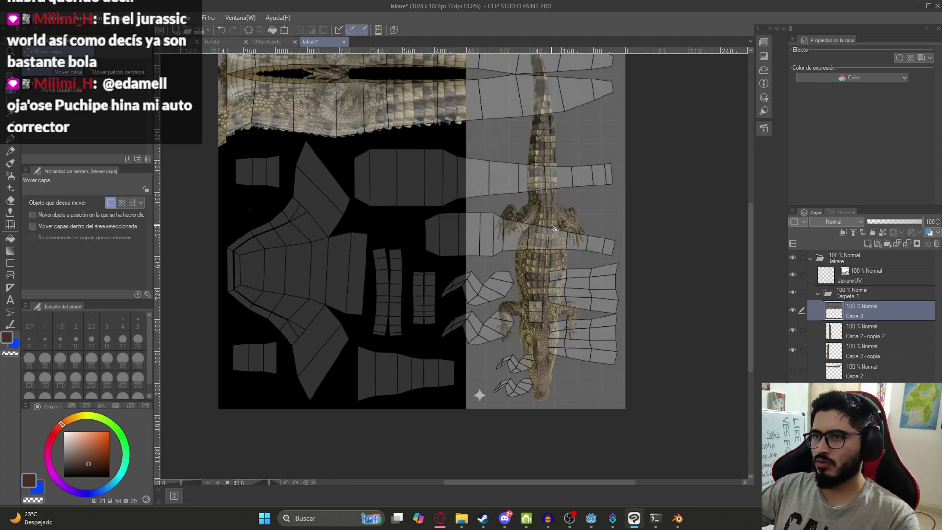
{"action": "left_click", "coordinate": [793, 275]}
{"action": "key", "text": "w"}
{"action": "left_click", "coordinate": [584, 148]}
{"action": "key", "text": "Delete"}
{"action": "left_click", "coordinate": [513, 178]}
{"action": "key", "text": "Delete"}
{"action": "key", "text": "ctrl+d"}
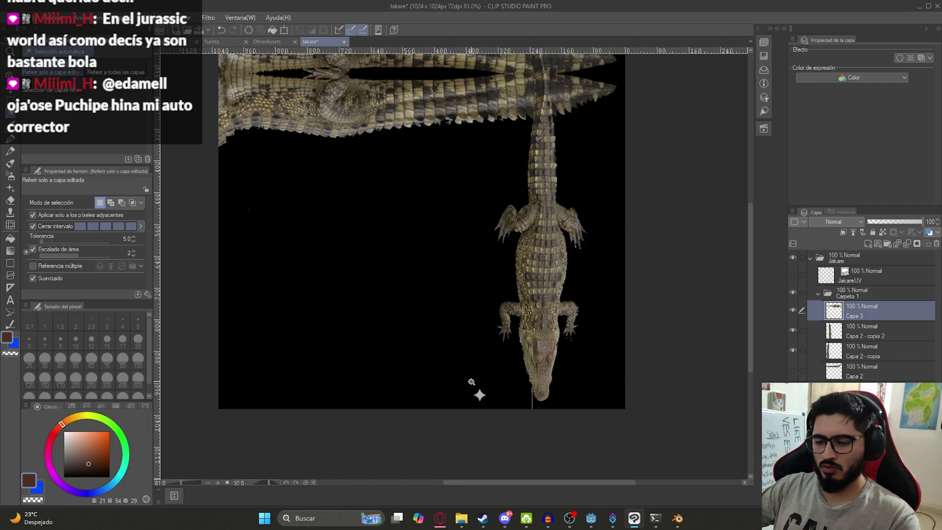
{"action": "key", "text": "m"}
{"action": "left_click_drag", "start_coordinate": [452, 372], "coordinate": [505, 408]}
{"action": "key", "text": "ctrl+d"}
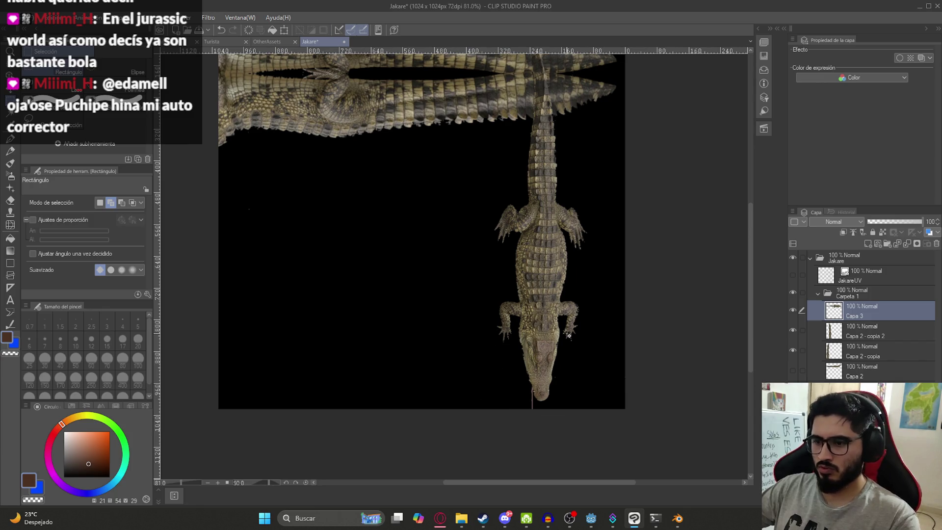
Move the crocodile photo layer left and up.
{"action": "key", "text": "k"}
{"action": "mouse_move", "coordinate": [544, 400]}
{"action": "left_mouse_down"}
{"action": "mouse_move", "coordinate": [466, 366]}
{"action": "mouse_move", "coordinate": [448, 391]}
{"action": "left_mouse_up"}
{"action": "scroll", "coordinate": [482, 406], "scroll_direction": "up", "scroll_amount": 6}
Erase the pink line under the snout with a hard eraser at size 12, then show JakareUV.
{"action": "key", "text": "e"}
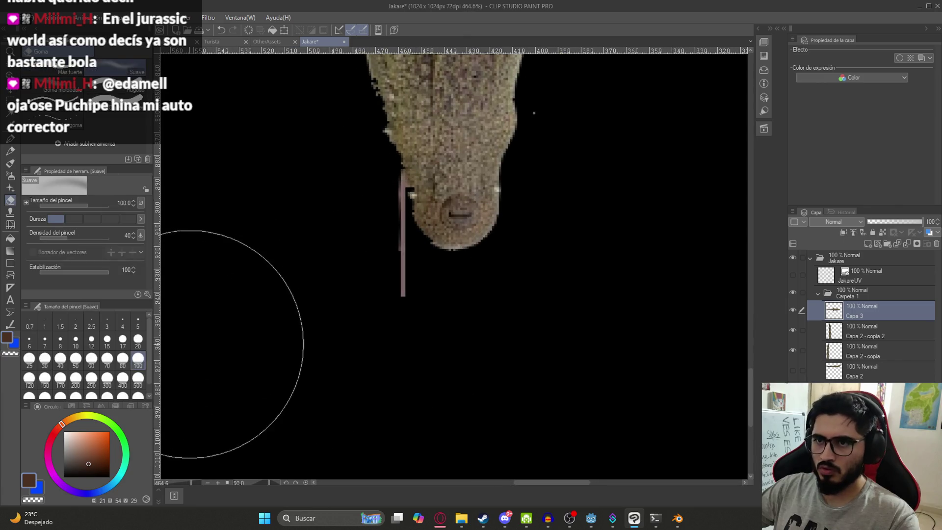
{"action": "left_click", "coordinate": [44, 340]}
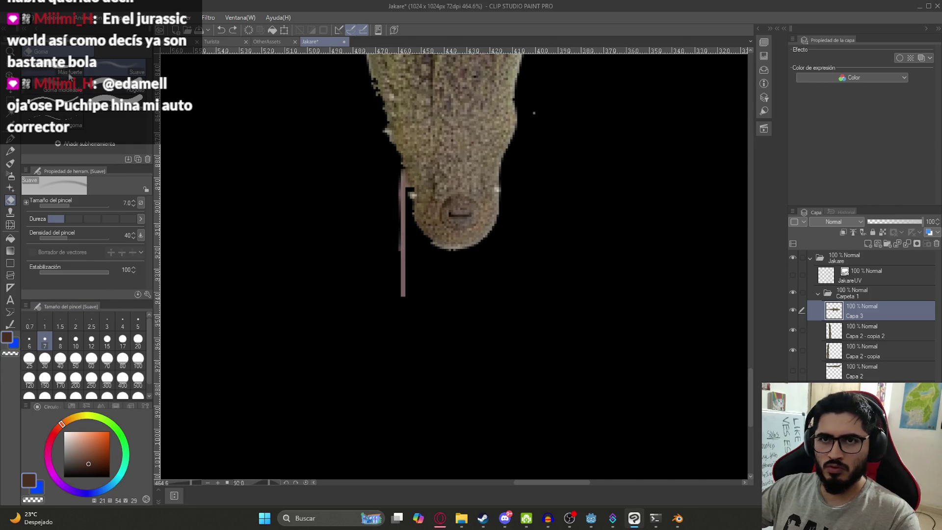
{"action": "left_click", "coordinate": [77, 80]}
{"action": "left_click_drag", "start_coordinate": [370, 231], "coordinate": [403, 266]}
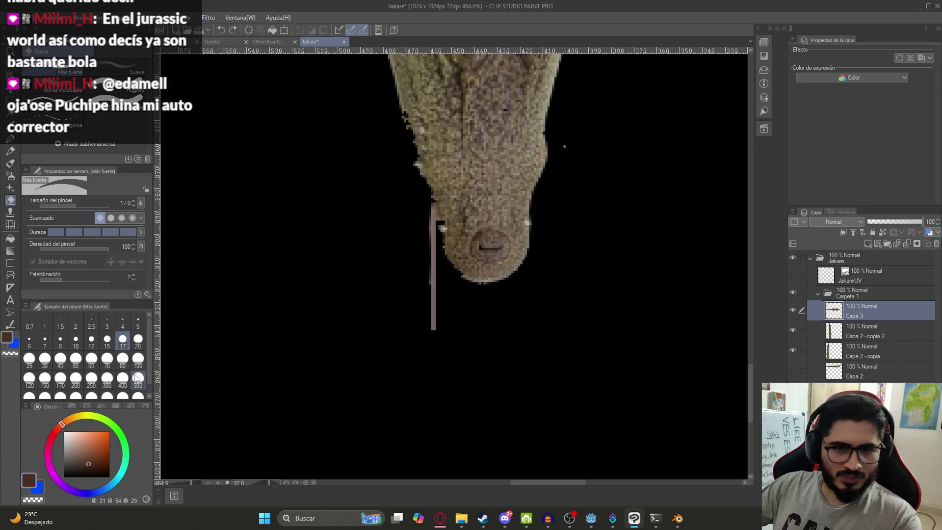
{"action": "left_click", "coordinate": [91, 340]}
{"action": "mouse_move", "coordinate": [428, 336]}
{"action": "left_mouse_down"}
{"action": "mouse_move", "coordinate": [436, 259]}
{"action": "mouse_move", "coordinate": [420, 219]}
{"action": "mouse_move", "coordinate": [417, 225]}
{"action": "left_mouse_up"}
{"action": "scroll", "coordinate": [417, 216], "scroll_direction": "down", "scroll_amount": 5}
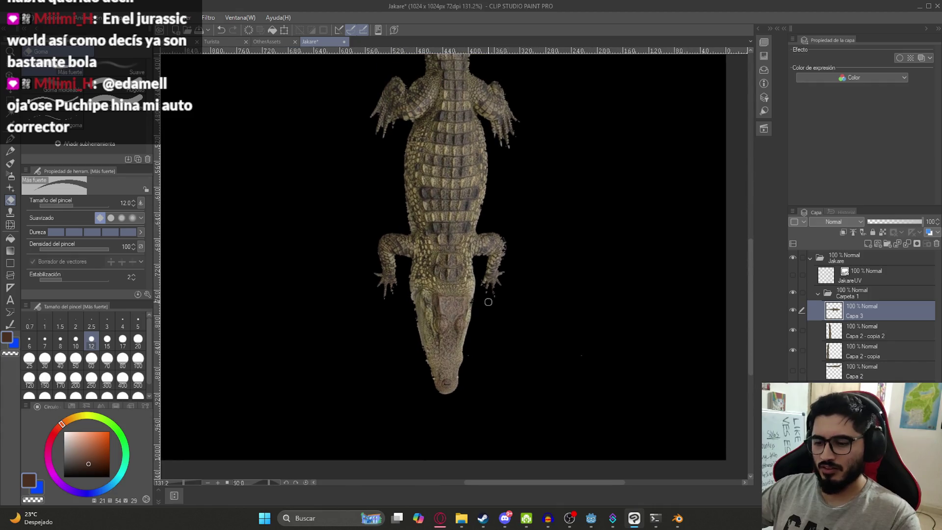
{"action": "key", "text": "k"}
{"action": "scroll", "coordinate": [530, 231], "scroll_direction": "down", "scroll_amount": 2}
{"action": "left_click", "coordinate": [793, 275]}
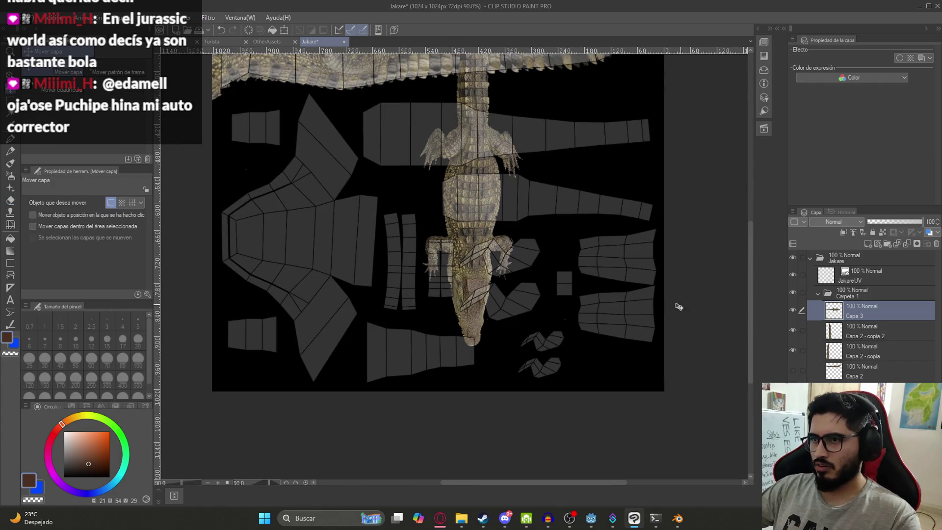
Rotate the crocodile layer 90 degrees with free transform.
{"action": "key", "text": "ctrl+t"}
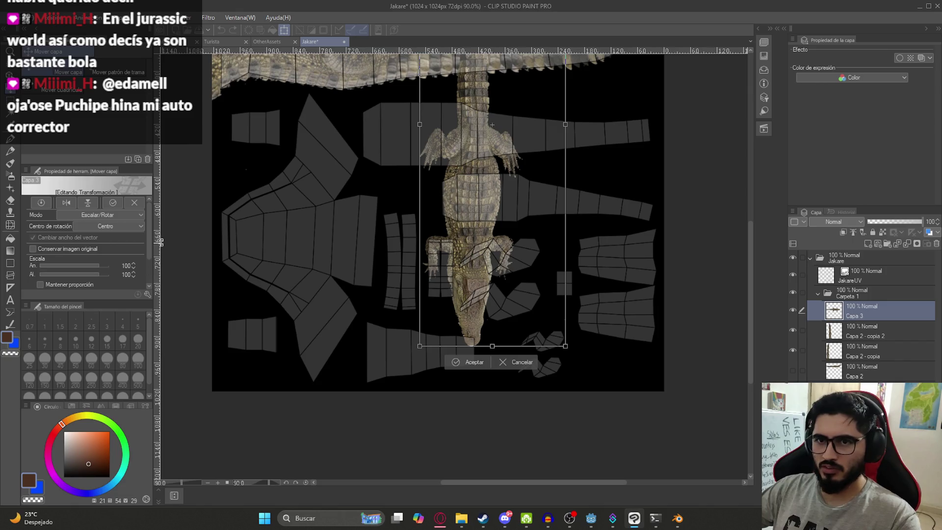
{"action": "scroll", "coordinate": [140, 277], "scroll_direction": "down", "scroll_amount": 2}
{"action": "left_click", "coordinate": [126, 261]}
{"action": "type", "text": "90"}
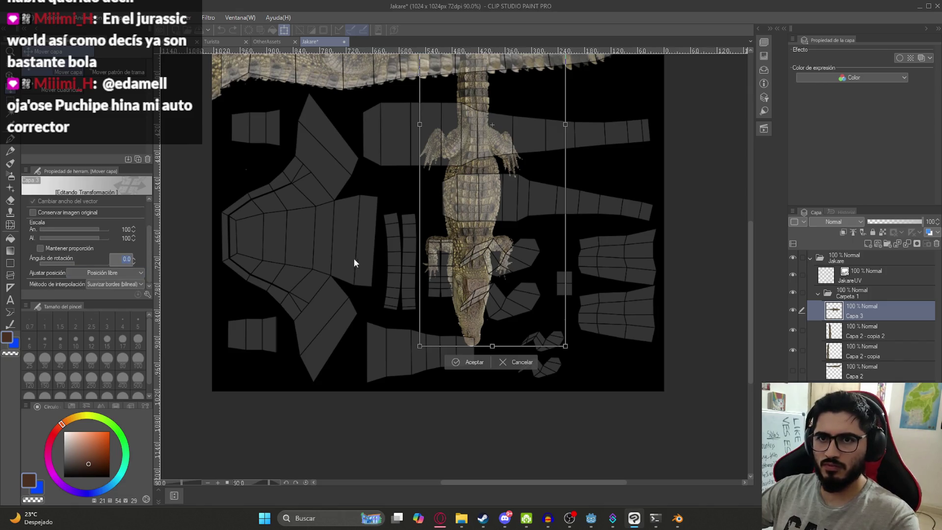
{"action": "key", "text": "Return"}
{"action": "scroll", "coordinate": [524, 143], "scroll_direction": "up", "scroll_amount": 4}
Position the rotated crocodile over the body UV strip, stretching it to 122% height.
{"action": "left_click_drag", "start_coordinate": [462, 231], "coordinate": [440, 252]}
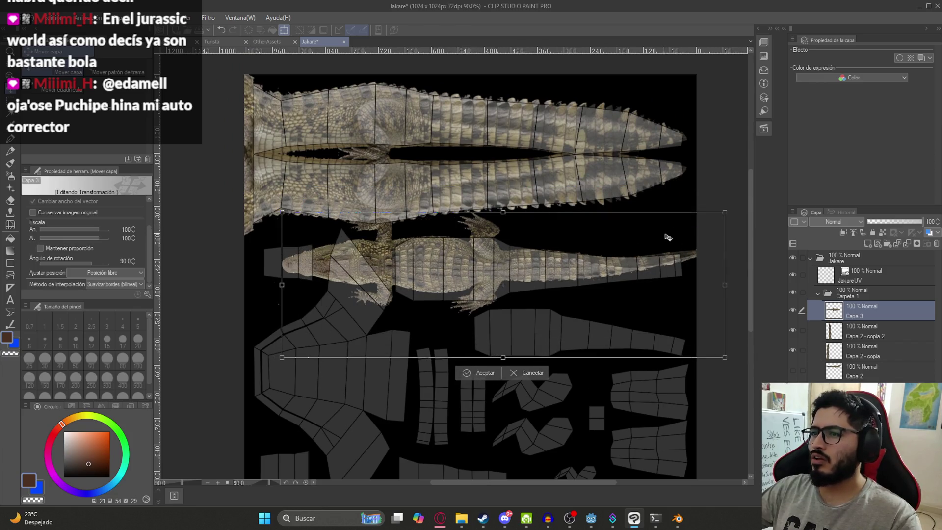
{"action": "mouse_move", "coordinate": [643, 266]}
{"action": "left_mouse_down"}
{"action": "mouse_move", "coordinate": [634, 265]}
{"action": "mouse_move", "coordinate": [676, 264]}
{"action": "left_mouse_up"}
{"action": "left_click_drag", "start_coordinate": [544, 358], "coordinate": [544, 390]}
{"action": "left_click_drag", "start_coordinate": [547, 295], "coordinate": [552, 291]}
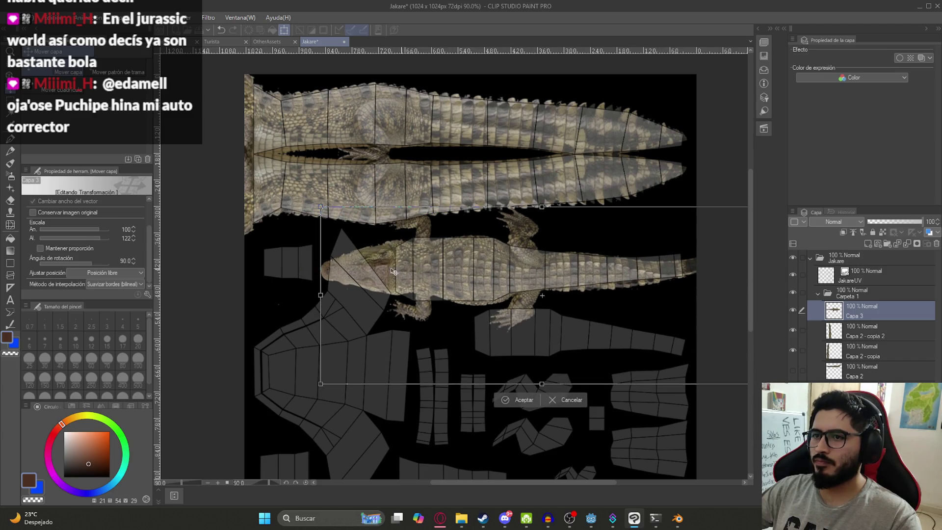
{"action": "scroll", "coordinate": [402, 271], "scroll_direction": "up", "scroll_amount": 3}
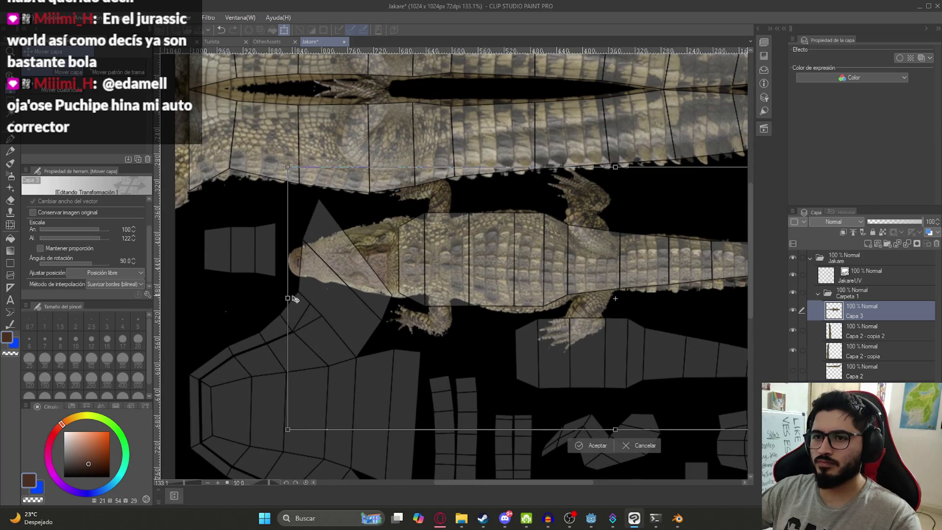
{"action": "mouse_move", "coordinate": [287, 298]}
{"action": "left_mouse_down"}
{"action": "mouse_move", "coordinate": [307, 298]}
{"action": "mouse_move", "coordinate": [279, 298]}
{"action": "left_mouse_up"}
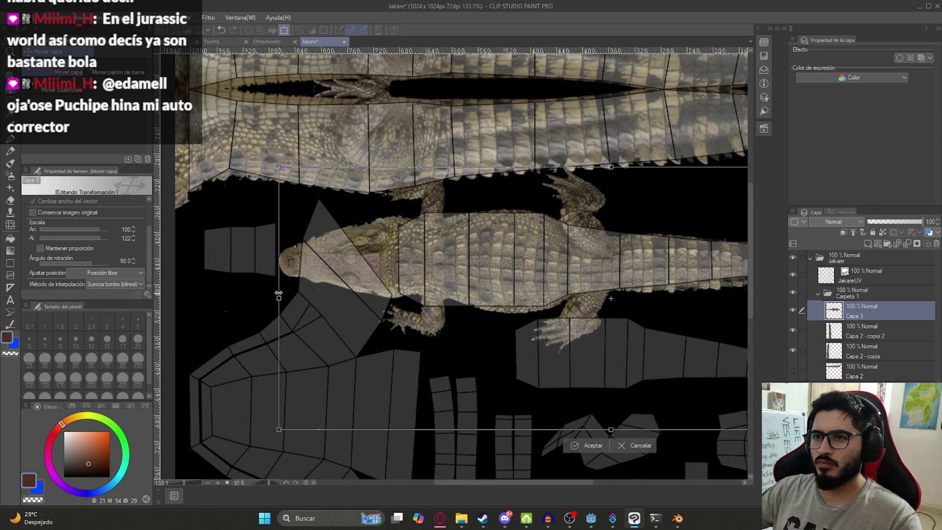
{"action": "left_click_drag", "start_coordinate": [425, 186], "coordinate": [445, 242]}
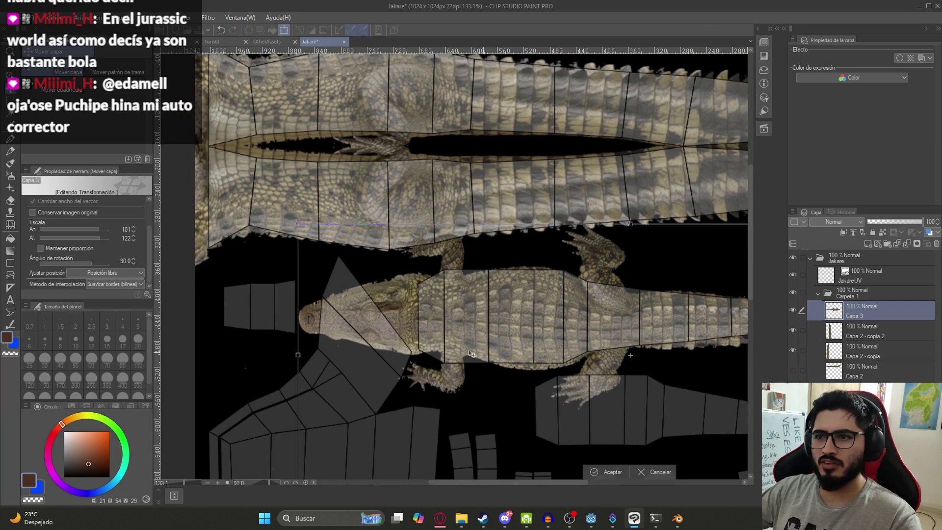
{"action": "mouse_move", "coordinate": [298, 354]}
{"action": "left_mouse_down"}
{"action": "mouse_move", "coordinate": [316, 354]}
{"action": "mouse_move", "coordinate": [294, 354]}
{"action": "left_mouse_up"}
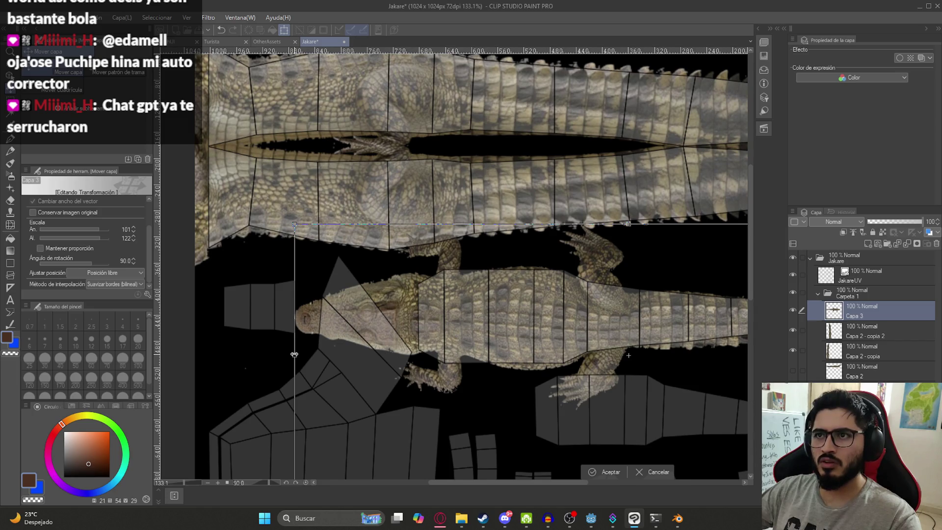
{"action": "left_click_drag", "start_coordinate": [294, 354], "coordinate": [300, 354]}
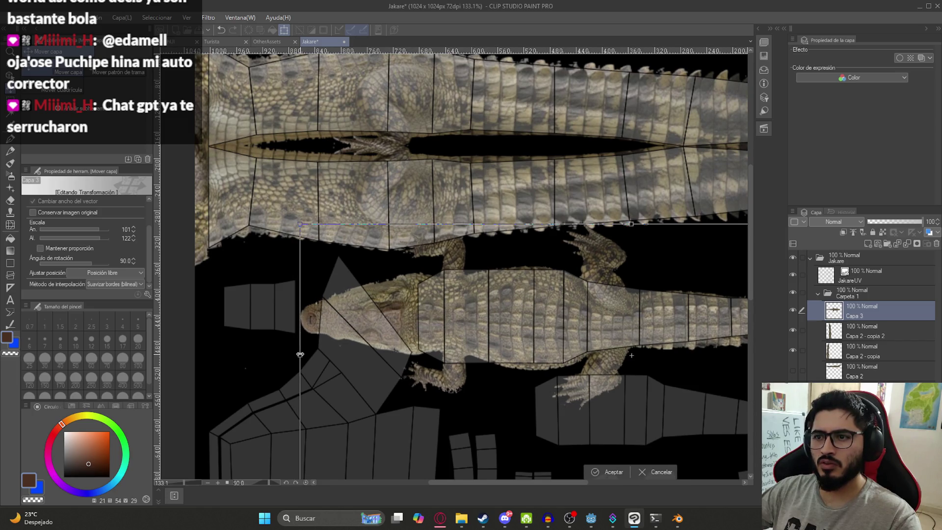
Check the crocodile mesh in Blender's Edit Mode, then return to Clip Studio Paint.
{"action": "mouse_move", "coordinate": [678, 519]}
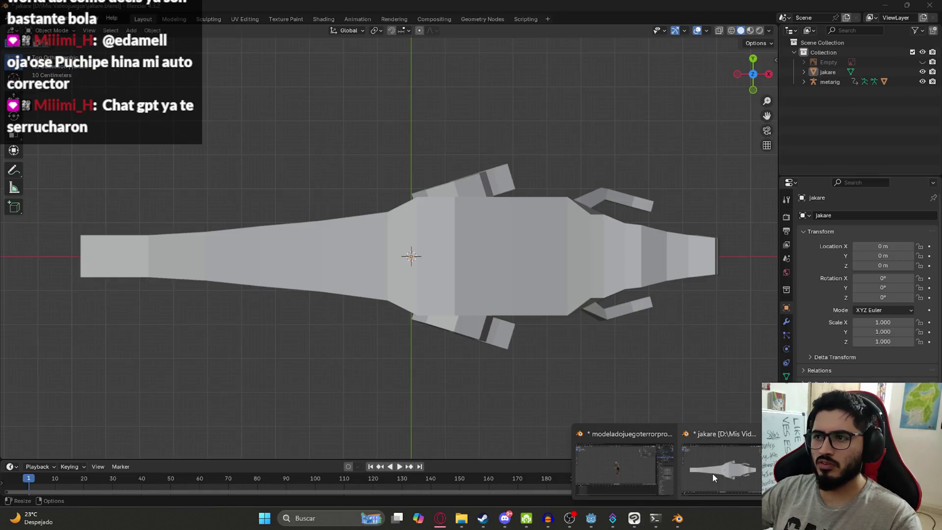
{"action": "left_click", "coordinate": [712, 473]}
{"action": "mouse_move", "coordinate": [656, 419]}
{"action": "middle_mouse_down"}
{"action": "mouse_move", "coordinate": [593, 326]}
{"action": "mouse_move", "coordinate": [443, 202]}
{"action": "middle_mouse_up"}
{"action": "left_click", "coordinate": [556, 293]}
{"action": "key", "text": "Tab"}
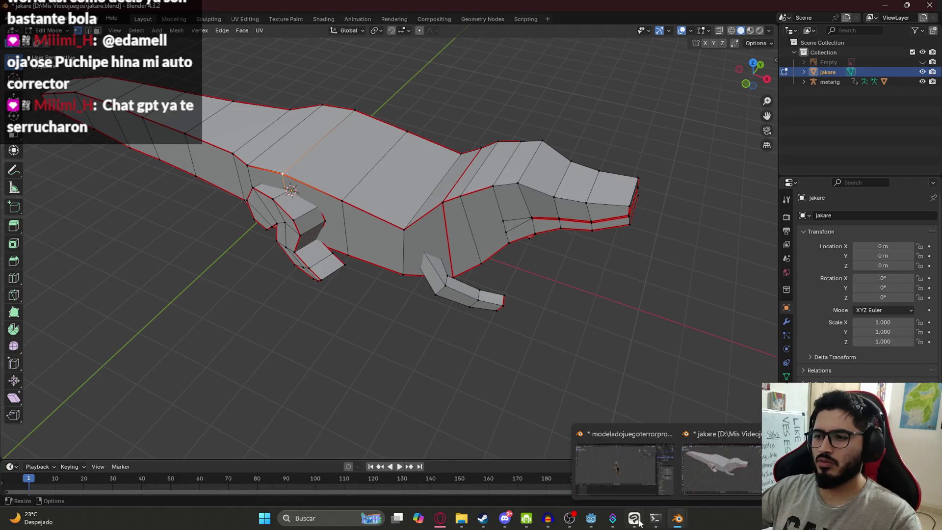
{"action": "mouse_move", "coordinate": [637, 523]}
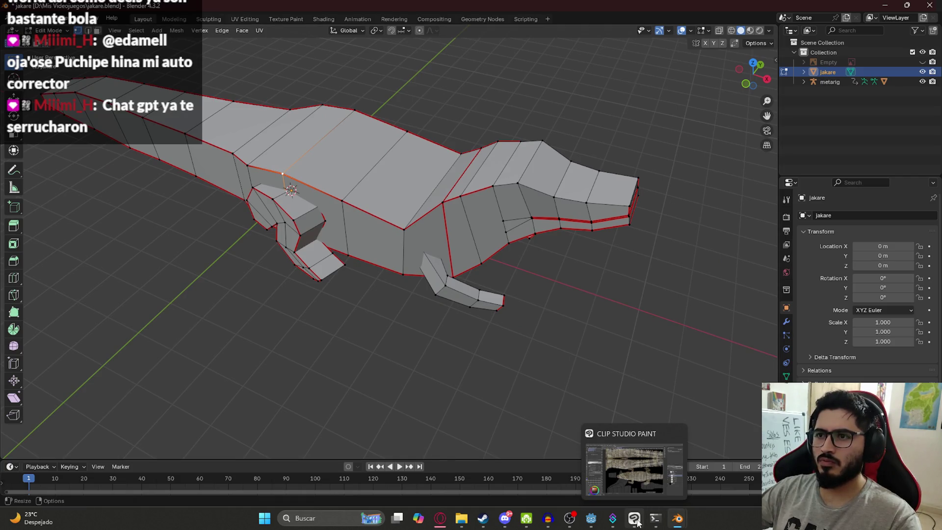
{"action": "left_click", "coordinate": [636, 520]}
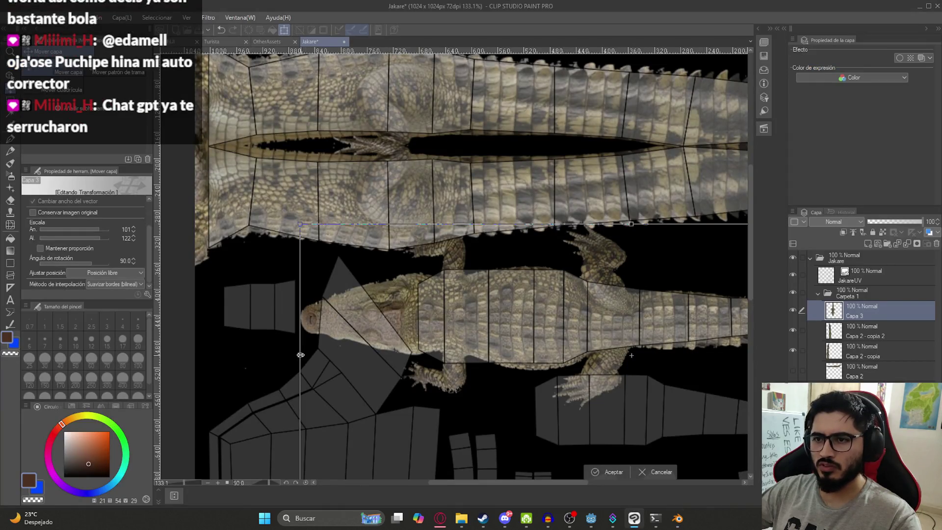
Fine-tune the crocodile's edges and position over the body strip and apply the transform.
{"action": "mouse_move", "coordinate": [300, 355]}
{"action": "left_mouse_down"}
{"action": "mouse_move", "coordinate": [219, 353]}
{"action": "mouse_move", "coordinate": [233, 353]}
{"action": "left_mouse_up"}
{"action": "scroll", "coordinate": [500, 295], "scroll_direction": "down", "scroll_amount": 3}
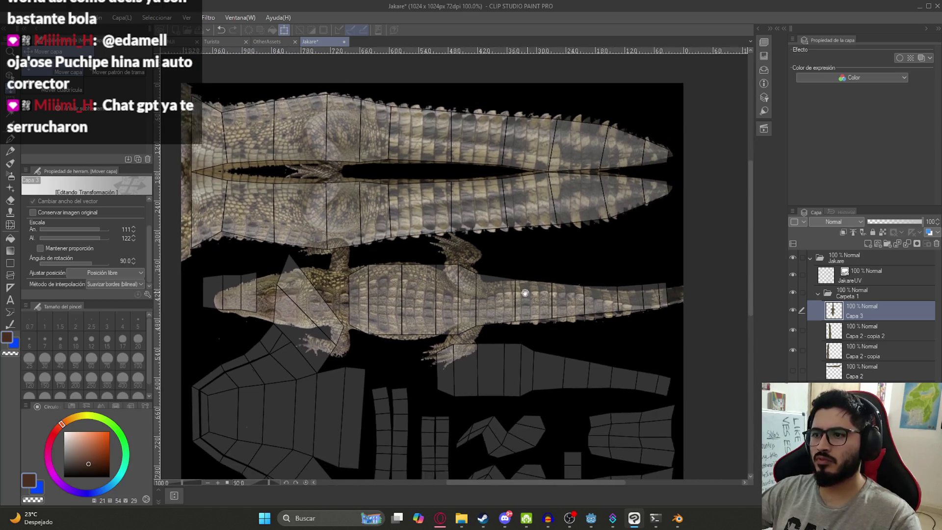
{"action": "key", "text": "Up"}
{"action": "key", "text": "Up"}
{"action": "key", "text": "Up"}
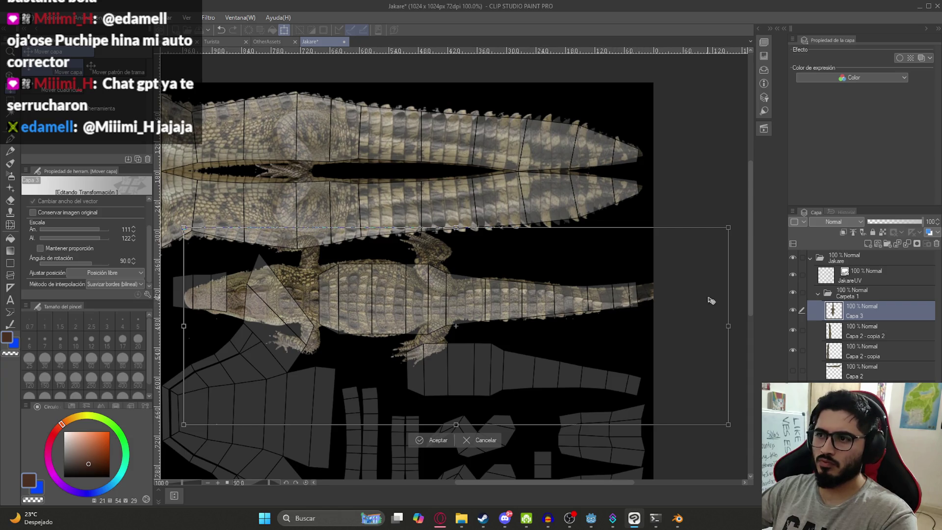
{"action": "mouse_move", "coordinate": [729, 326]}
{"action": "left_mouse_down"}
{"action": "mouse_move", "coordinate": [651, 332]}
{"action": "mouse_move", "coordinate": [659, 334]}
{"action": "left_mouse_up"}
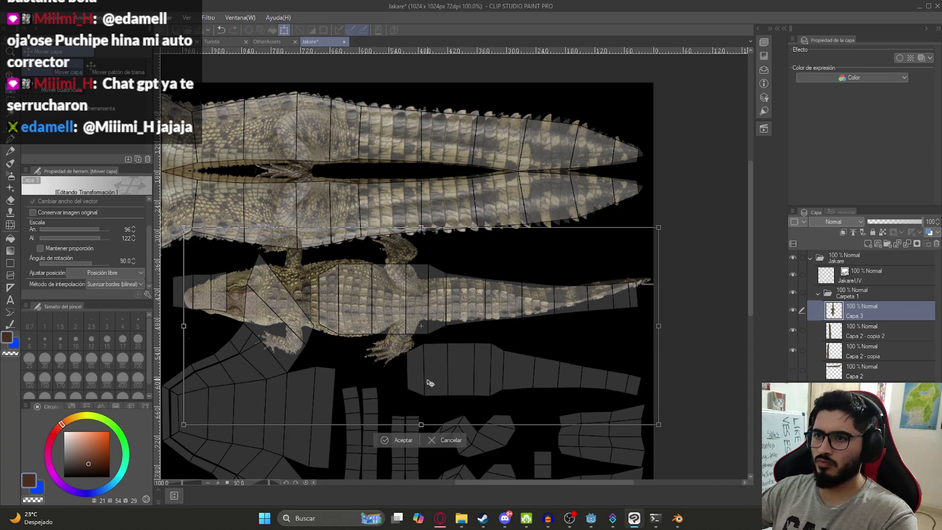
{"action": "left_click_drag", "start_coordinate": [421, 424], "coordinate": [423, 425]}
{"action": "mouse_move", "coordinate": [421, 228]}
{"action": "left_mouse_down"}
{"action": "mouse_move", "coordinate": [420, 242]}
{"action": "mouse_move", "coordinate": [420, 230]}
{"action": "left_mouse_up"}
{"action": "left_click_drag", "start_coordinate": [343, 294], "coordinate": [366, 291]}
{"action": "key", "text": "Return"}
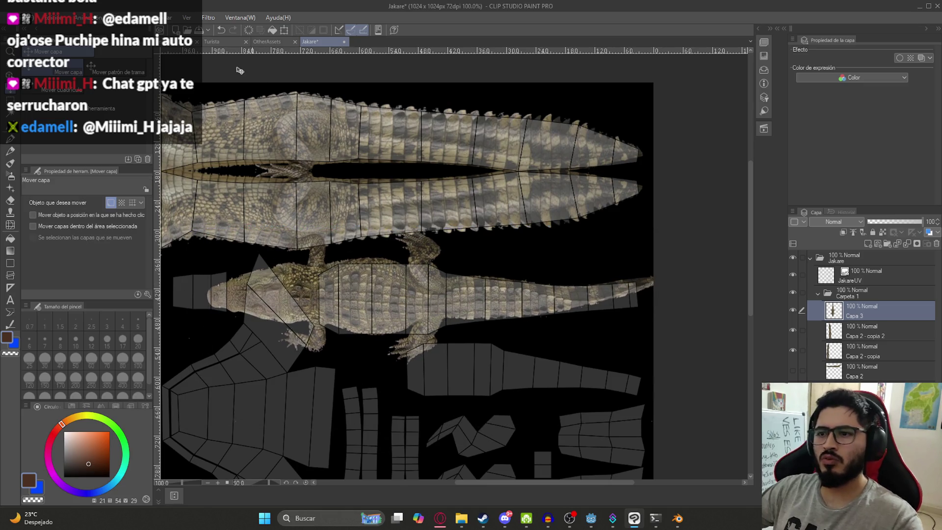
Copy the crocodile's body and tail onto a new layer and hide the original Capa 3.
{"action": "scroll", "coordinate": [300, 238], "scroll_direction": "down", "scroll_amount": 1}
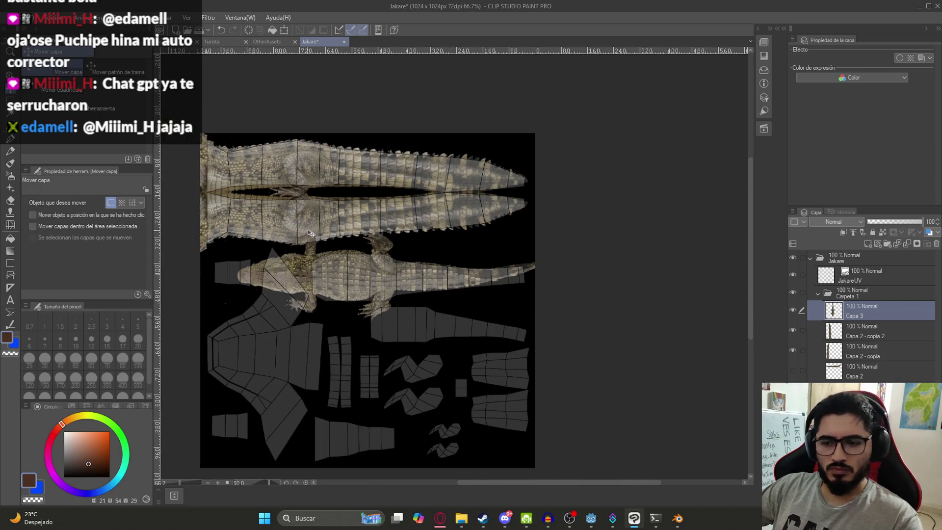
{"action": "key", "text": "m"}
{"action": "mouse_move", "coordinate": [296, 225]}
{"action": "left_mouse_down"}
{"action": "mouse_move", "coordinate": [574, 343]}
{"action": "mouse_move", "coordinate": [308, 201]}
{"action": "left_mouse_up"}
{"action": "key", "text": "ctrl+c"}
{"action": "key", "text": "ctrl+v"}
{"action": "left_click", "coordinate": [793, 331]}
{"action": "key", "text": "ctrl+d"}
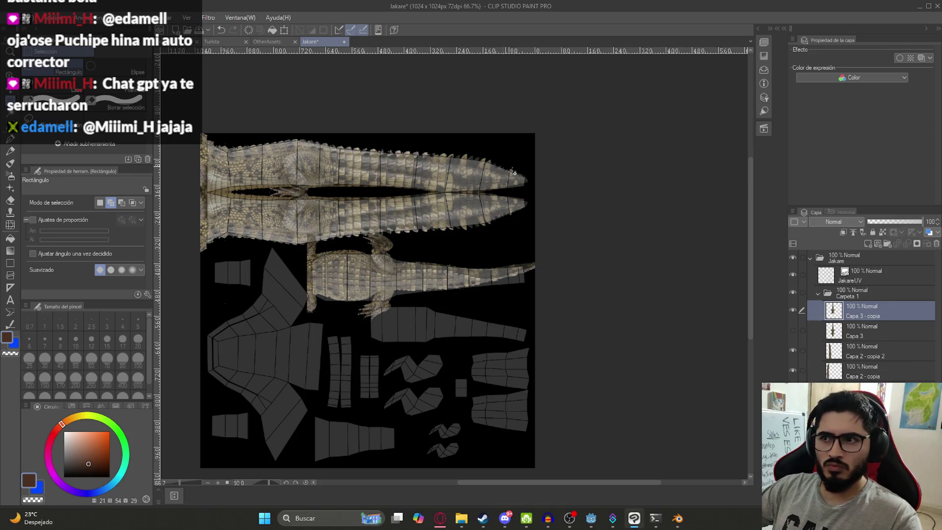
{"action": "scroll", "coordinate": [418, 280], "scroll_direction": "up", "scroll_amount": 3}
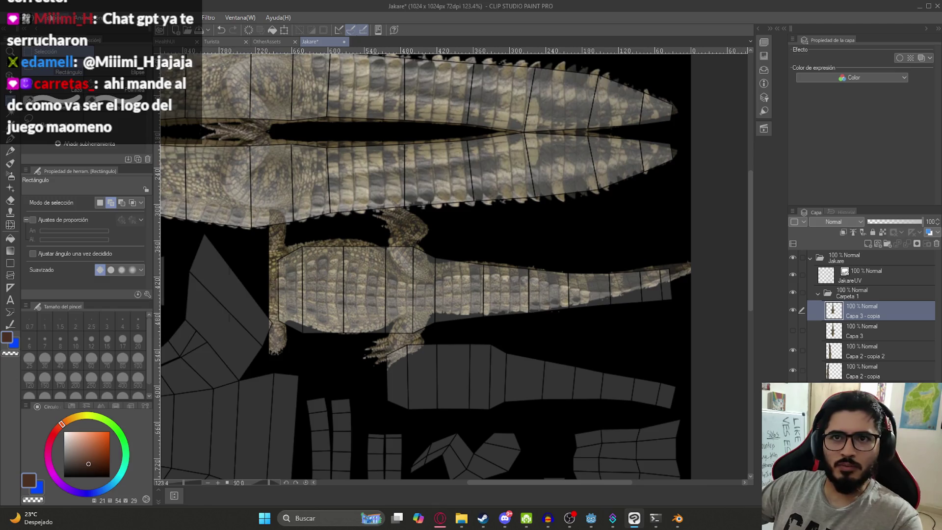
{"action": "left_click", "coordinate": [49, 18]}
{"action": "mouse_move", "coordinate": [173, 240]}
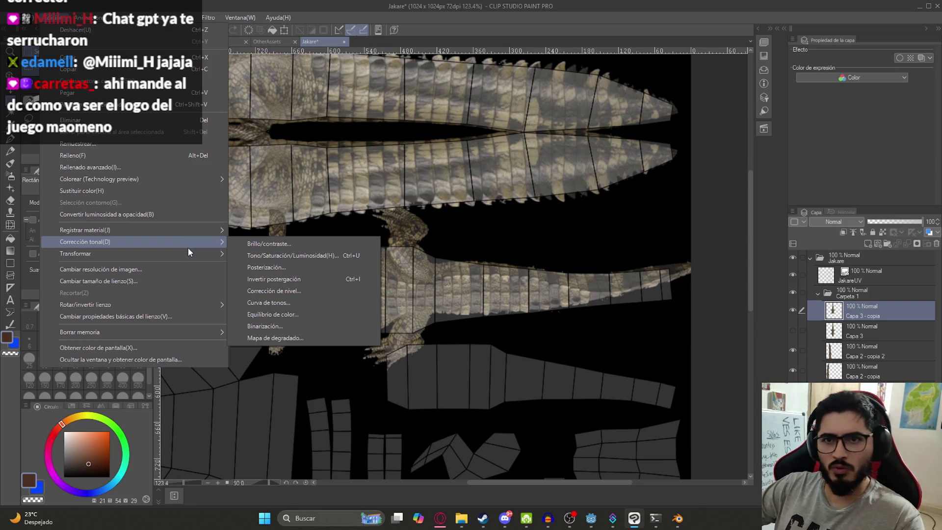
Start a Mesh Transformation on the copied layer with a 7×7 grid.
{"action": "mouse_move", "coordinate": [216, 253]}
{"action": "left_click", "coordinate": [322, 369]}
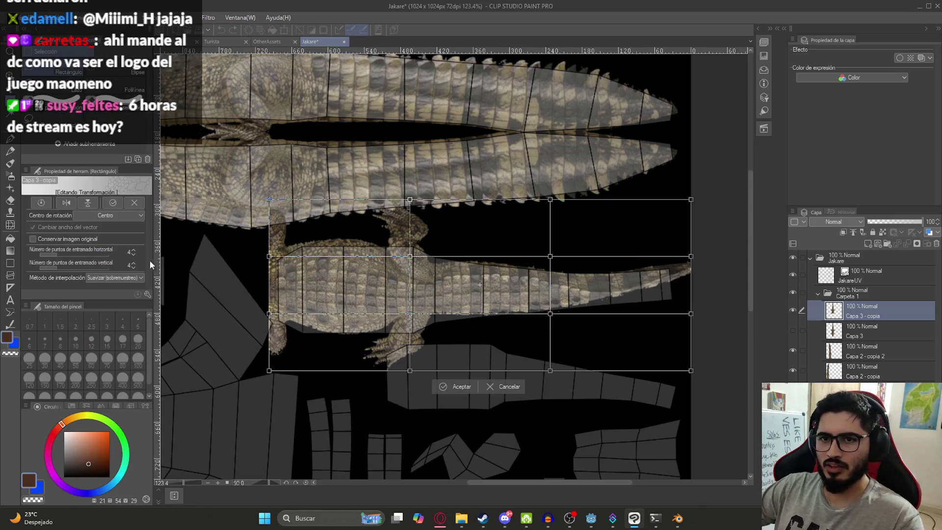
{"action": "left_click", "coordinate": [132, 251]}
{"action": "left_click", "coordinate": [133, 263]}
{"action": "left_click", "coordinate": [133, 263]}
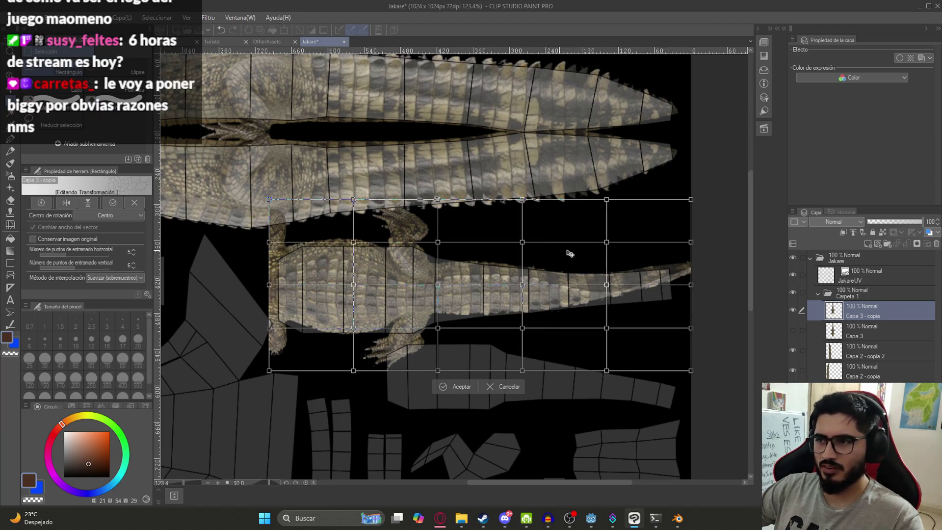
{"action": "left_click", "coordinate": [134, 265]}
{"action": "left_click", "coordinate": [133, 251]}
{"action": "left_click", "coordinate": [132, 251]}
Bend the tail end of the mesh down and inward to follow the tail UV strip.
{"action": "left_click_drag", "start_coordinate": [621, 256], "coordinate": [622, 264]}
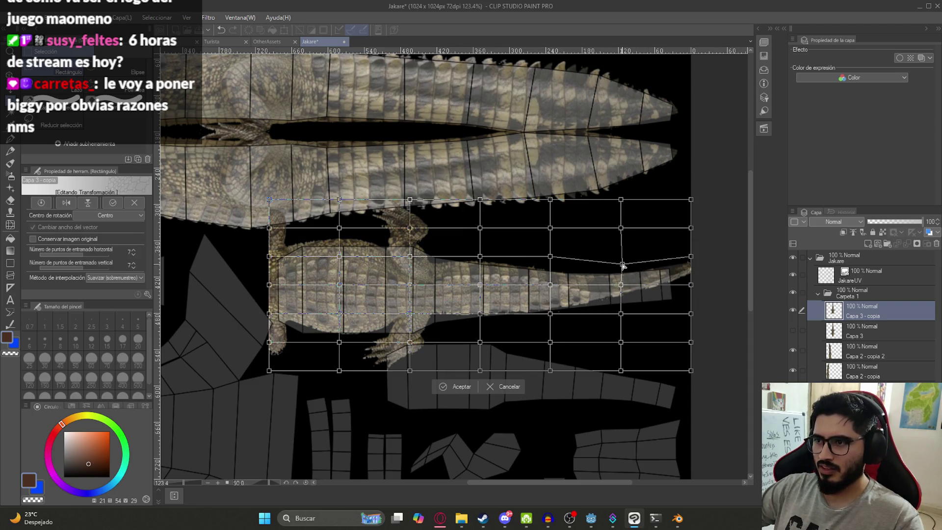
{"action": "left_click_drag", "start_coordinate": [621, 314], "coordinate": [622, 336]}
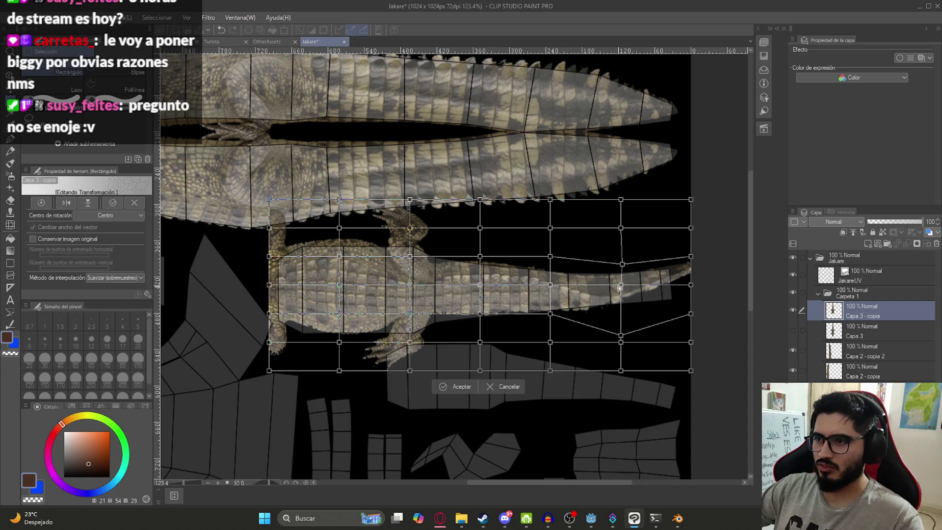
{"action": "left_click_drag", "start_coordinate": [691, 285], "coordinate": [691, 314]}
{"action": "mouse_move", "coordinate": [691, 256]}
{"action": "left_mouse_down"}
{"action": "mouse_move", "coordinate": [675, 264]}
{"action": "mouse_move", "coordinate": [662, 251]}
{"action": "left_mouse_up"}
{"action": "left_click_drag", "start_coordinate": [691, 315], "coordinate": [694, 339]}
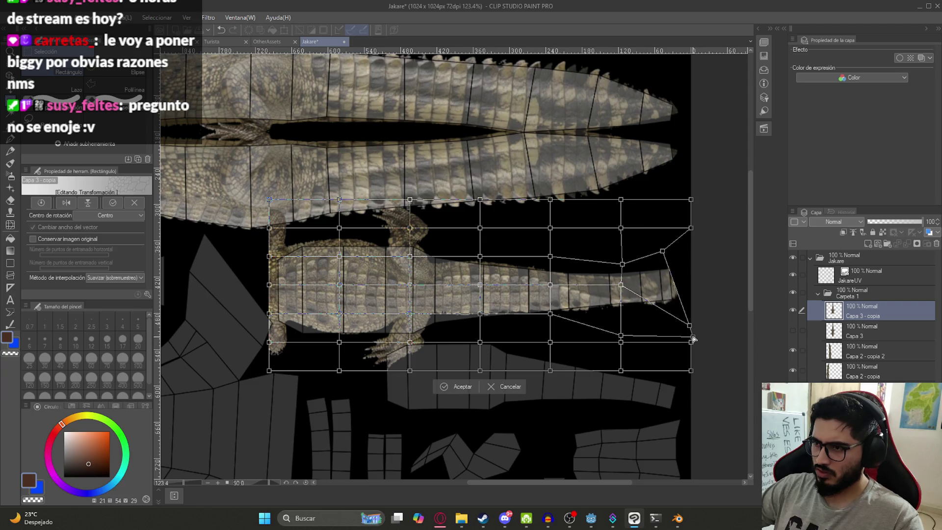
{"action": "mouse_move", "coordinate": [622, 286]}
{"action": "left_mouse_down"}
{"action": "mouse_move", "coordinate": [622, 255]}
{"action": "mouse_move", "coordinate": [622, 283]}
{"action": "left_mouse_up"}
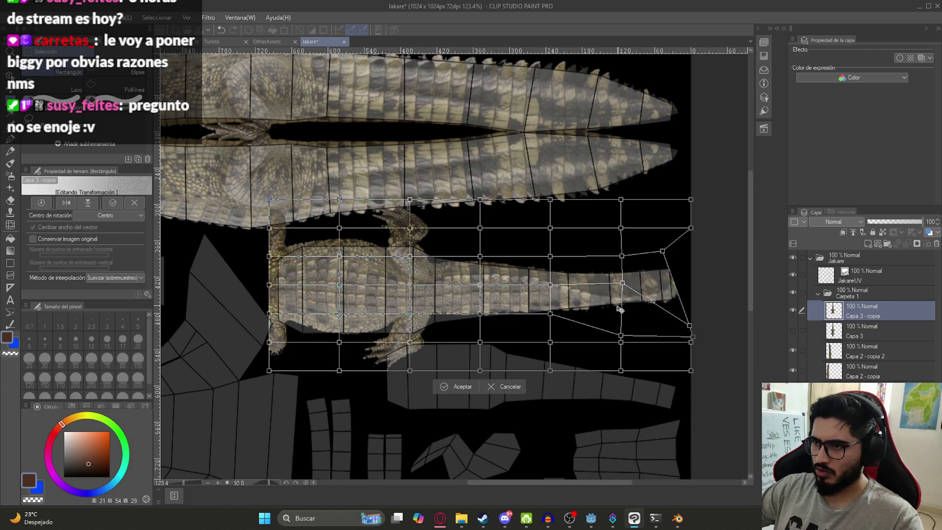
{"action": "mouse_move", "coordinate": [621, 343]}
{"action": "left_mouse_down"}
{"action": "mouse_move", "coordinate": [621, 359]}
{"action": "mouse_move", "coordinate": [622, 340]}
{"action": "left_mouse_up"}
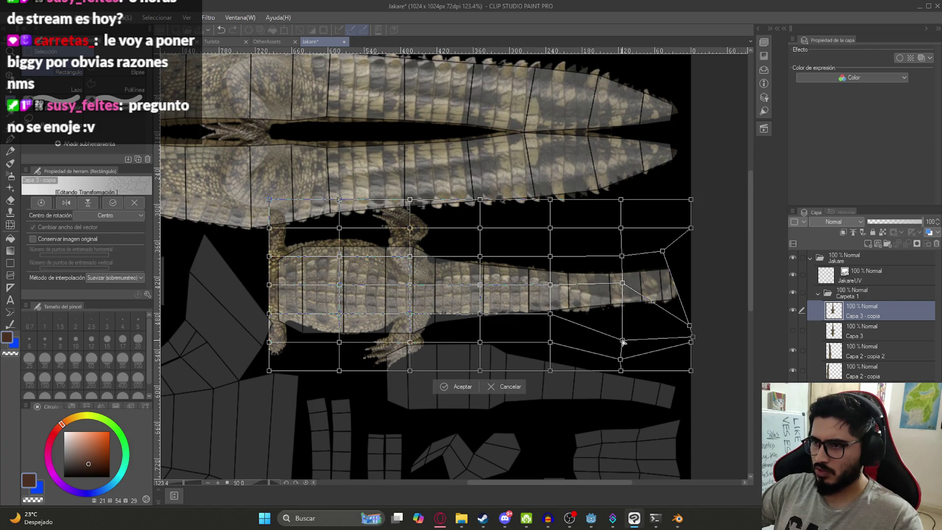
{"action": "left_click_drag", "start_coordinate": [552, 285], "coordinate": [553, 283]}
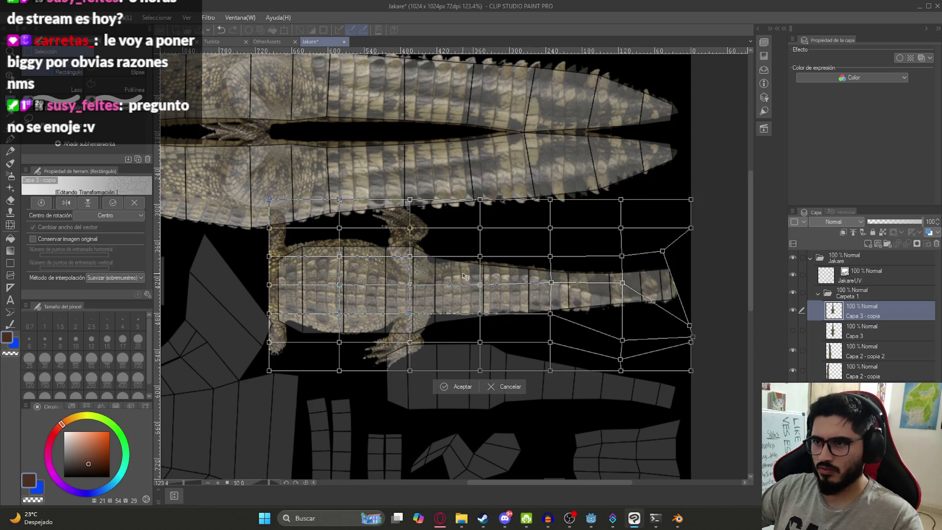
Stretch the body section's edges to fit the strip's outline and apply the warp.
{"action": "left_click_drag", "start_coordinate": [410, 255], "coordinate": [408, 238]}
{"action": "left_click_drag", "start_coordinate": [340, 256], "coordinate": [340, 262]}
{"action": "left_click_drag", "start_coordinate": [341, 344], "coordinate": [341, 366]}
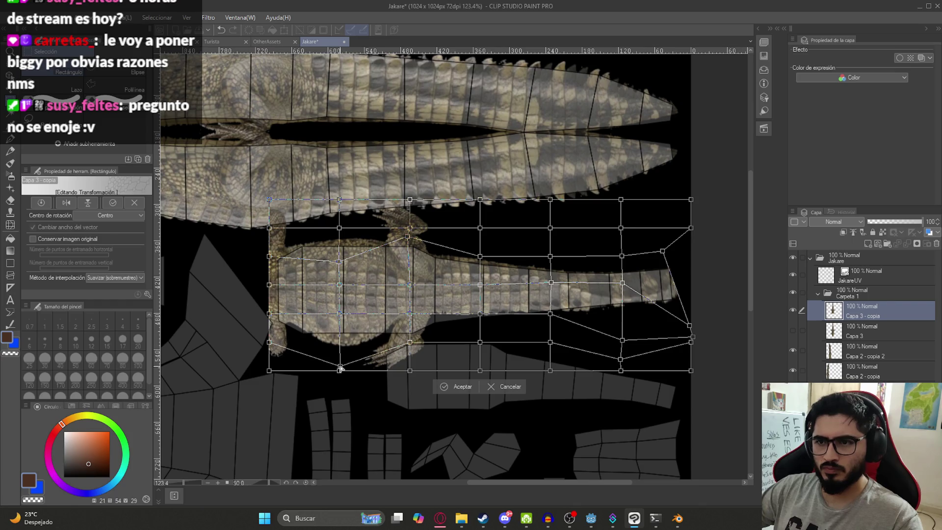
{"action": "left_click_drag", "start_coordinate": [341, 317], "coordinate": [342, 323]}
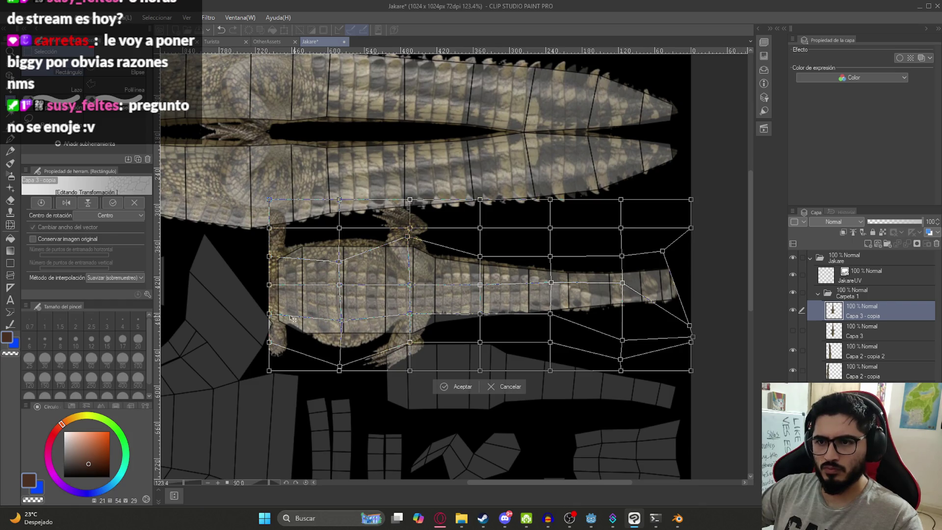
{"action": "left_click_drag", "start_coordinate": [271, 343], "coordinate": [258, 372]}
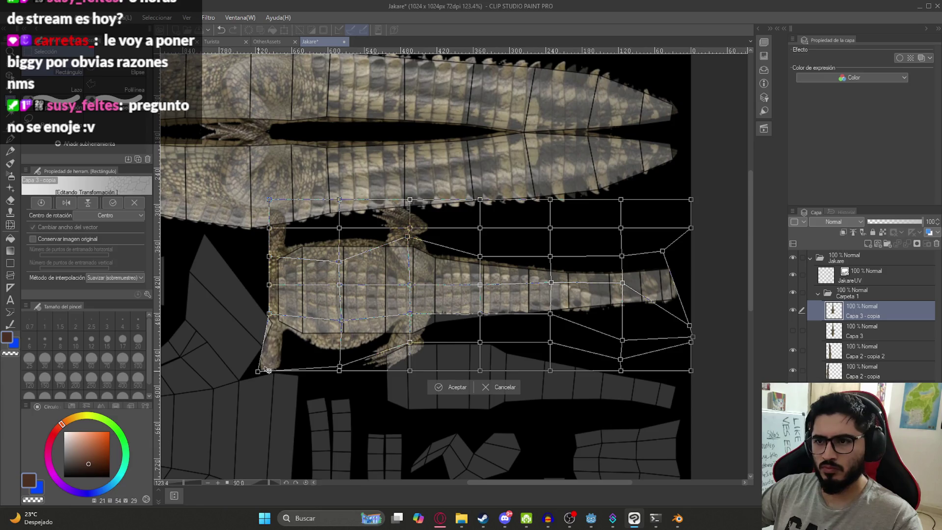
{"action": "left_click_drag", "start_coordinate": [410, 344], "coordinate": [410, 353]}
{"action": "left_click_drag", "start_coordinate": [411, 314], "coordinate": [415, 344]}
{"action": "left_click_drag", "start_coordinate": [408, 238], "coordinate": [408, 228]}
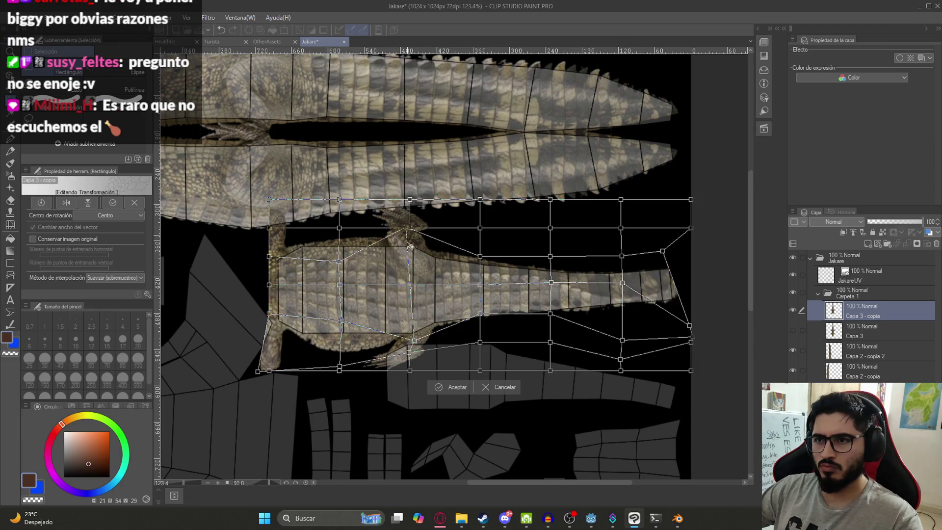
{"action": "left_click_drag", "start_coordinate": [411, 286], "coordinate": [415, 251]}
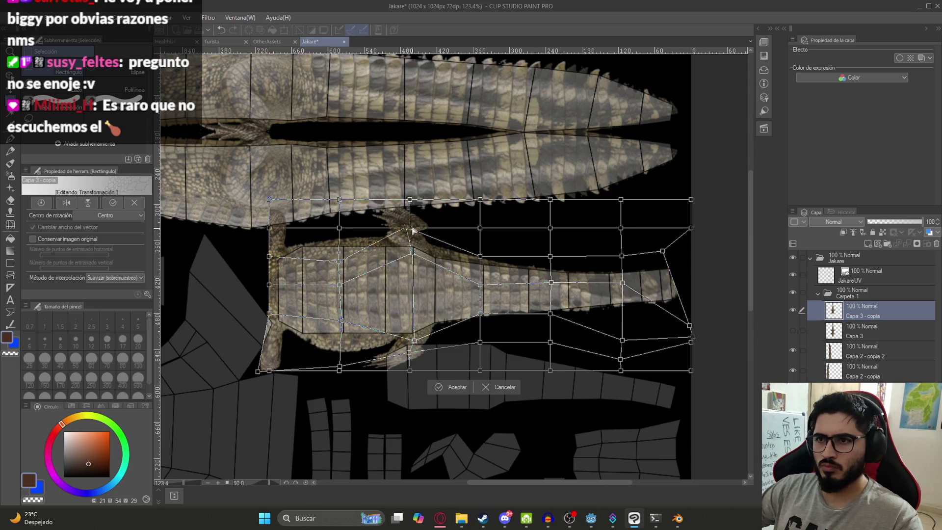
{"action": "key", "text": "Return"}
{"action": "scroll", "coordinate": [404, 265], "scroll_direction": "down", "scroll_amount": 2}
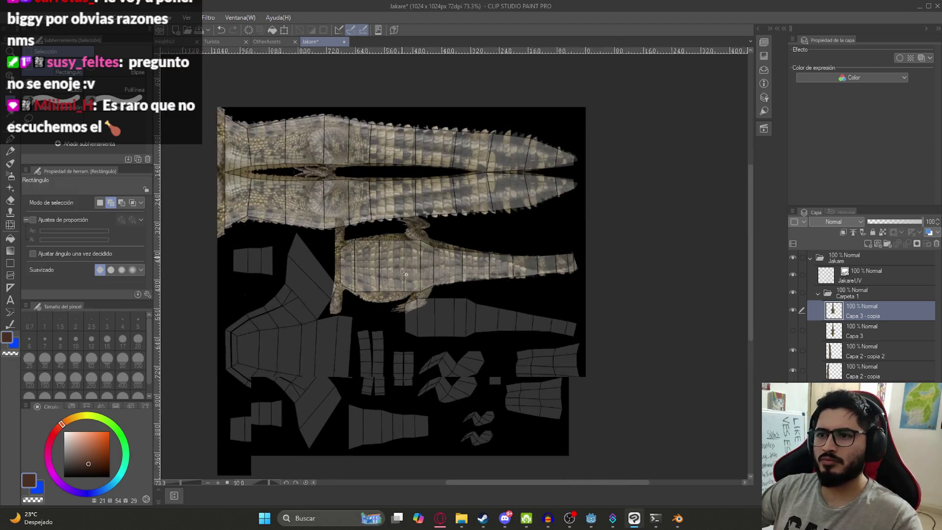
{"action": "scroll", "coordinate": [404, 265], "scroll_direction": "up", "scroll_amount": 2}
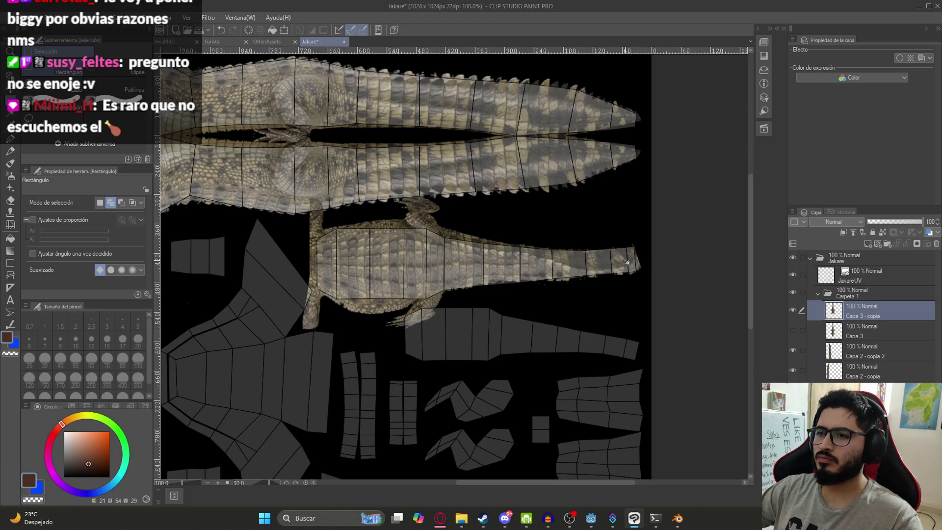
{"action": "middle_click_drag", "start_coordinate": [628, 262], "coordinate": [594, 264]}
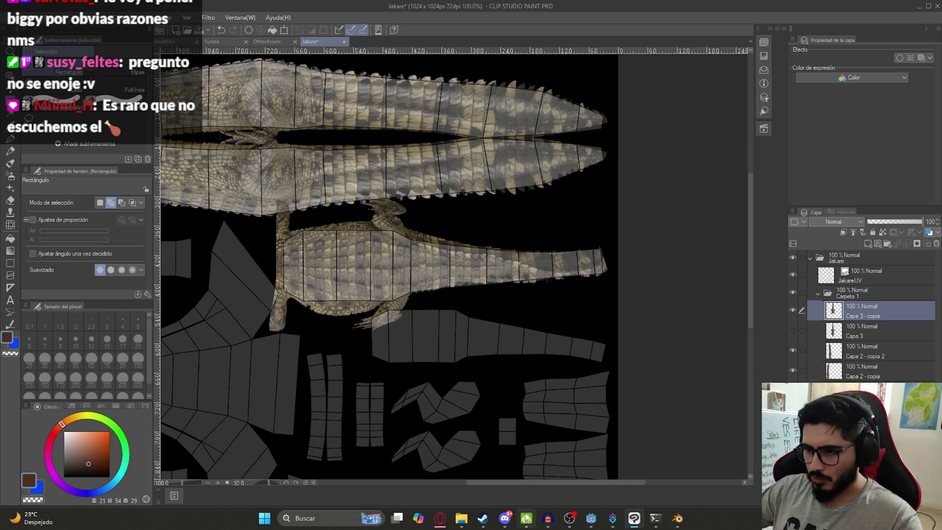
{"action": "left_click", "coordinate": [505, 518]}
{"action": "key", "text": "Escape"}
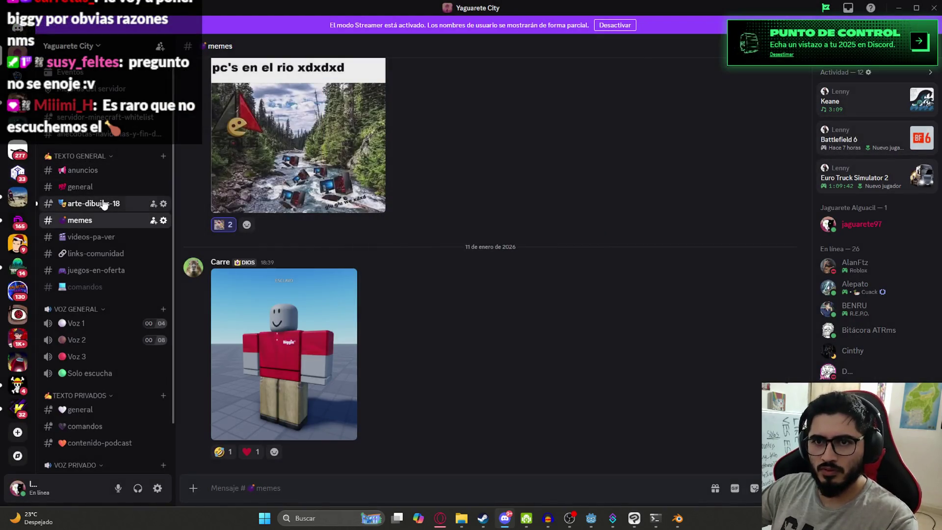
{"action": "left_click", "coordinate": [104, 204]}
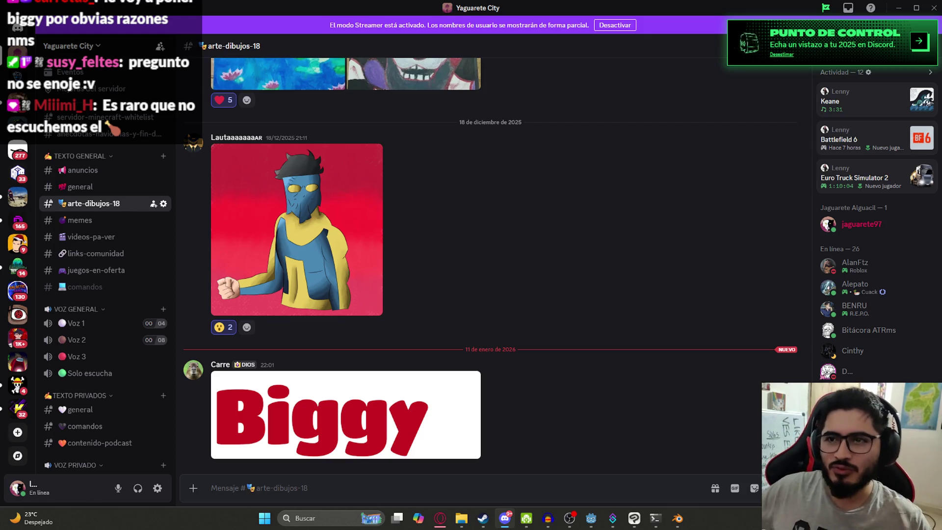
{"action": "left_click", "coordinate": [506, 516]}
{"action": "scroll", "coordinate": [383, 269], "scroll_direction": "down", "scroll_amount": 2}
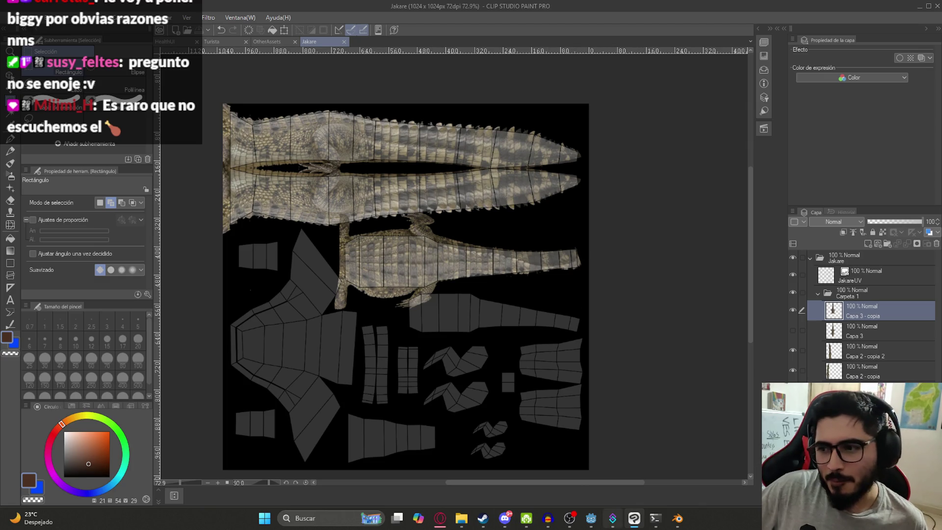
{"action": "left_click", "coordinate": [506, 523]}
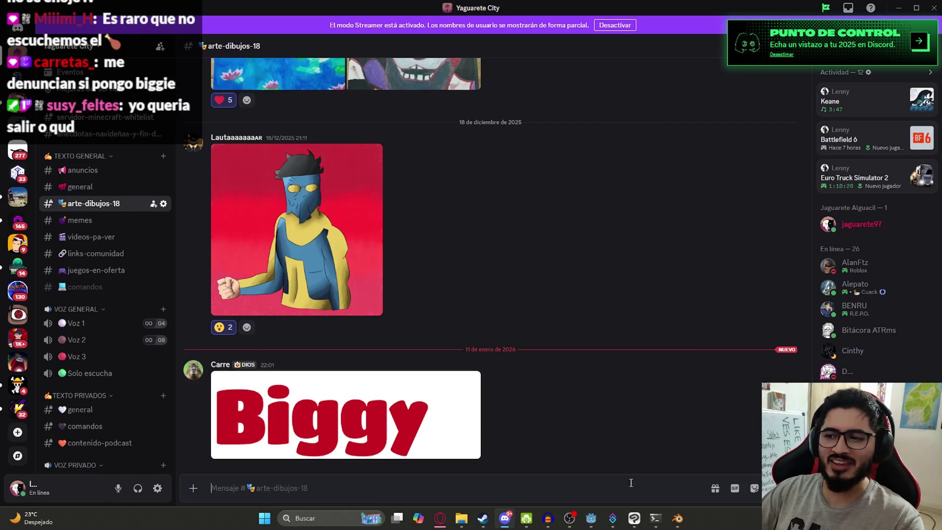
{"action": "mouse_move", "coordinate": [635, 520]}
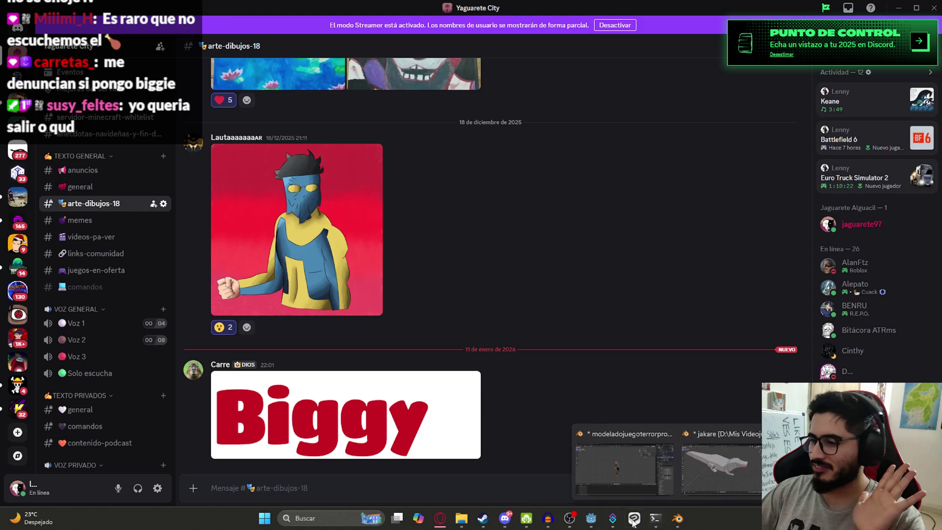
{"action": "left_click", "coordinate": [717, 464]}
{"action": "scroll", "coordinate": [586, 286], "scroll_direction": "up", "scroll_amount": 5}
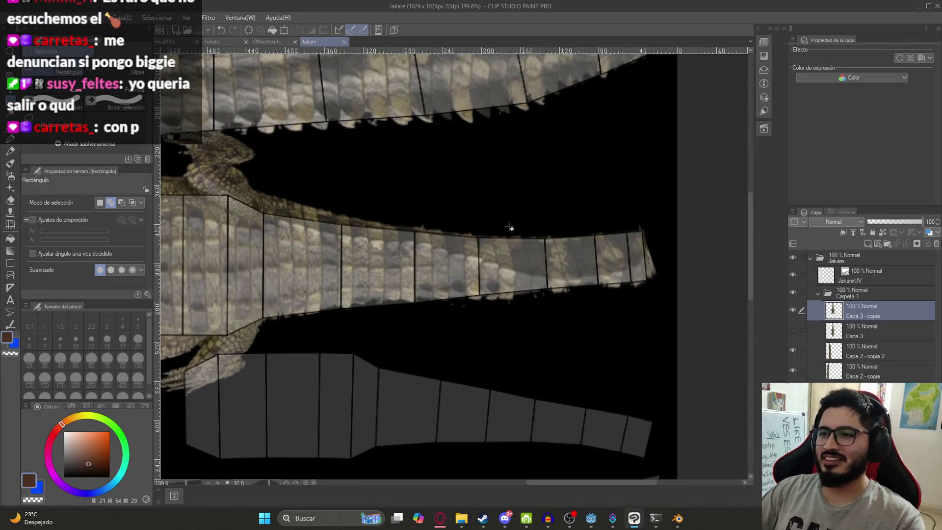
Copy the tail tip onto a new layer and start a 6-point Mesh Transformation on it.
{"action": "left_click_drag", "start_coordinate": [351, 183], "coordinate": [703, 360]}
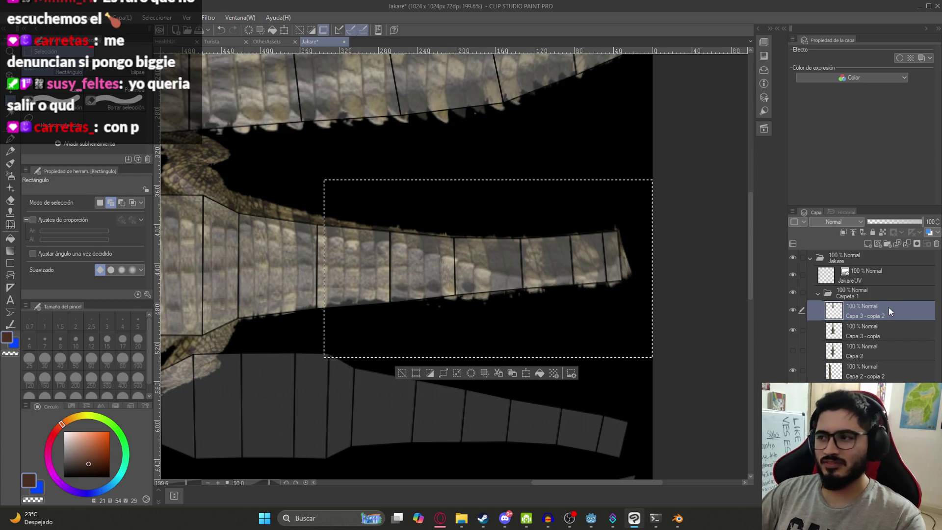
{"action": "key", "text": "ctrl+c"}
{"action": "key", "text": "ctrl+v"}
{"action": "left_click", "coordinate": [53, 17]}
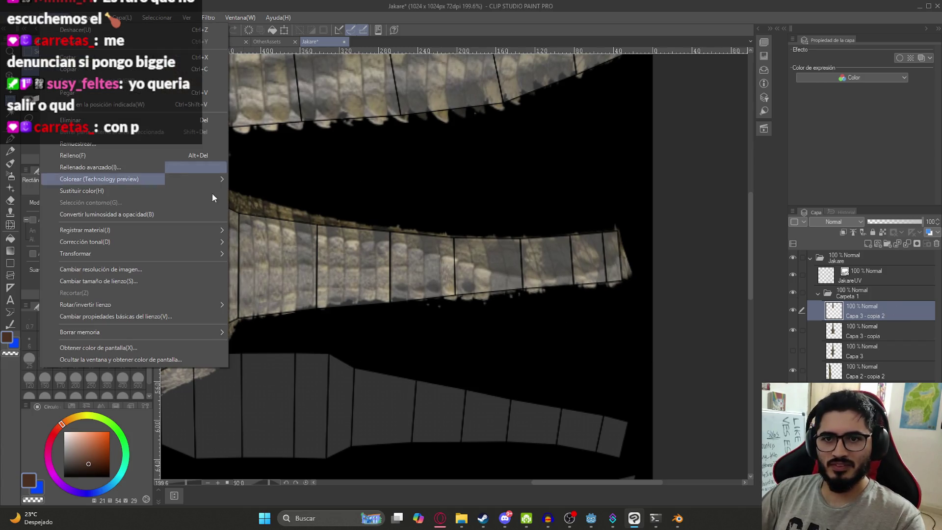
{"action": "mouse_move", "coordinate": [176, 251]}
{"action": "left_click", "coordinate": [280, 374]}
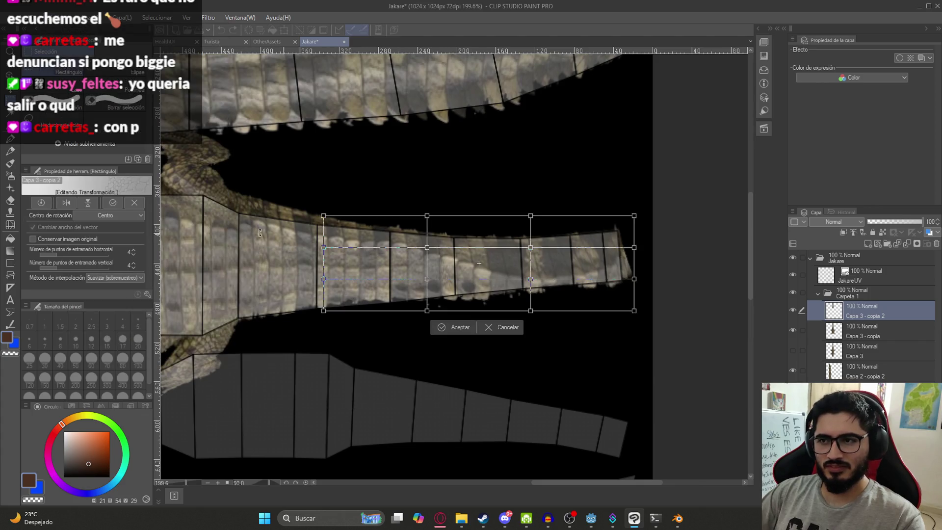
{"action": "left_click", "coordinate": [134, 249]}
{"action": "left_click", "coordinate": [134, 249]}
{"action": "left_click", "coordinate": [133, 264]}
{"action": "left_click", "coordinate": [132, 264]}
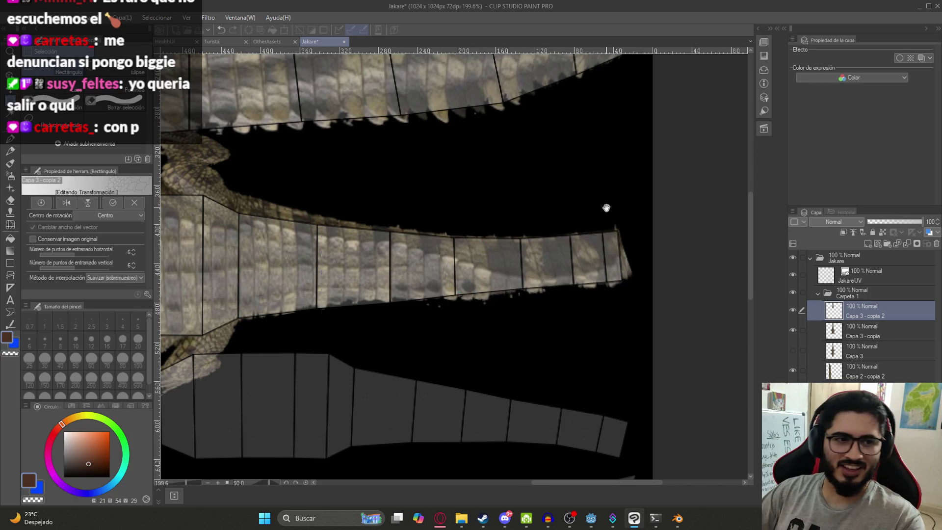
{"action": "scroll", "coordinate": [543, 243], "scroll_direction": "up", "scroll_amount": 2}
{"action": "scroll", "coordinate": [558, 268], "scroll_direction": "up", "scroll_amount": 1}
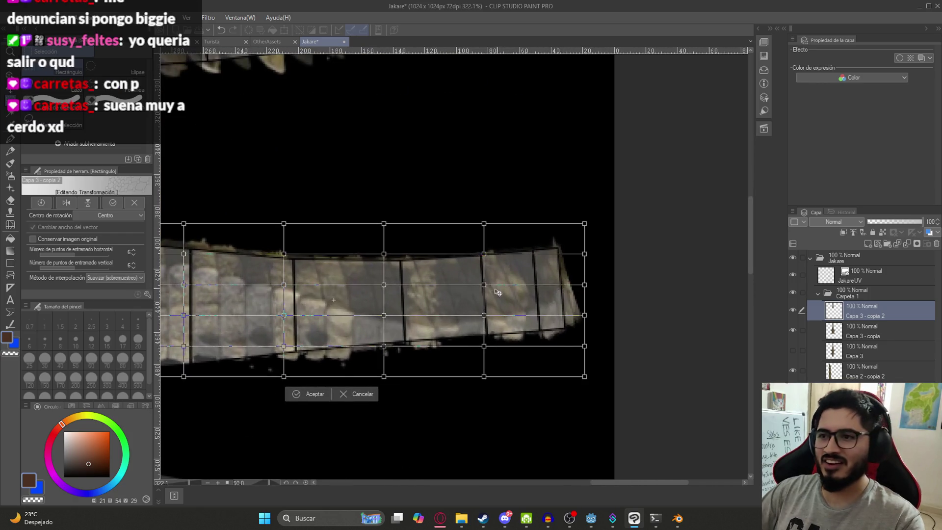
Warp the mesh points so the tail-tip scales follow the narrowing strip, then apply.
{"action": "left_click_drag", "start_coordinate": [483, 315], "coordinate": [488, 297]}
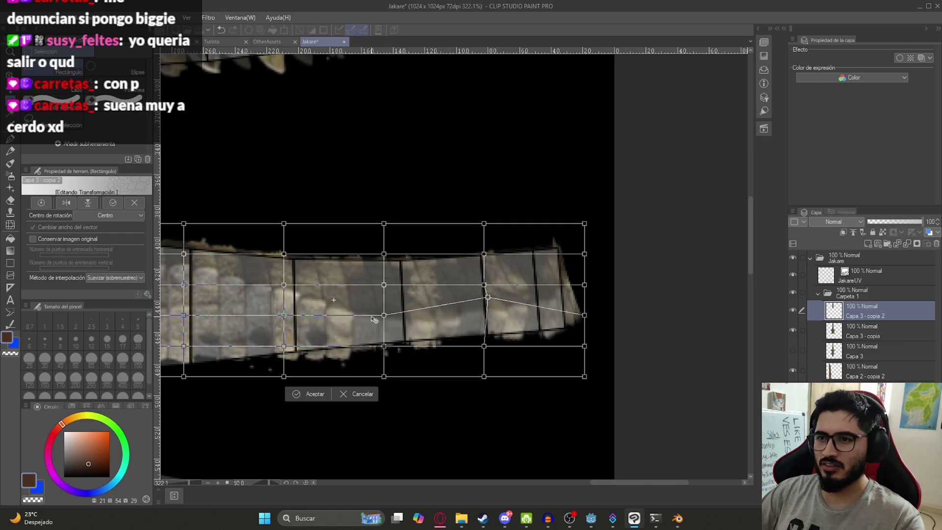
{"action": "left_click_drag", "start_coordinate": [384, 316], "coordinate": [385, 293]}
{"action": "left_click_drag", "start_coordinate": [284, 286], "coordinate": [278, 307]}
{"action": "middle_click_drag", "start_coordinate": [267, 300], "coordinate": [379, 275]}
{"action": "left_click_drag", "start_coordinate": [296, 261], "coordinate": [298, 281]}
{"action": "left_click_drag", "start_coordinate": [296, 229], "coordinate": [297, 254]}
{"action": "left_click_drag", "start_coordinate": [296, 291], "coordinate": [298, 300]}
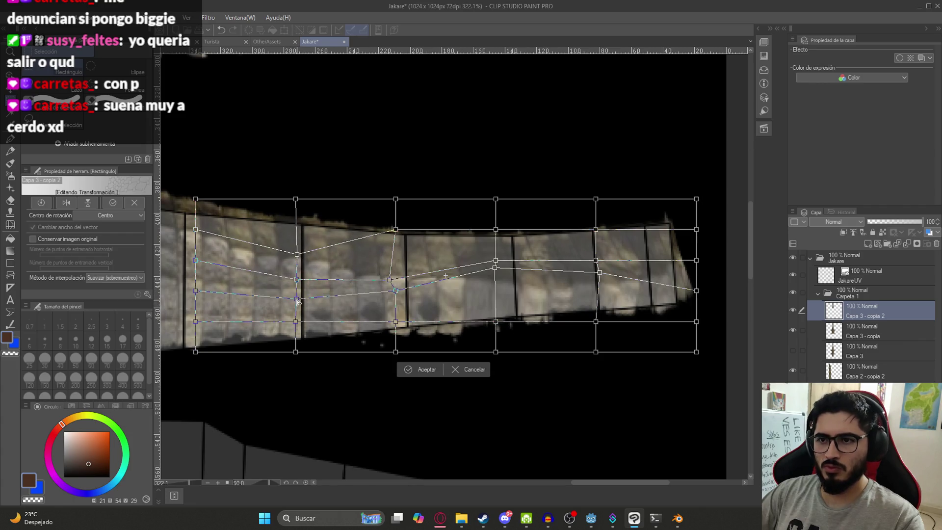
{"action": "mouse_move", "coordinate": [598, 274]}
{"action": "left_mouse_down"}
{"action": "mouse_move", "coordinate": [598, 249]}
{"action": "mouse_move", "coordinate": [600, 263]}
{"action": "left_mouse_up"}
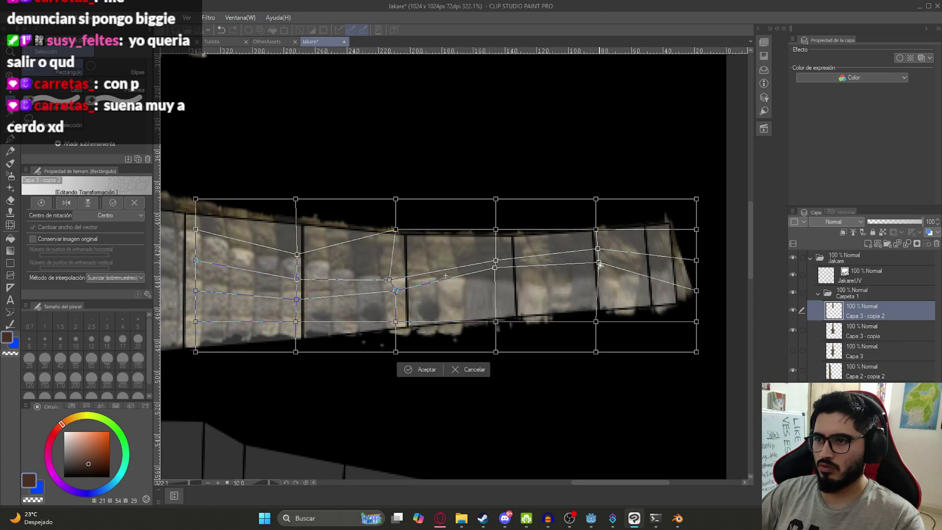
{"action": "key", "text": "ctrl+z"}
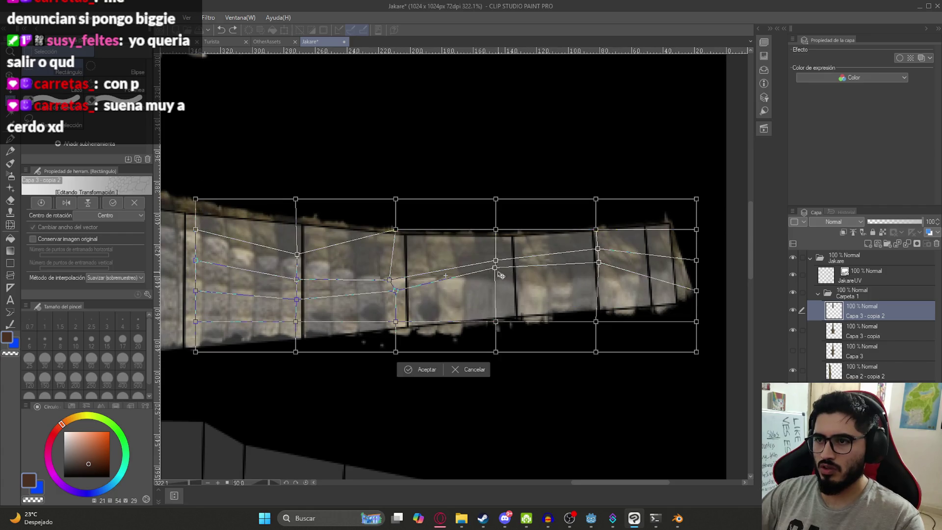
{"action": "mouse_move", "coordinate": [498, 259]}
{"action": "left_mouse_down"}
{"action": "mouse_move", "coordinate": [499, 249]}
{"action": "mouse_move", "coordinate": [495, 255]}
{"action": "left_mouse_up"}
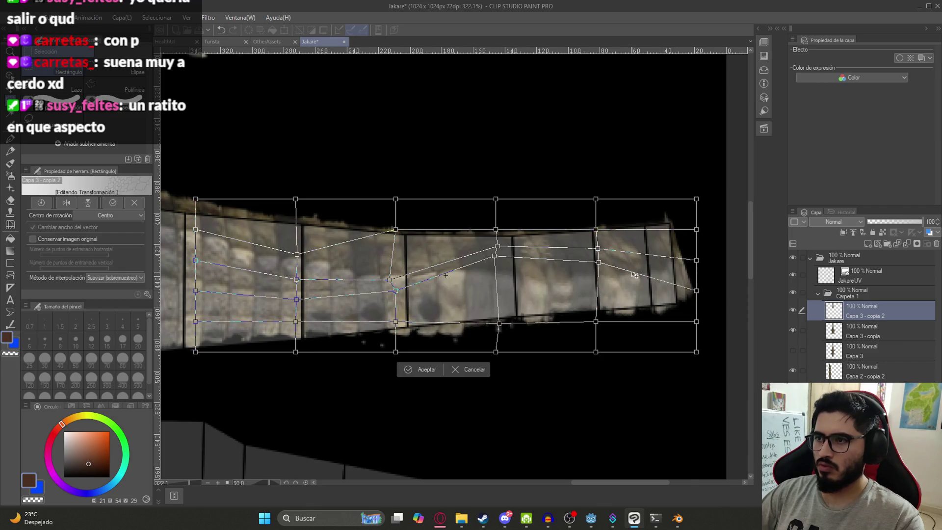
{"action": "key", "text": "Return"}
{"action": "scroll", "coordinate": [533, 283], "scroll_direction": "down", "scroll_amount": 5}
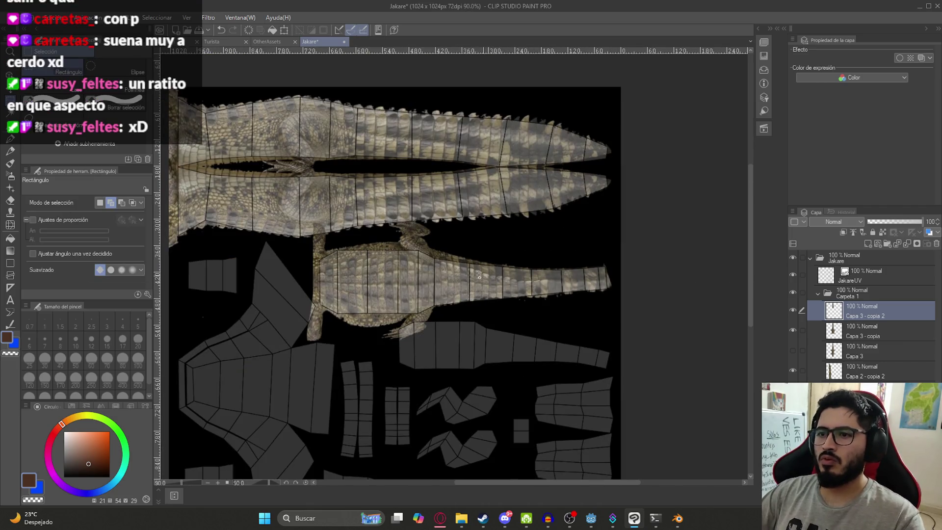
Duplicate the Carpeta 1 folder, merge the copy into one layer, and hide JakareUV.
{"action": "scroll", "coordinate": [452, 288], "scroll_direction": "down", "scroll_amount": 3}
{"action": "scroll", "coordinate": [452, 288], "scroll_direction": "up", "scroll_amount": 1}
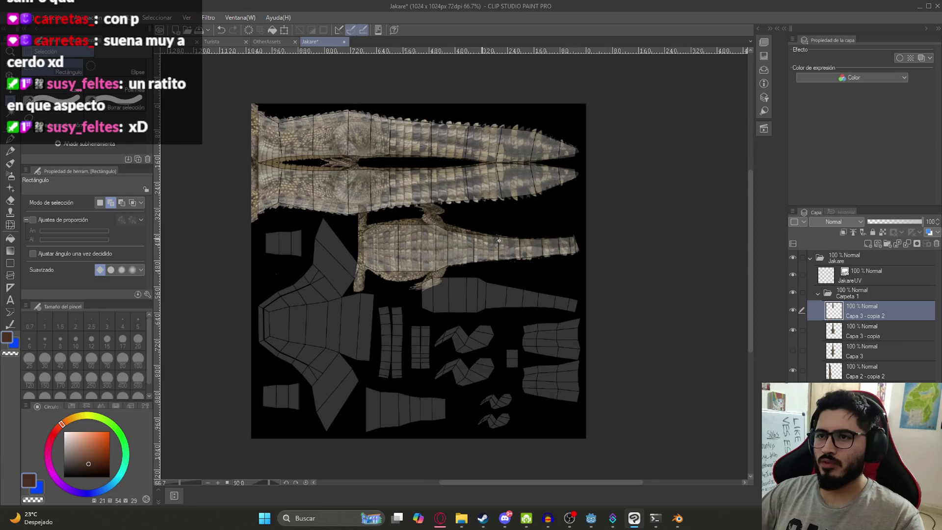
{"action": "left_click", "coordinate": [841, 294]}
{"action": "key", "text": "ctrl+c"}
{"action": "key", "text": "ctrl+v"}
{"action": "right_click", "coordinate": [840, 293]}
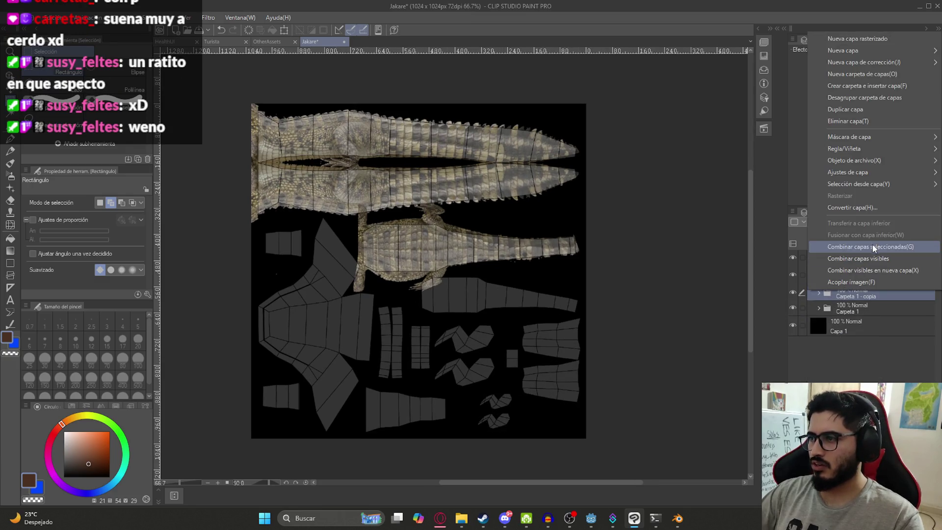
{"action": "left_click", "coordinate": [822, 277]}
{"action": "left_click", "coordinate": [794, 275]}
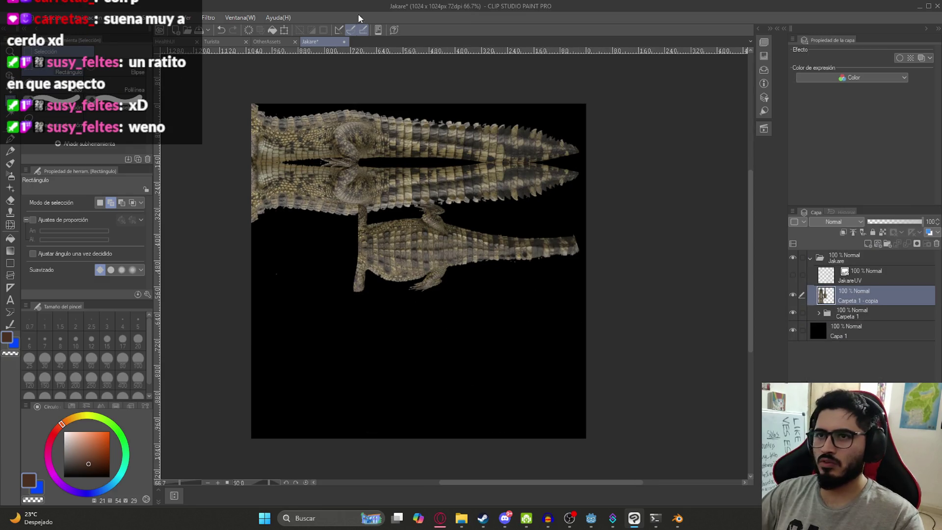
Apply the Mosaic filter to the merged texture layer.
{"action": "left_click", "coordinate": [207, 18]}
{"action": "mouse_move", "coordinate": [236, 67]}
{"action": "left_click", "coordinate": [293, 80]}
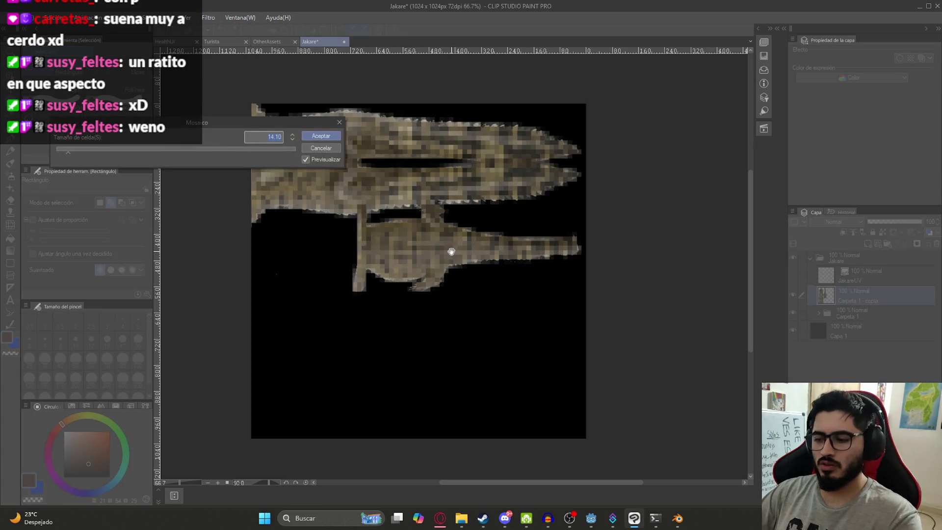
{"action": "scroll", "coordinate": [451, 196], "scroll_direction": "up", "scroll_amount": 3}
{"action": "left_click_drag", "start_coordinate": [326, 124], "coordinate": [323, 124]}
{"action": "left_click", "coordinate": [319, 136]}
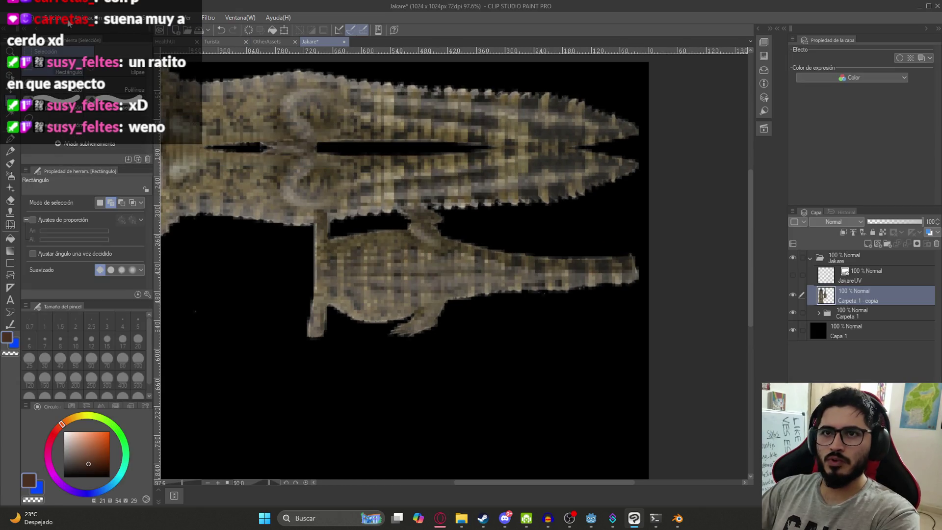
Export the image as JakareTexture.png, overwriting the old file, and save the document.
{"action": "left_click", "coordinate": [30, 17]}
{"action": "mouse_move", "coordinate": [162, 173]}
{"action": "left_click", "coordinate": [241, 173]}
{"action": "type", "text": "JakareTexture.png"}
{"action": "key", "text": "Return"}
{"action": "key", "text": "Return"}
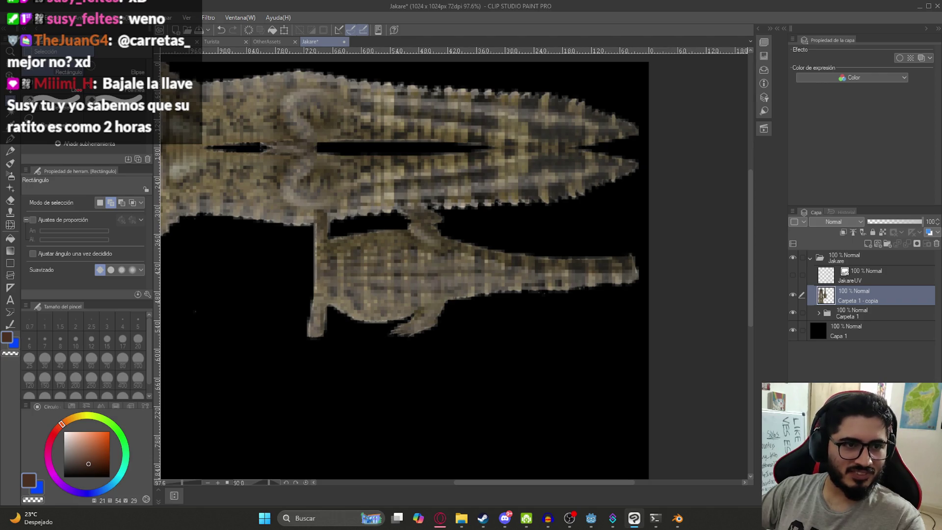
{"action": "left_click_drag", "start_coordinate": [428, 260], "coordinate": [486, 286]}
{"action": "key", "text": "ctrl+s"}
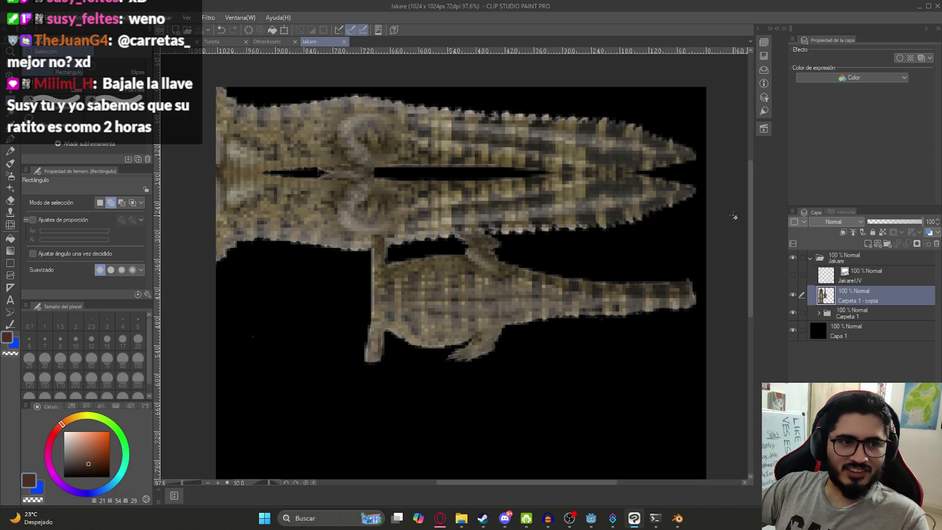
{"action": "left_click", "coordinate": [684, 505]}
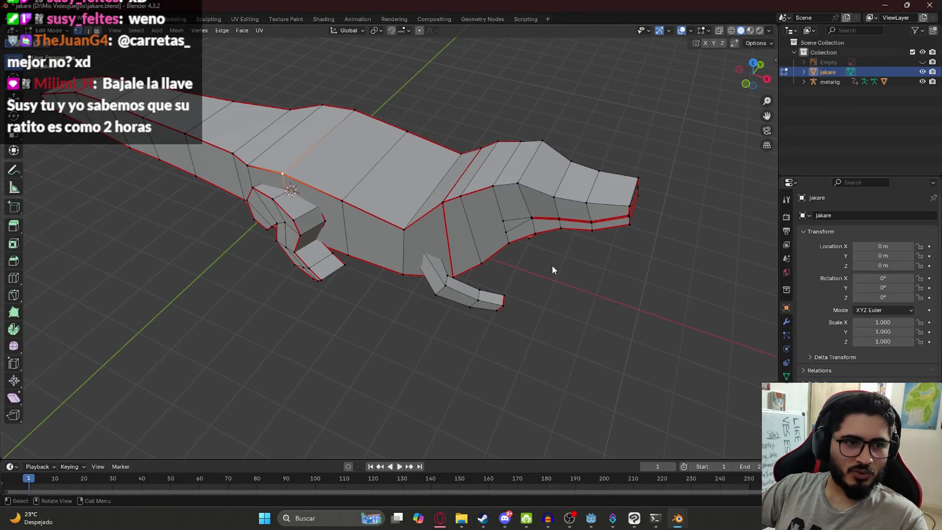
Return the crocodile to Object Mode and switch to the Shading workspace.
{"action": "key", "text": "ctrl"}
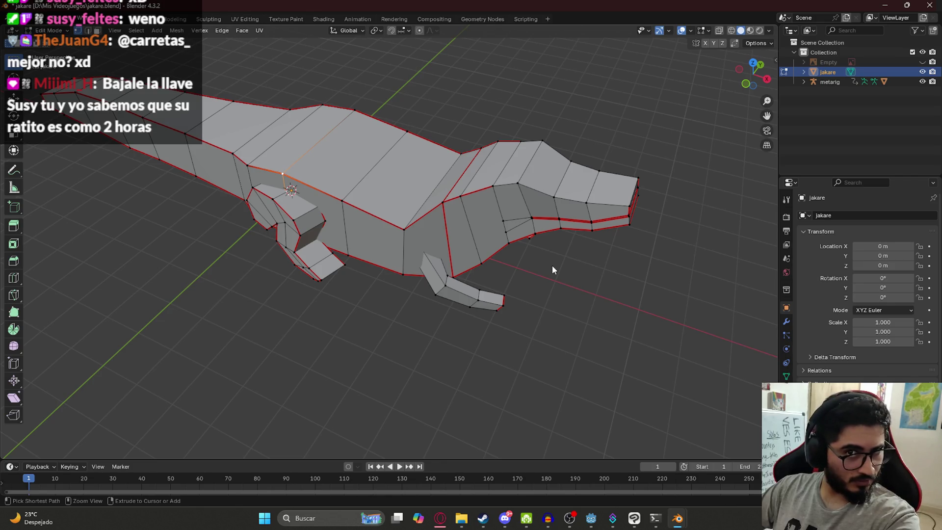
{"action": "key", "text": "Tab"}
{"action": "left_click", "coordinate": [280, 19]}
{"action": "scroll", "coordinate": [547, 311], "scroll_direction": "down", "scroll_amount": 4}
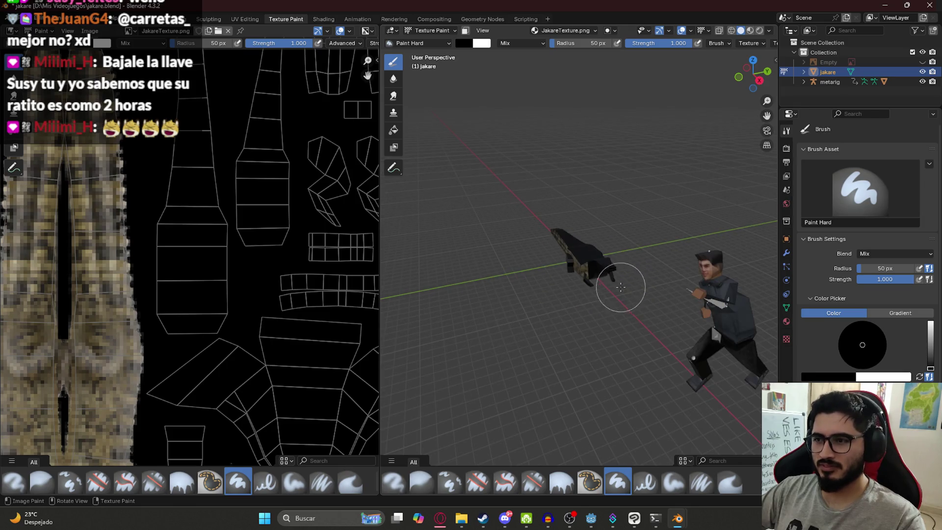
{"action": "left_click", "coordinate": [323, 18]}
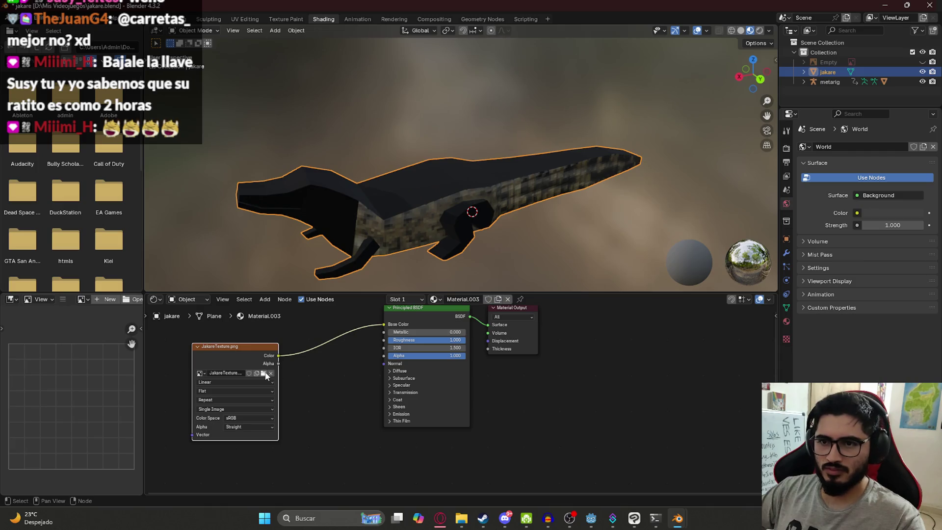
Load JakareTexture.png into the Image Texture node and save jakare.blend.
{"action": "left_click", "coordinate": [264, 374]}
{"action": "key", "text": "Escape"}
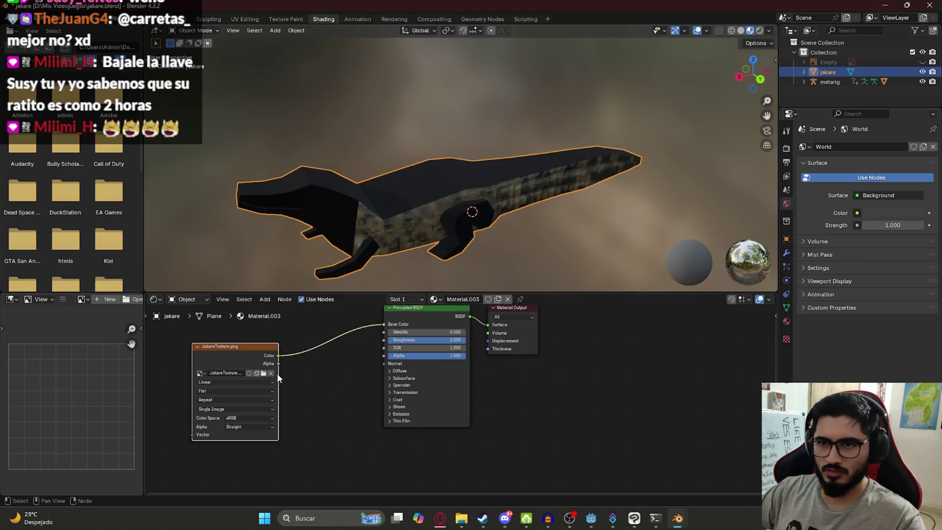
{"action": "left_click", "coordinate": [264, 374]}
{"action": "scroll", "coordinate": [639, 243], "scroll_direction": "down", "scroll_amount": 6}
{"action": "scroll", "coordinate": [630, 251], "scroll_direction": "down", "scroll_amount": 15}
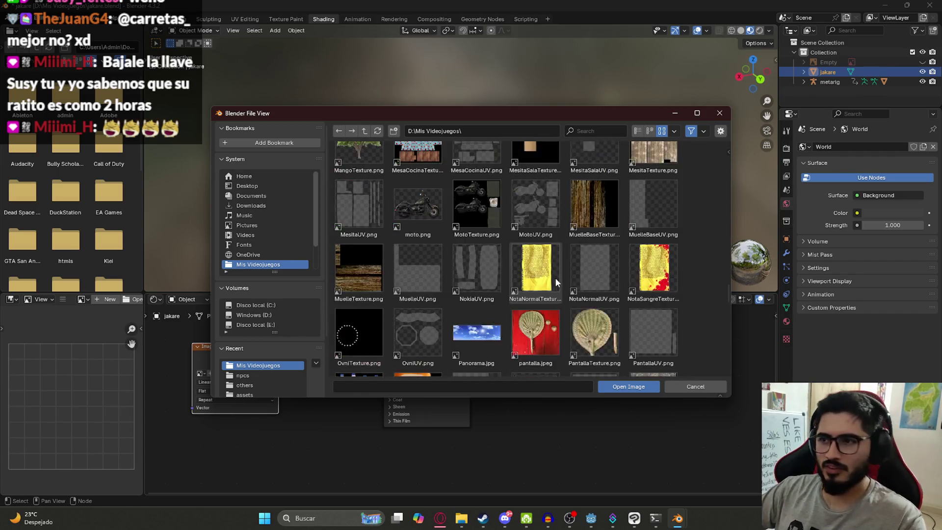
{"action": "scroll", "coordinate": [559, 275], "scroll_direction": "down", "scroll_amount": 5}
{"action": "scroll", "coordinate": [513, 185], "scroll_direction": "up", "scroll_amount": 3}
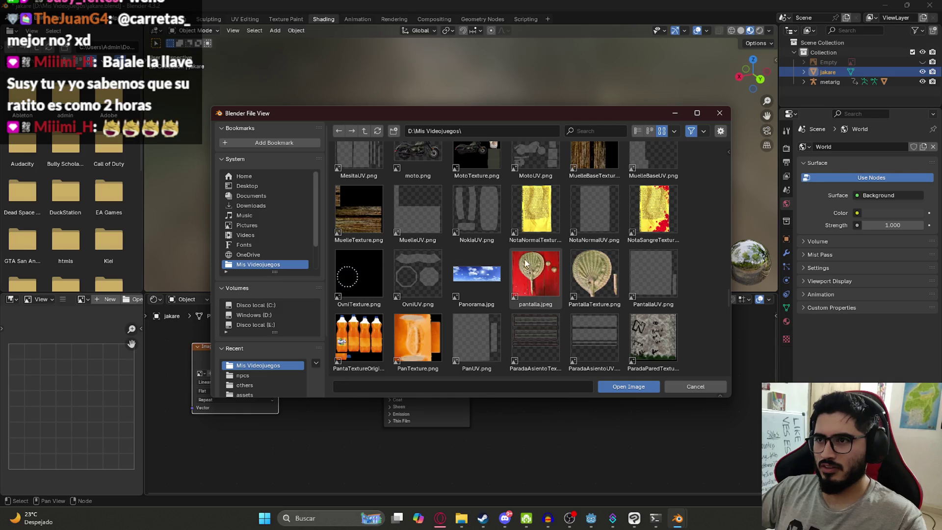
{"action": "scroll", "coordinate": [526, 263], "scroll_direction": "up", "scroll_amount": 15}
{"action": "scroll", "coordinate": [532, 269], "scroll_direction": "down", "scroll_amount": 3}
{"action": "double_click", "coordinate": [425, 265]}
{"action": "mouse_move", "coordinate": [544, 225]}
{"action": "middle_mouse_down"}
{"action": "mouse_move", "coordinate": [511, 138]}
{"action": "mouse_move", "coordinate": [511, 192]}
{"action": "mouse_move", "coordinate": [527, 178]}
{"action": "mouse_move", "coordinate": [447, 188]}
{"action": "mouse_move", "coordinate": [512, 206]}
{"action": "mouse_move", "coordinate": [419, 194]}
{"action": "mouse_move", "coordinate": [558, 197]}
{"action": "mouse_move", "coordinate": [497, 177]}
{"action": "mouse_move", "coordinate": [507, 127]}
{"action": "mouse_move", "coordinate": [438, 122]}
{"action": "mouse_move", "coordinate": [433, 95]}
{"action": "mouse_move", "coordinate": [449, 65]}
{"action": "mouse_move", "coordinate": [476, 122]}
{"action": "mouse_move", "coordinate": [467, 151]}
{"action": "mouse_move", "coordinate": [481, 94]}
{"action": "mouse_move", "coordinate": [472, 125]}
{"action": "mouse_move", "coordinate": [456, 106]}
{"action": "mouse_move", "coordinate": [458, 175]}
{"action": "mouse_move", "coordinate": [408, 145]}
{"action": "mouse_move", "coordinate": [472, 172]}
{"action": "mouse_move", "coordinate": [563, 128]}
{"action": "middle_mouse_up"}
{"action": "key", "text": "ctrl+s"}
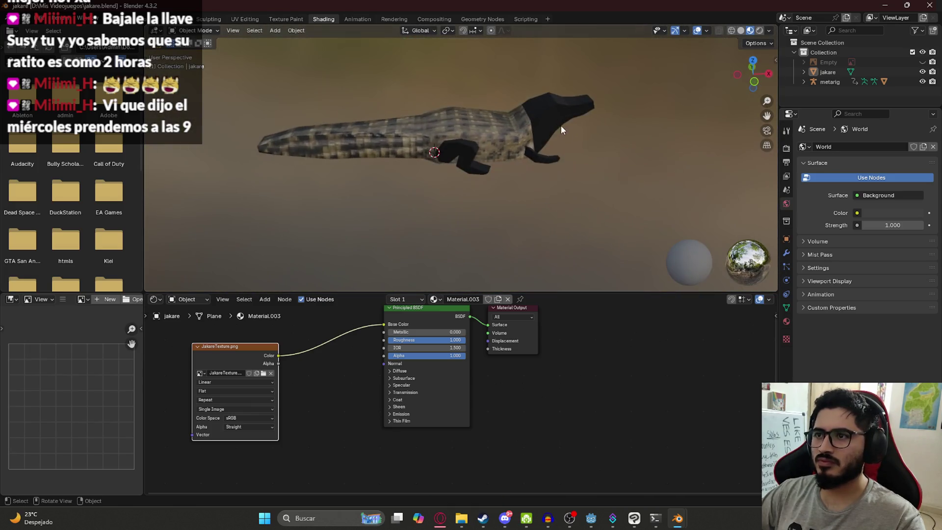
Switch to the Layout workspace with Material Preview shading.
{"action": "scroll", "coordinate": [562, 128], "scroll_direction": "down", "scroll_amount": 5}
{"action": "left_click", "coordinate": [147, 18]}
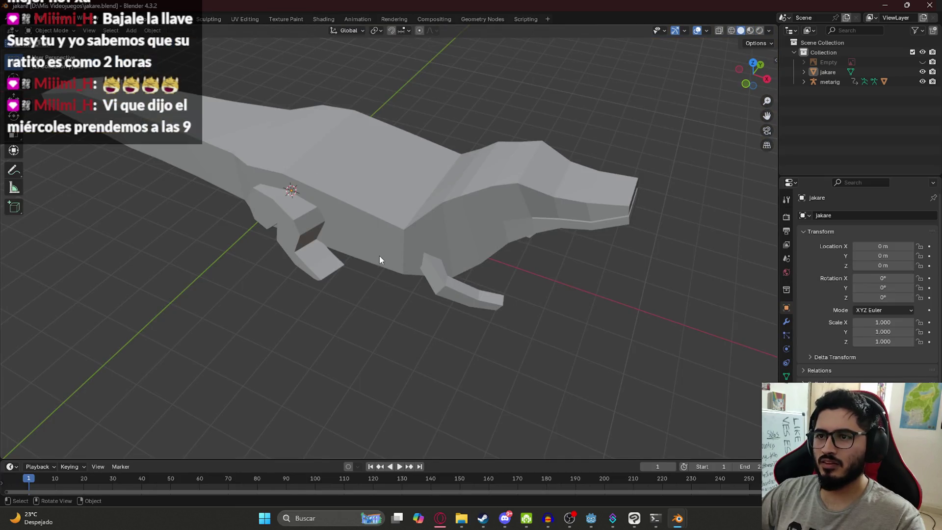
{"action": "key", "text": "z"}
{"action": "left_click", "coordinate": [384, 300]}
Orbit around the pixel-textured crocodile beside the character and save jakare.blend.
{"action": "scroll", "coordinate": [380, 324], "scroll_direction": "down", "scroll_amount": 5}
{"action": "mouse_move", "coordinate": [380, 324]}
{"action": "middle_mouse_down"}
{"action": "mouse_move", "coordinate": [384, 287]}
{"action": "mouse_move", "coordinate": [416, 237]}
{"action": "mouse_move", "coordinate": [470, 224]}
{"action": "mouse_move", "coordinate": [433, 227]}
{"action": "middle_mouse_up"}
{"action": "key", "text": "KP_1"}
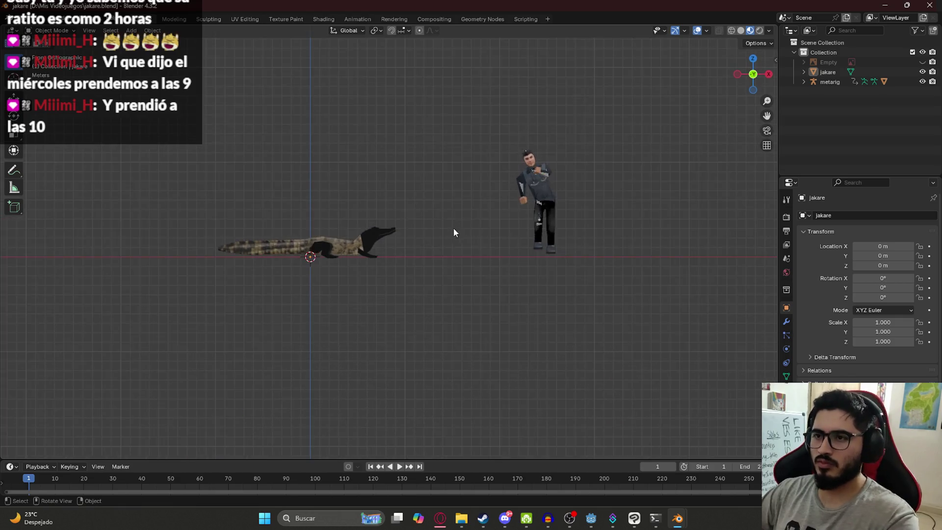
{"action": "scroll", "coordinate": [455, 232], "scroll_direction": "up", "scroll_amount": 3}
{"action": "left_click", "coordinate": [328, 240]}
{"action": "left_click", "coordinate": [282, 198]}
{"action": "mouse_move", "coordinate": [282, 198]}
{"action": "middle_mouse_down"}
{"action": "mouse_move", "coordinate": [366, 225]}
{"action": "mouse_move", "coordinate": [419, 209]}
{"action": "mouse_move", "coordinate": [314, 250]}
{"action": "mouse_move", "coordinate": [375, 264]}
{"action": "mouse_move", "coordinate": [475, 231]}
{"action": "mouse_move", "coordinate": [547, 273]}
{"action": "mouse_move", "coordinate": [714, 290]}
{"action": "middle_mouse_up"}
{"action": "scroll", "coordinate": [366, 226], "scroll_direction": "up", "scroll_amount": 4}
{"action": "key", "text": "ctrl+s"}
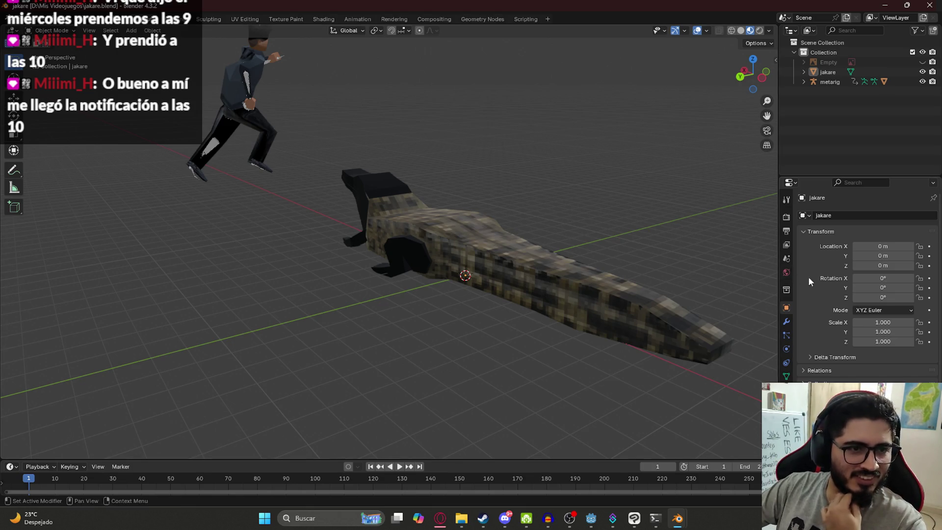
{"action": "left_click", "coordinate": [505, 519]}
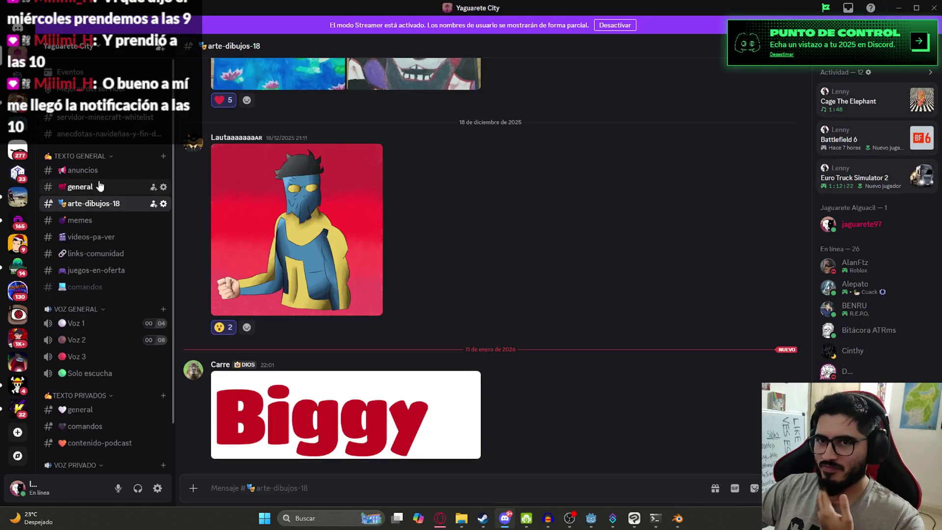
{"action": "left_click", "coordinate": [103, 170]}
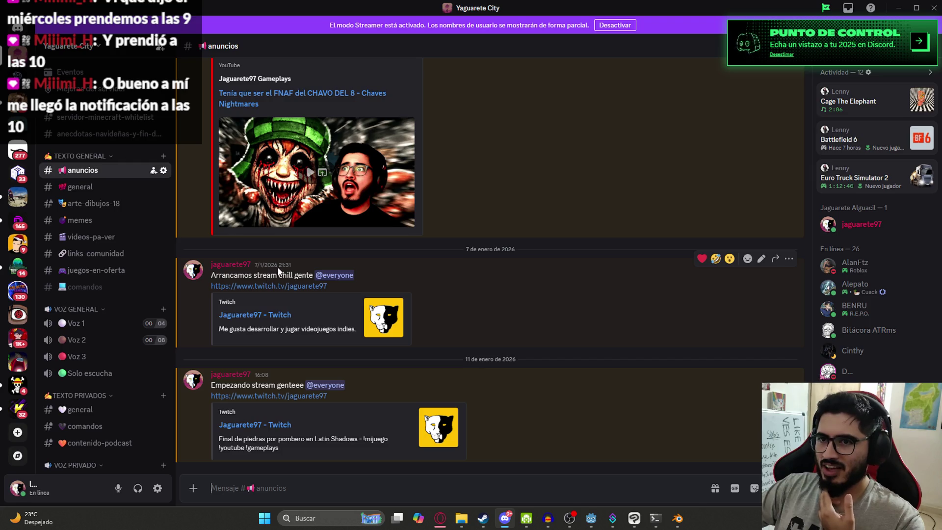
{"action": "left_click_drag", "start_coordinate": [292, 265], "coordinate": [257, 266]}
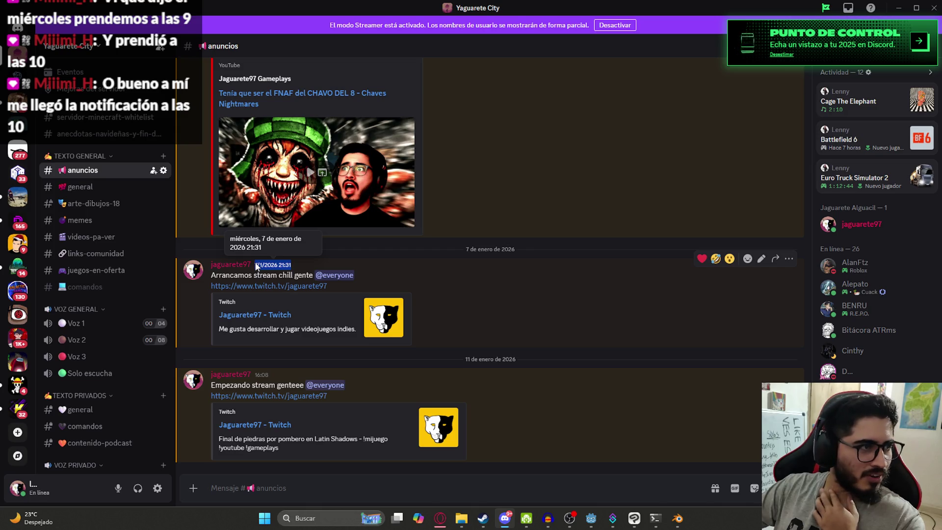
{"action": "mouse_move", "coordinate": [257, 267]}
{"action": "left_mouse_down"}
{"action": "mouse_move", "coordinate": [308, 272]}
{"action": "mouse_move", "coordinate": [255, 269]}
{"action": "left_mouse_up"}
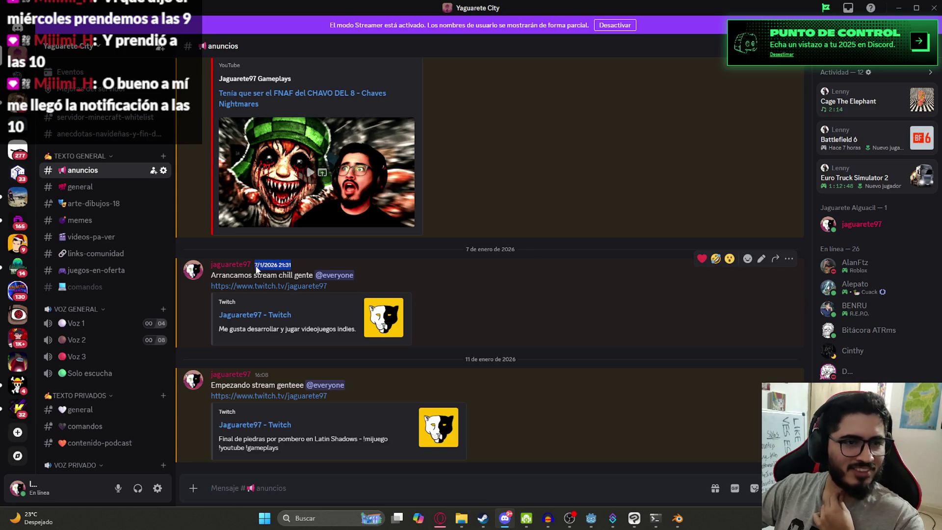
{"action": "left_click", "coordinate": [670, 307]}
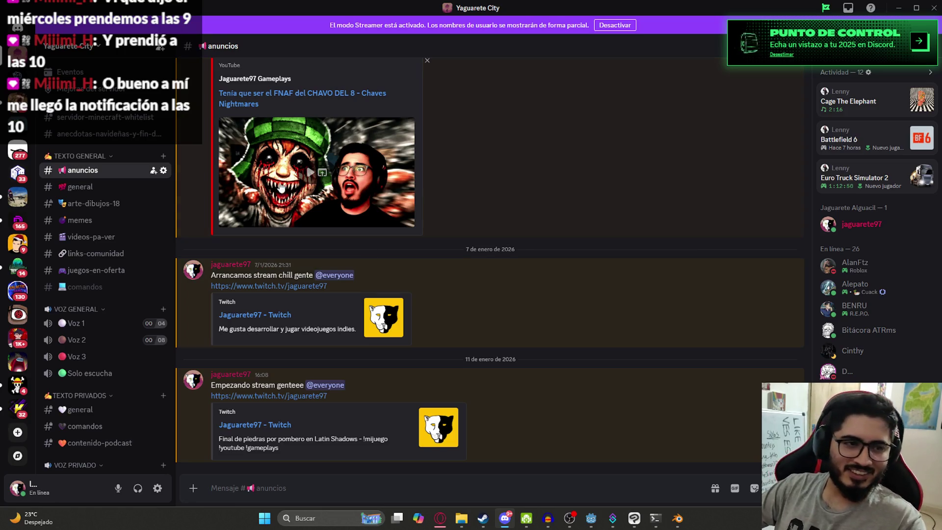
{"action": "left_click", "coordinate": [113, 187]}
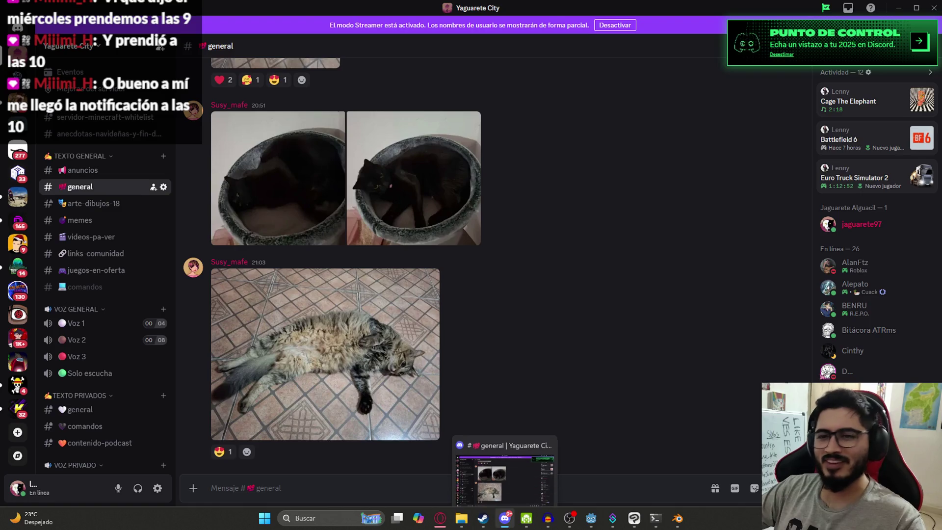
{"action": "left_click", "coordinate": [507, 518]}
{"action": "left_click", "coordinate": [507, 518]}
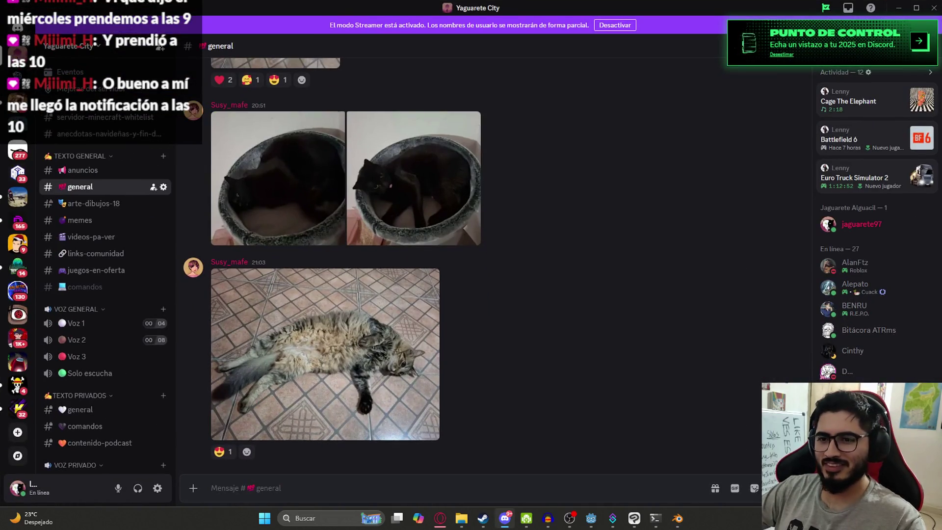
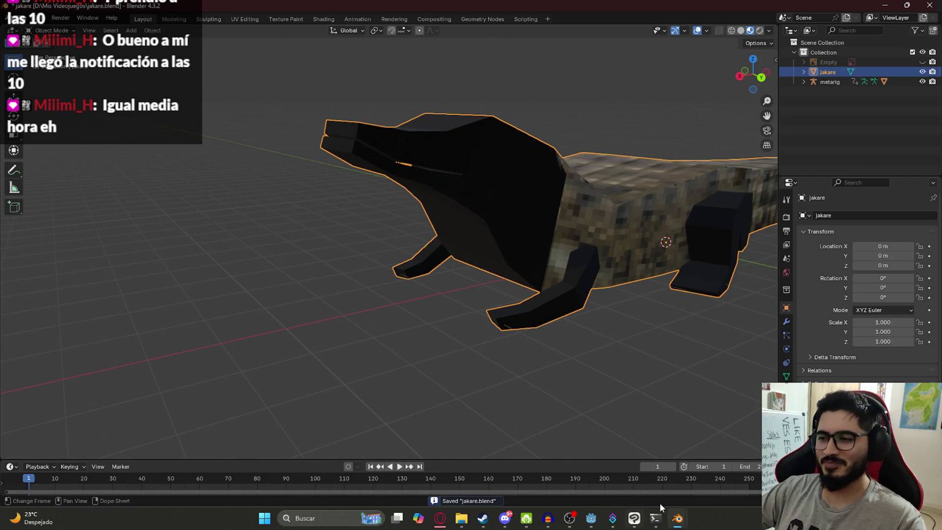
Switch to the Jakare UV texture in Clip Studio Paint and show the UV wireframe over it.
{"action": "mouse_move", "coordinate": [441, 519]}
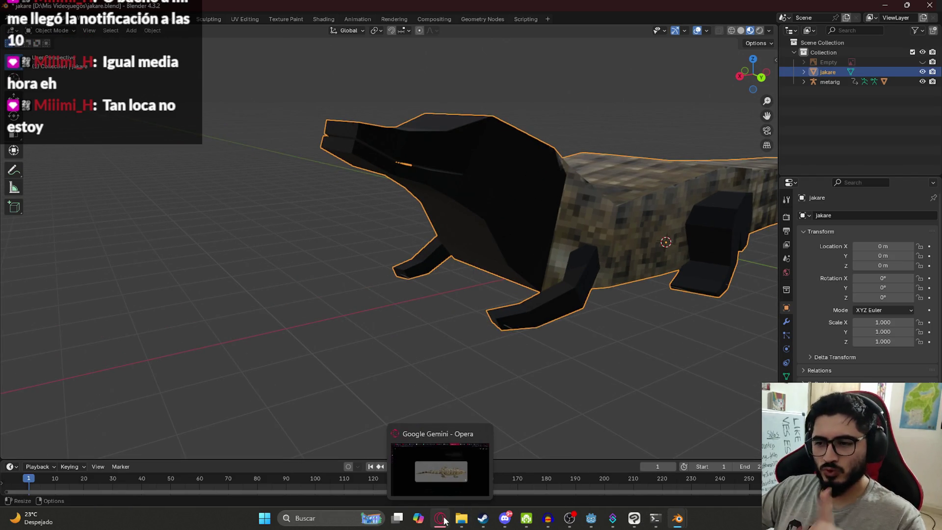
{"action": "left_click", "coordinate": [632, 521]}
{"action": "left_click", "coordinate": [794, 274]}
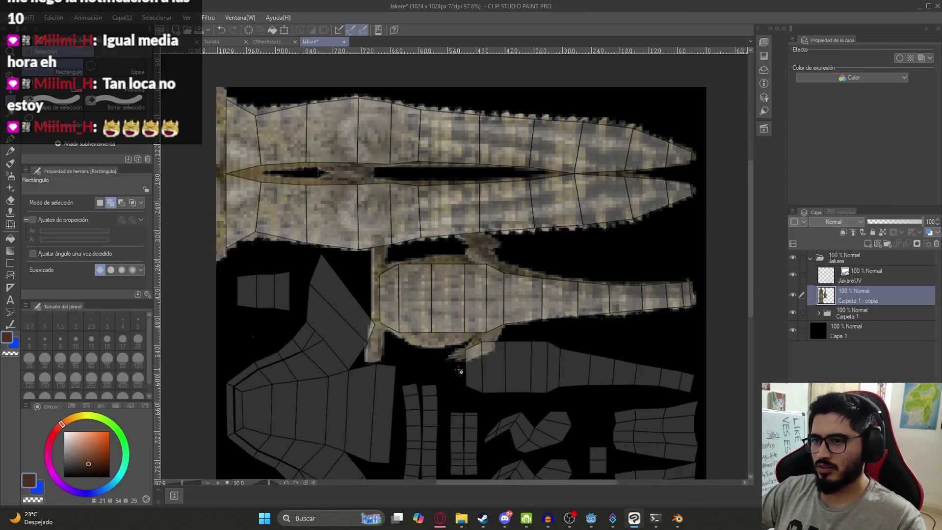
Reset the texture sheet's rotation and zoom in on the head's UV islands.
{"action": "left_click", "coordinate": [305, 485]}
{"action": "scroll", "coordinate": [452, 252], "scroll_direction": "down", "scroll_amount": 2}
{"action": "scroll", "coordinate": [452, 252], "scroll_direction": "up", "scroll_amount": 4}
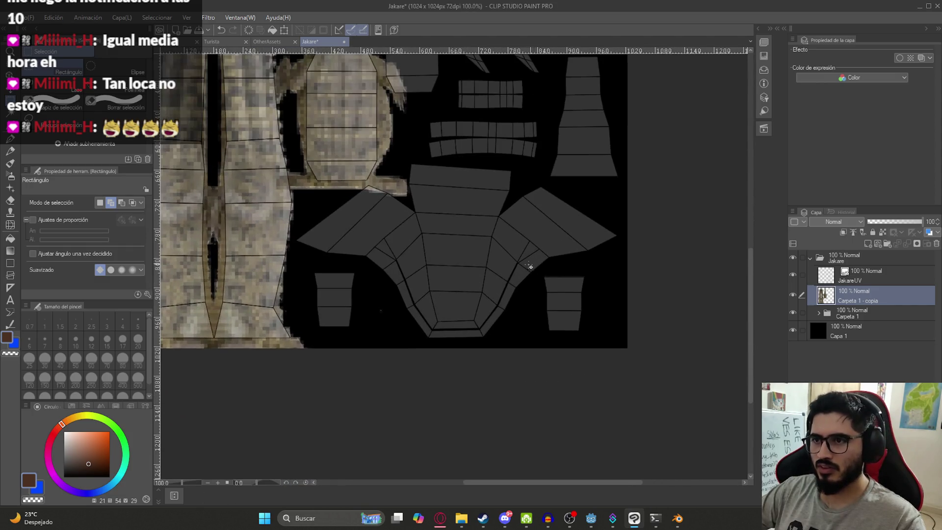
{"action": "scroll", "coordinate": [520, 263], "scroll_direction": "up", "scroll_amount": 3}
Snip the head UV islands and paste the screenshot into the Gemini prompt in Opera.
{"action": "key", "text": "super+shift+s"}
{"action": "mouse_move", "coordinate": [215, 115]}
{"action": "left_mouse_down"}
{"action": "mouse_move", "coordinate": [253, 159]}
{"action": "mouse_move", "coordinate": [671, 373]}
{"action": "left_mouse_up"}
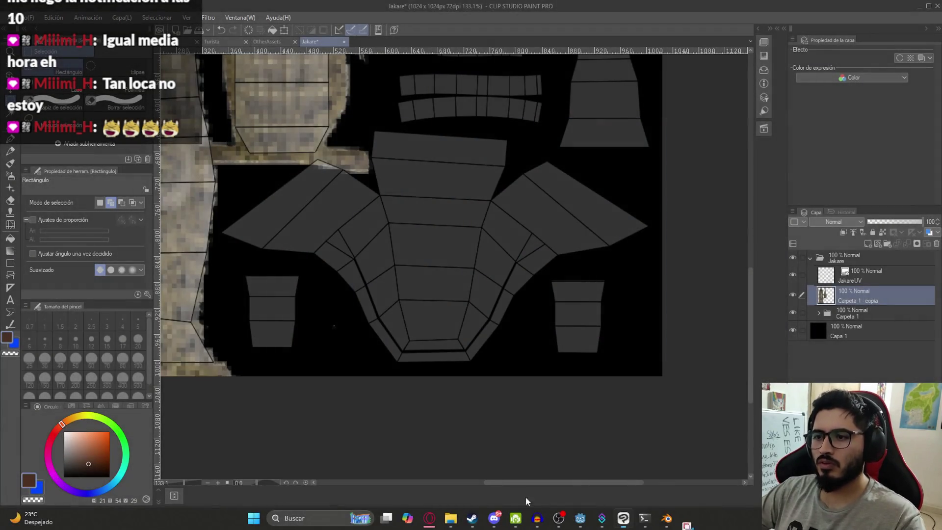
{"action": "left_click", "coordinate": [440, 519]}
{"action": "left_click", "coordinate": [409, 447]}
{"action": "key", "text": "ctrl+v"}
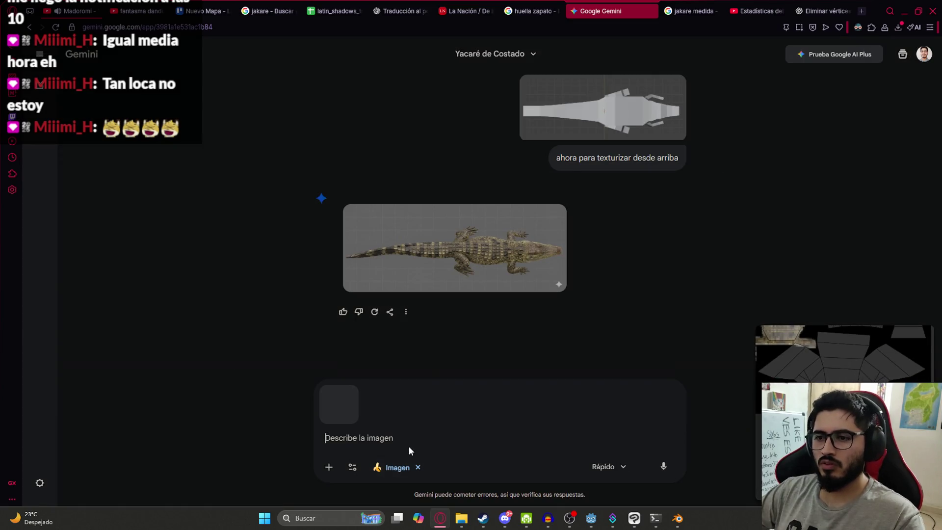
Send the face UV screenshot to Gemini with the message 'este es el UV de su cara'.
{"action": "type", "text": "esta es "}
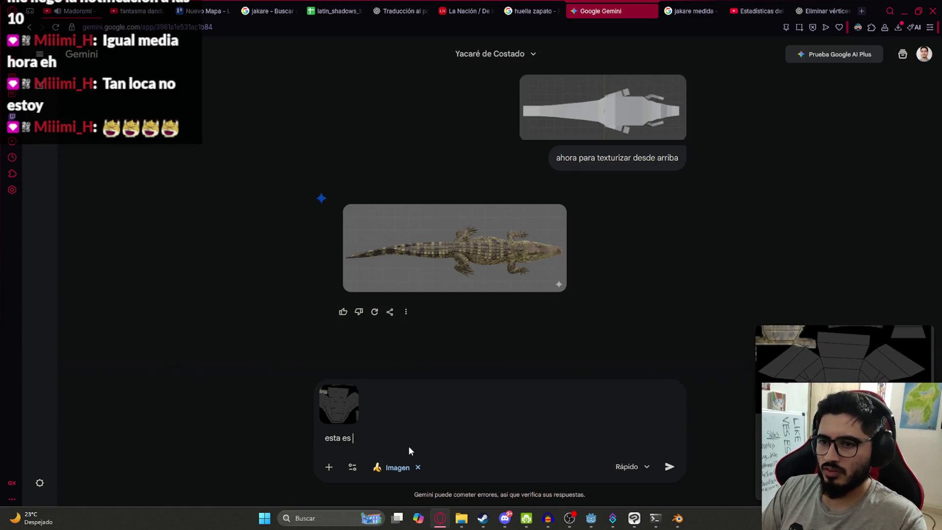
{"action": "key", "text": "BackSpace"}
{"action": "key", "text": "BackSpace"}
{"action": "key", "text": "BackSpace"}
{"action": "key", "text": "BackSpace"}
{"action": "key", "text": "BackSpace"}
{"action": "type", "text": "e es"}
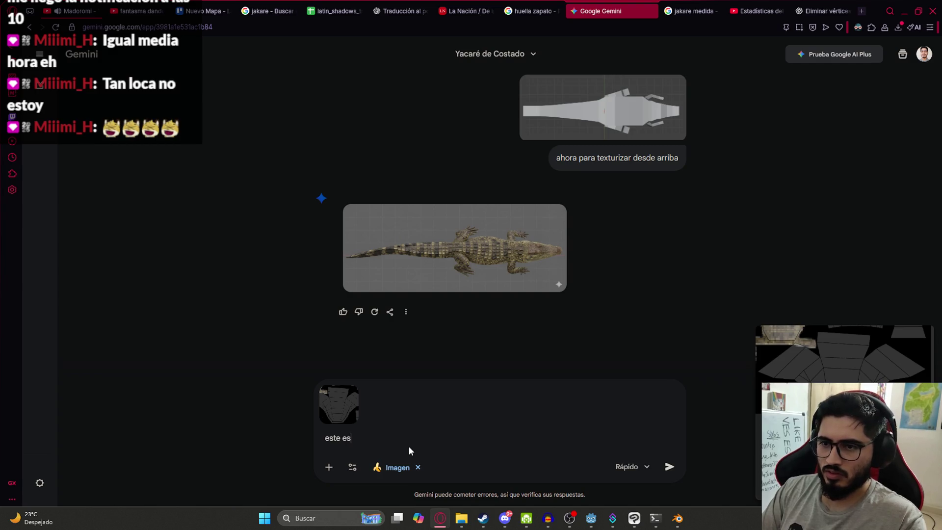
{"action": "type", "text": " el UV de su cara"}
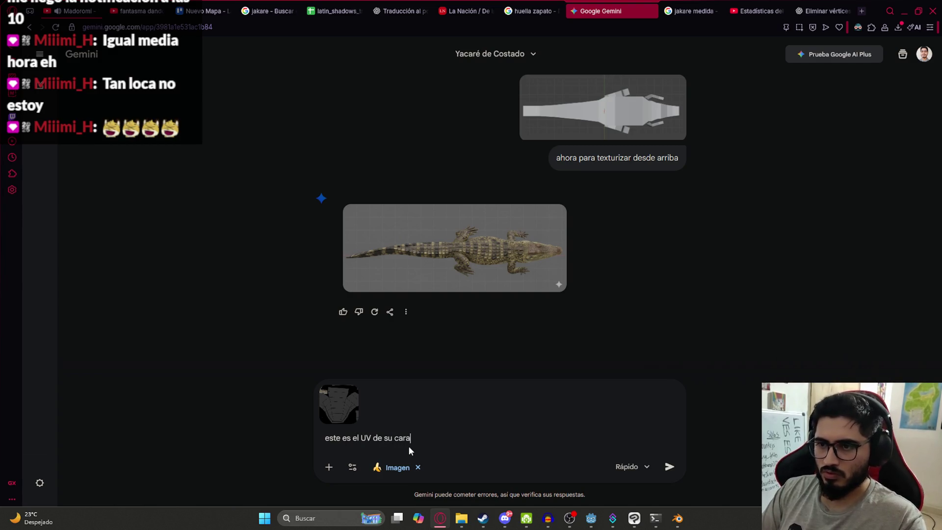
{"action": "key", "text": "Return"}
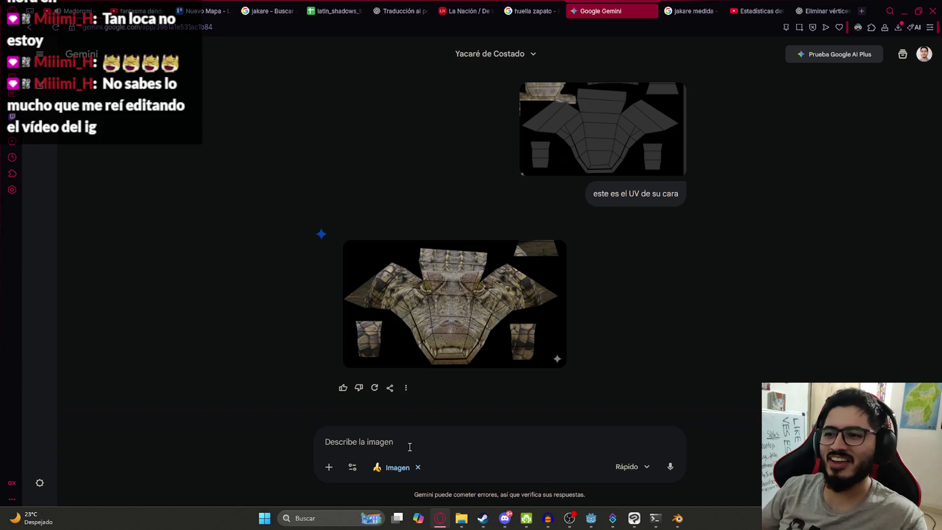
Review the textured result and ask 'excelente, pero quita las líneas negras'.
{"action": "mouse_move", "coordinate": [453, 352]}
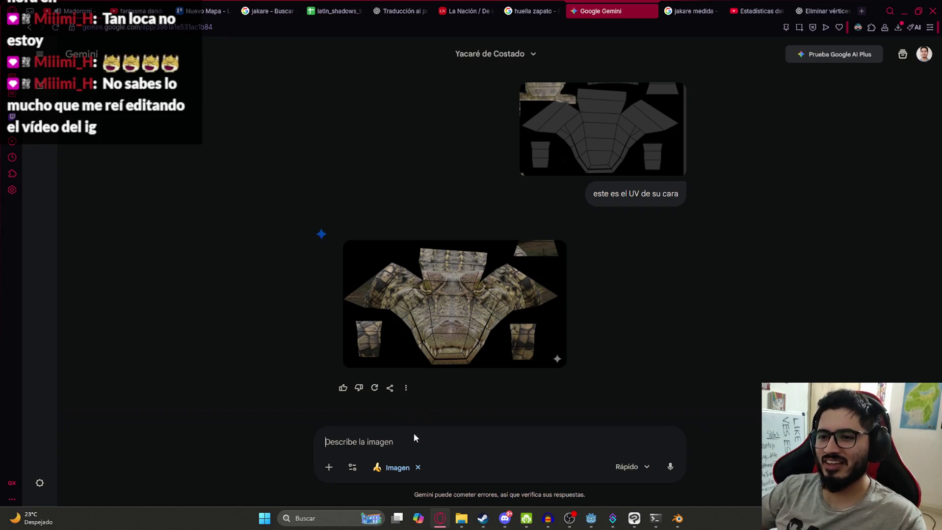
{"action": "type", "text": "sis"}
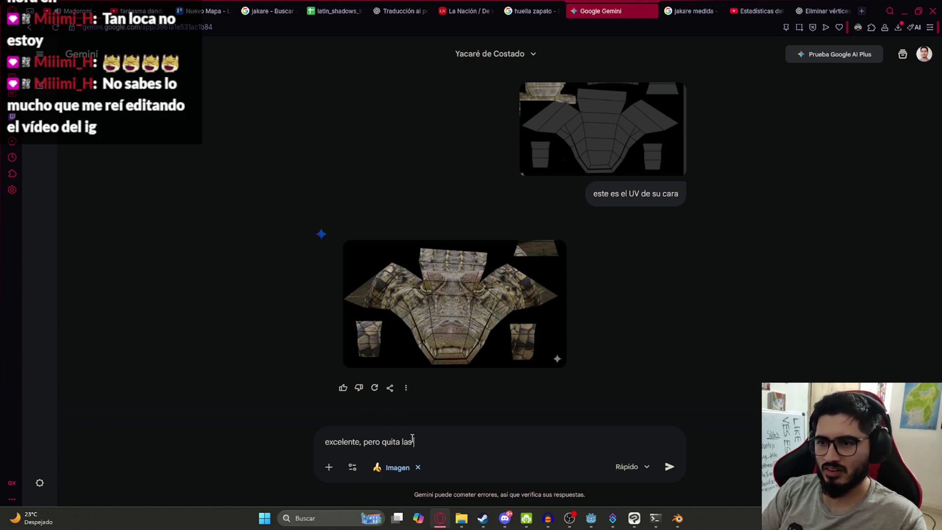
{"action": "type", "text": "lineas negras"}
{"action": "key", "text": "Return"}
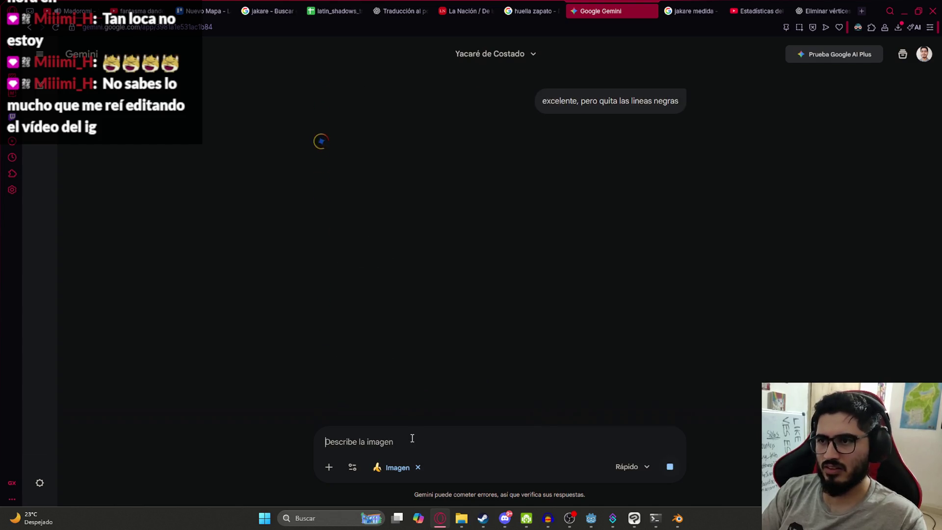
Open the line-free crocodile face image full size and copy it with Copiar imagen.
{"action": "scroll", "coordinate": [556, 247], "scroll_direction": "up", "scroll_amount": 1}
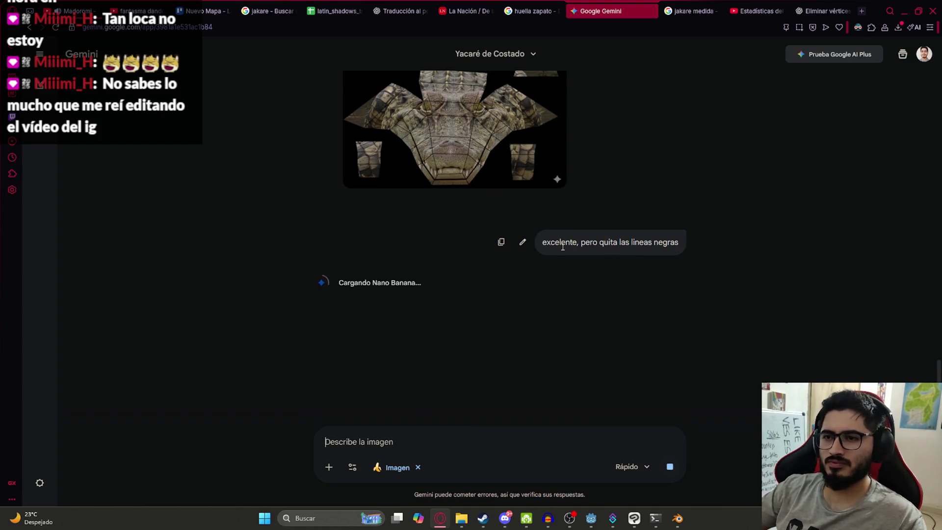
{"action": "scroll", "coordinate": [467, 201], "scroll_direction": "down", "scroll_amount": 3}
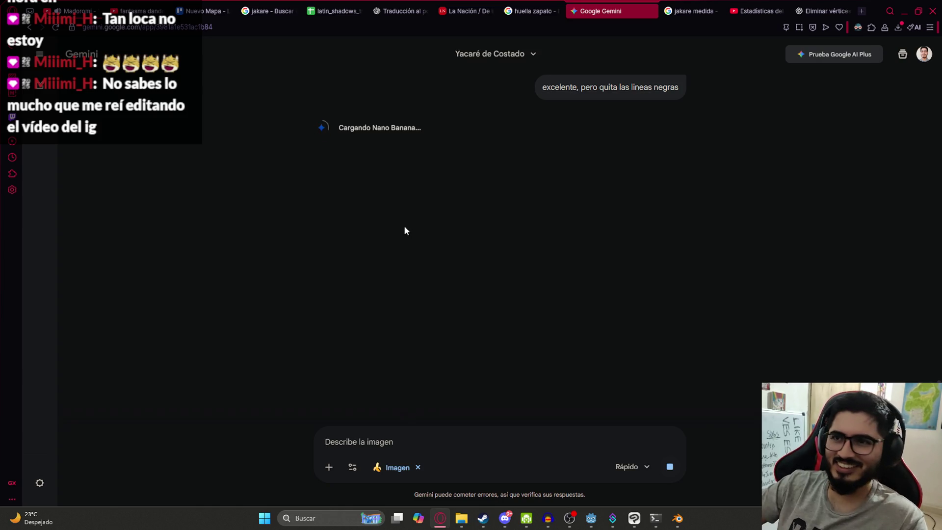
{"action": "scroll", "coordinate": [445, 234], "scroll_direction": "up", "scroll_amount": 5}
{"action": "scroll", "coordinate": [540, 246], "scroll_direction": "down", "scroll_amount": 5}
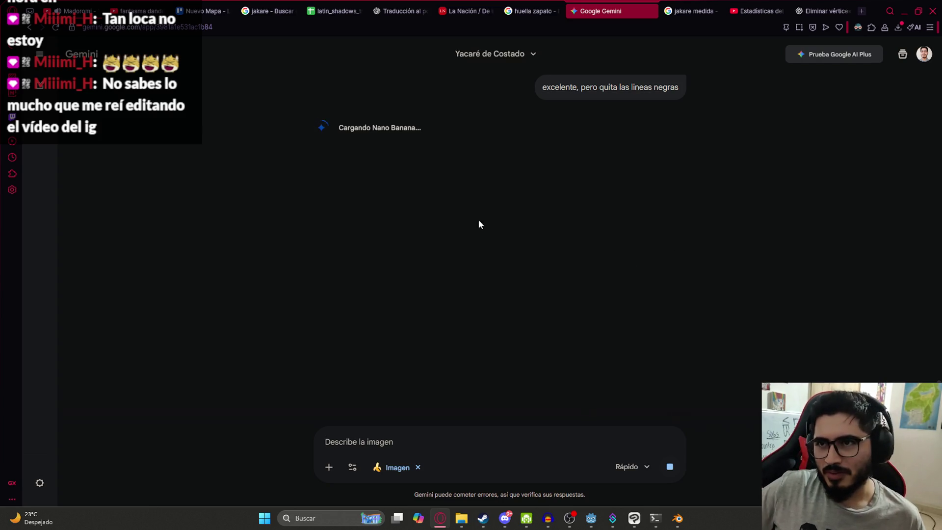
{"action": "scroll", "coordinate": [462, 215], "scroll_direction": "up", "scroll_amount": 3}
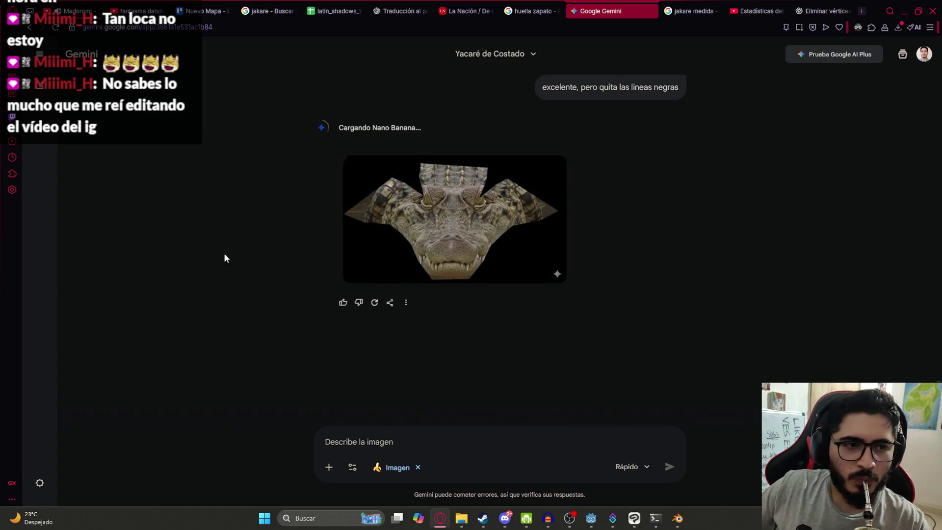
{"action": "left_click", "coordinate": [428, 202]}
{"action": "right_click", "coordinate": [430, 222]}
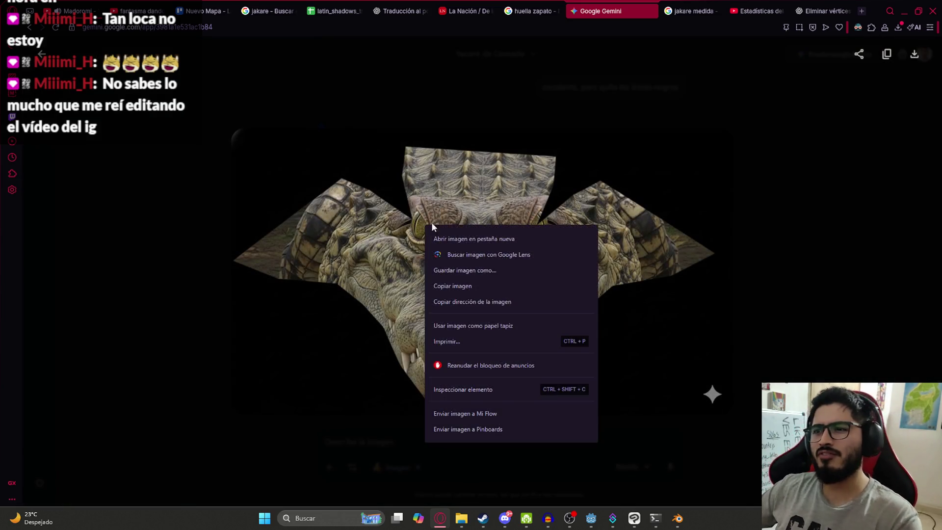
{"action": "left_click", "coordinate": [465, 289]}
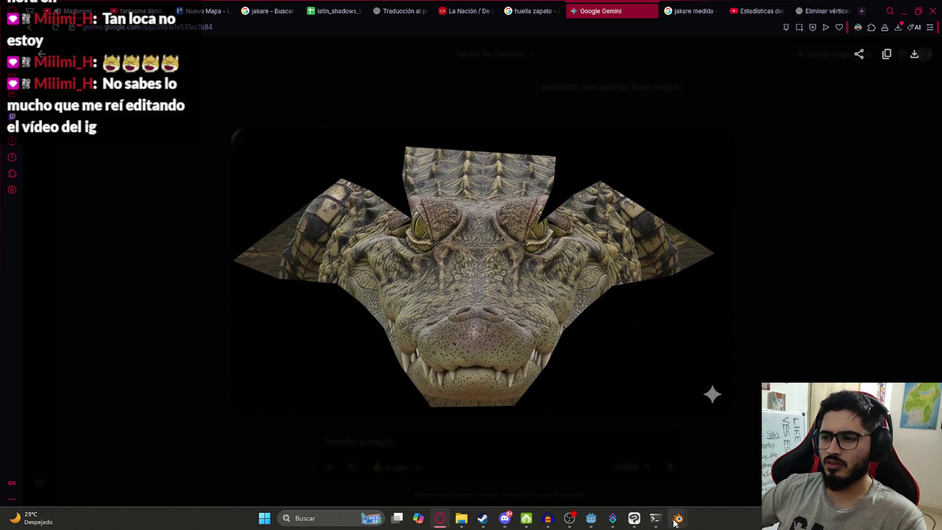
{"action": "left_click", "coordinate": [634, 518]}
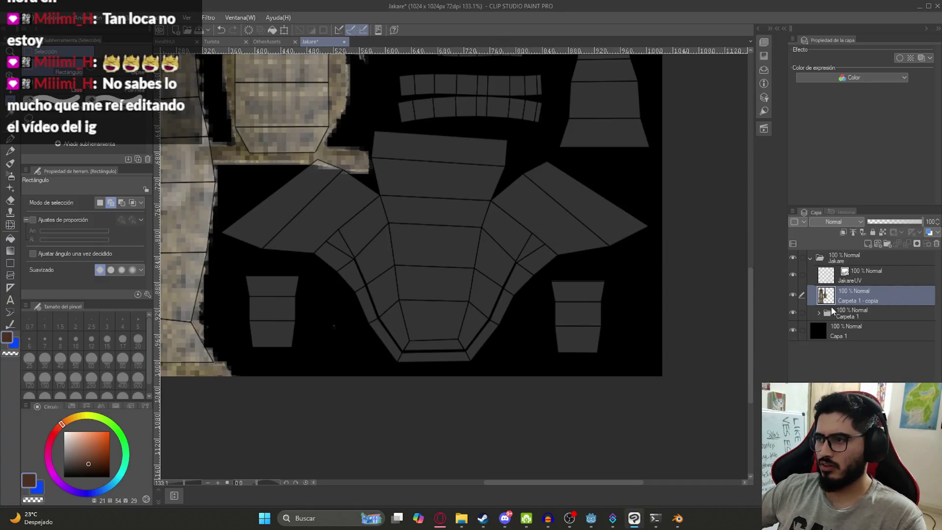
Select Capa 4 inside Carpeta 1 and move its head texture down the sheet.
{"action": "left_click", "coordinate": [819, 312]}
{"action": "left_click", "coordinate": [843, 331]}
{"action": "scroll", "coordinate": [433, 210], "scroll_direction": "down", "scroll_amount": 3}
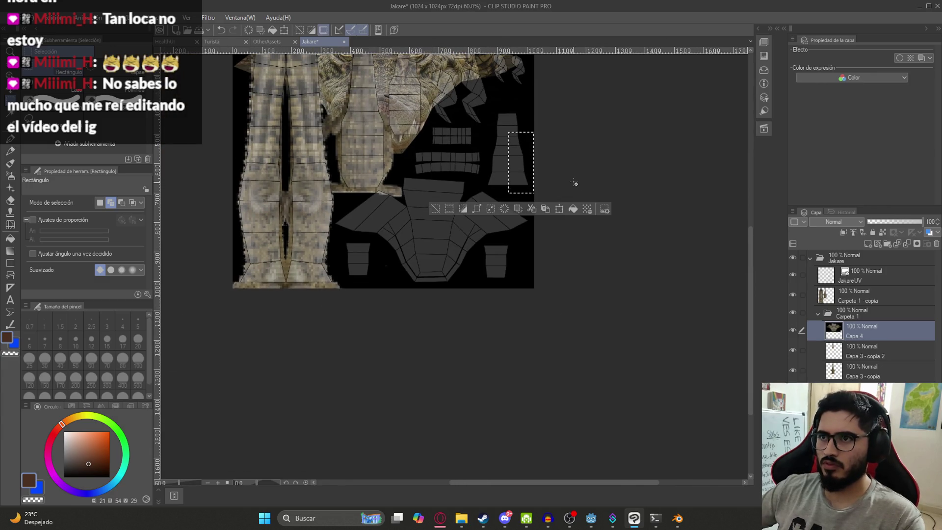
{"action": "key", "text": "k"}
{"action": "left_click_drag", "start_coordinate": [564, 177], "coordinate": [565, 299]}
Paste the Gemini face texture as a new layer and scale it to about half height.
{"action": "key", "text": "ctrl+v"}
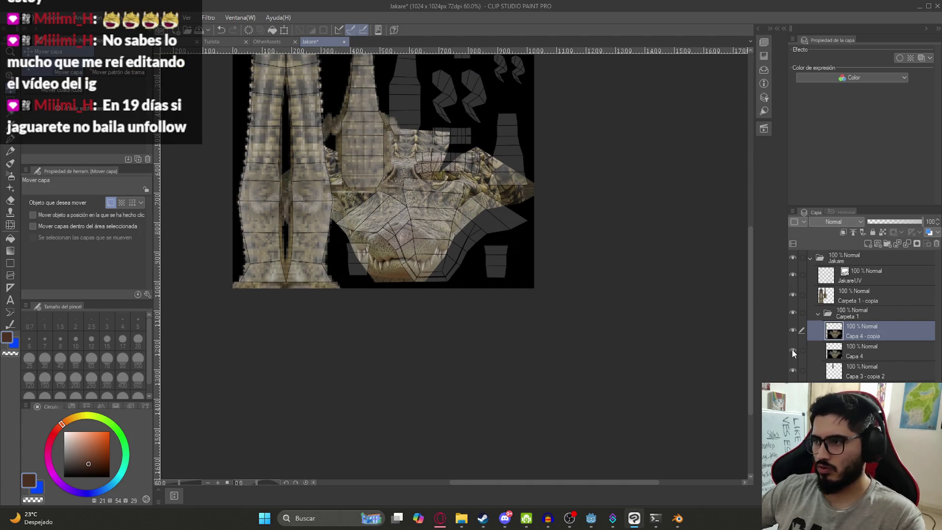
{"action": "key", "text": "ctrl+t"}
{"action": "mouse_move", "coordinate": [427, 317]}
{"action": "left_mouse_down", "text": "shift"}
{"action": "mouse_move", "coordinate": [426, 225]}
{"action": "mouse_move", "coordinate": [437, 275]}
{"action": "left_mouse_up", "text": "shift"}
{"action": "scroll", "coordinate": [434, 210], "scroll_direction": "up", "scroll_amount": 2}
{"action": "scroll", "coordinate": [437, 275], "scroll_direction": "up", "scroll_amount": 4}
{"action": "left_click_drag", "start_coordinate": [462, 332], "coordinate": [473, 316]}
Stretch the face texture wider and taller to cover the head UV islands, then confirm.
{"action": "scroll", "coordinate": [417, 92], "scroll_direction": "down", "scroll_amount": 2}
{"action": "mouse_move", "coordinate": [401, 101]}
{"action": "left_mouse_down"}
{"action": "mouse_move", "coordinate": [394, 211]}
{"action": "mouse_move", "coordinate": [401, 101]}
{"action": "left_mouse_up"}
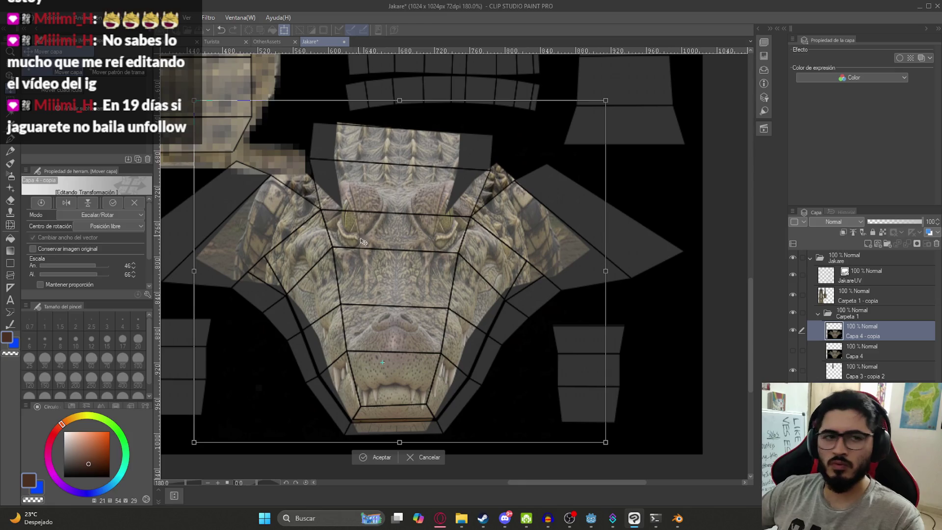
{"action": "scroll", "coordinate": [361, 239], "scroll_direction": "down", "scroll_amount": 1}
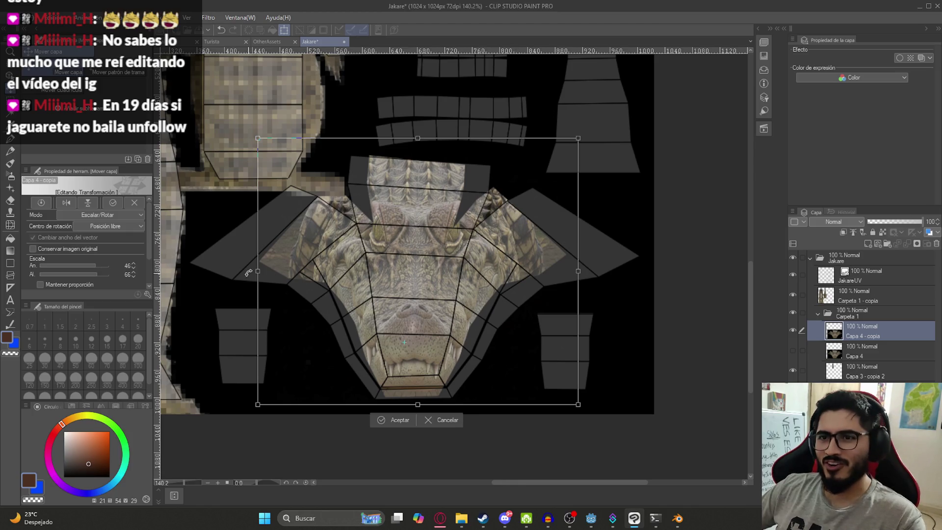
{"action": "mouse_move", "coordinate": [257, 271]}
{"action": "left_mouse_down"}
{"action": "mouse_move", "coordinate": [172, 263]}
{"action": "mouse_move", "coordinate": [190, 271]}
{"action": "left_mouse_up"}
{"action": "left_click_drag", "start_coordinate": [581, 271], "coordinate": [662, 271]}
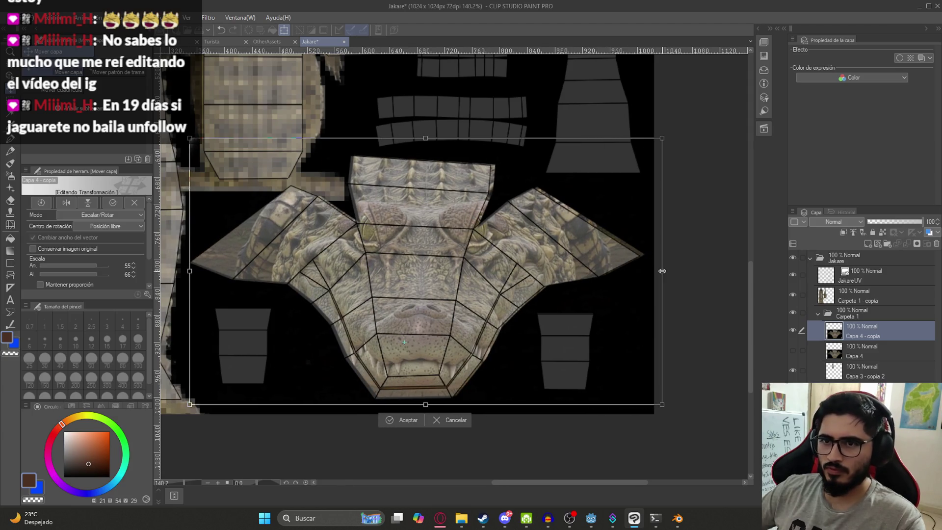
{"action": "left_click_drag", "start_coordinate": [191, 271], "coordinate": [184, 271]}
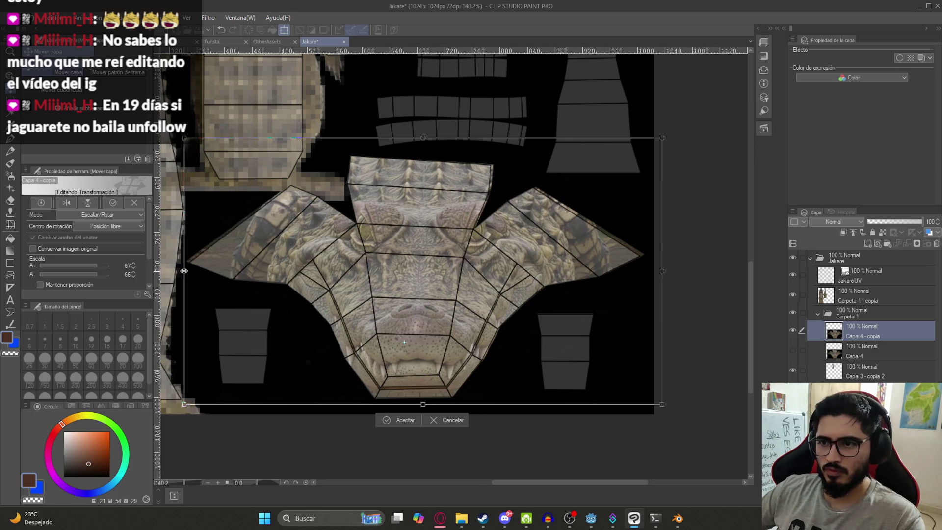
{"action": "left_click_drag", "start_coordinate": [426, 141], "coordinate": [422, 139]}
{"action": "key", "text": "Return"}
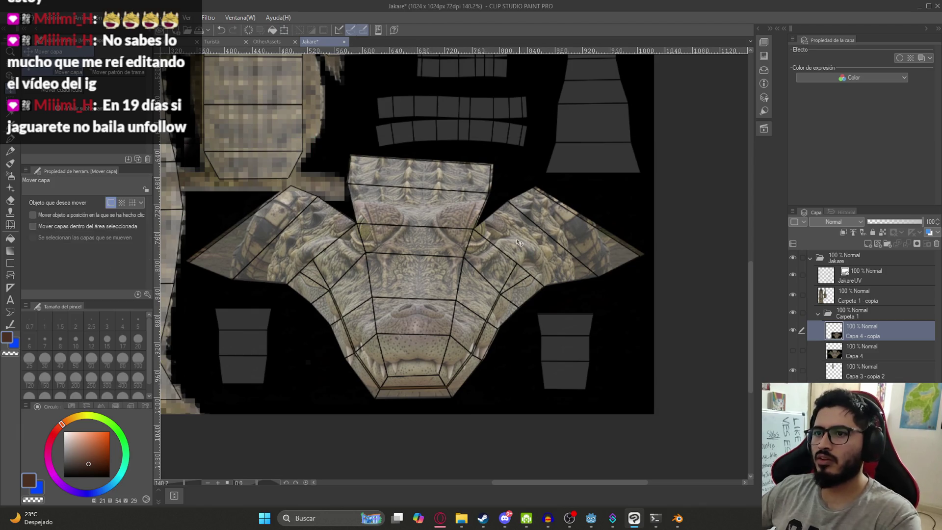
Bring the Blender window back to the front.
{"action": "scroll", "coordinate": [452, 221], "scroll_direction": "up", "scroll_amount": 3}
{"action": "scroll", "coordinate": [392, 284], "scroll_direction": "down", "scroll_amount": 2}
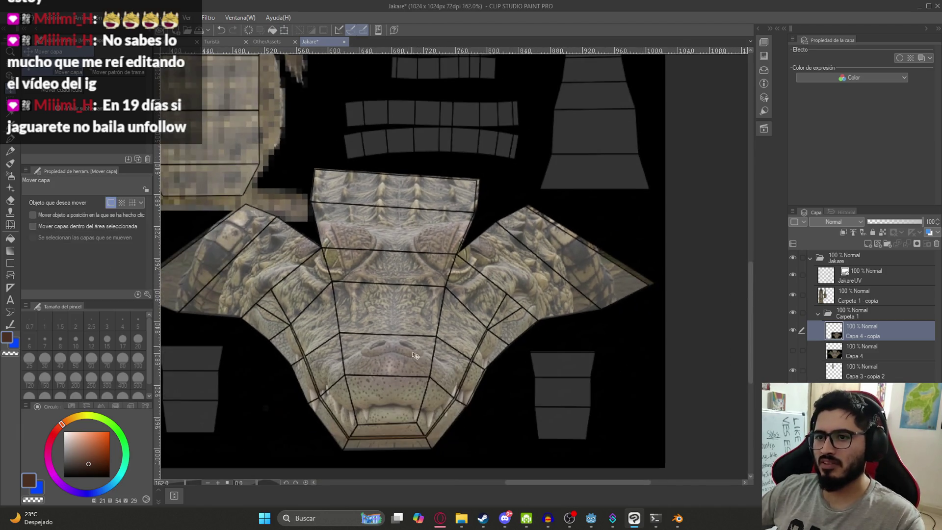
{"action": "mouse_move", "coordinate": [680, 517]}
{"action": "left_click", "coordinate": [671, 477]}
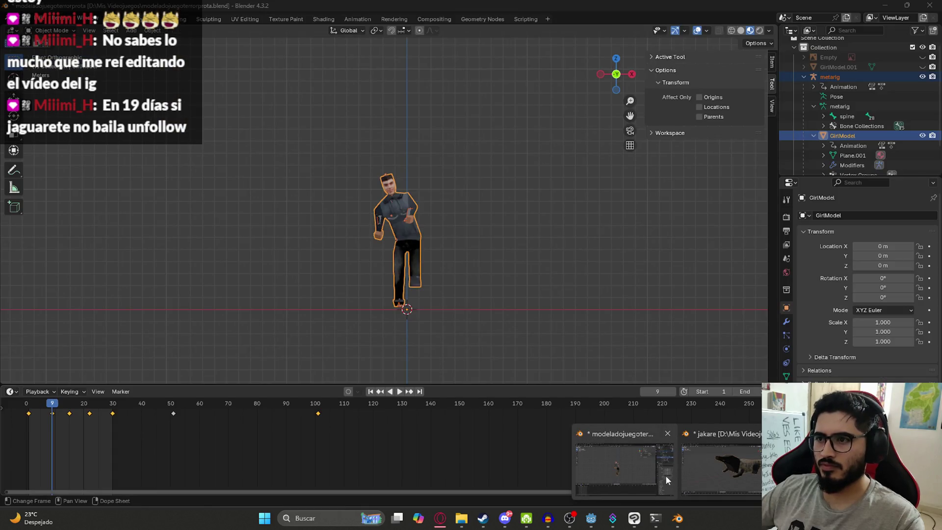
Show the jakare model in the UV Editing workspace and orbit around the head mesh.
{"action": "left_click", "coordinate": [702, 471]}
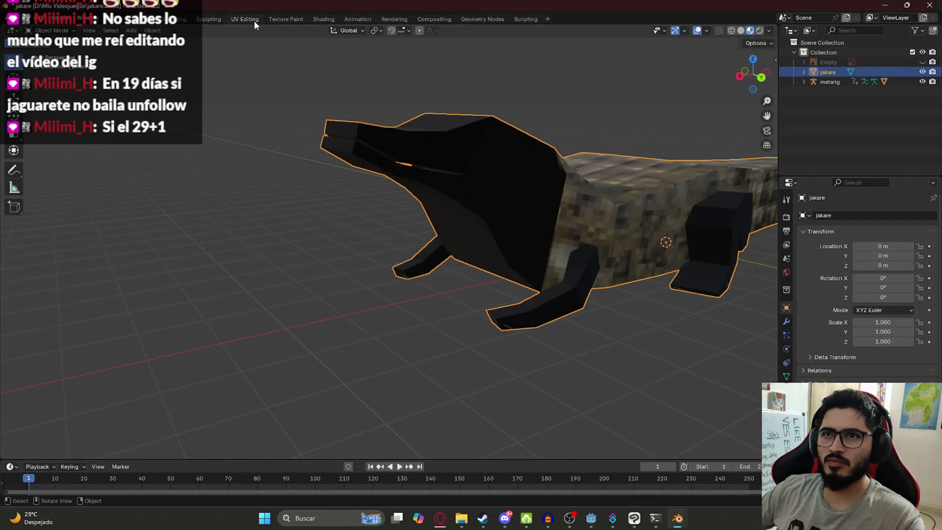
{"action": "left_click", "coordinate": [245, 19]}
{"action": "mouse_move", "coordinate": [622, 244]}
{"action": "middle_mouse_down"}
{"action": "mouse_move", "coordinate": [581, 325]}
{"action": "mouse_move", "coordinate": [610, 343]}
{"action": "mouse_move", "coordinate": [564, 249]}
{"action": "mouse_move", "coordinate": [634, 229]}
{"action": "middle_mouse_up"}
{"action": "scroll", "coordinate": [632, 231], "scroll_direction": "up", "scroll_amount": 3}
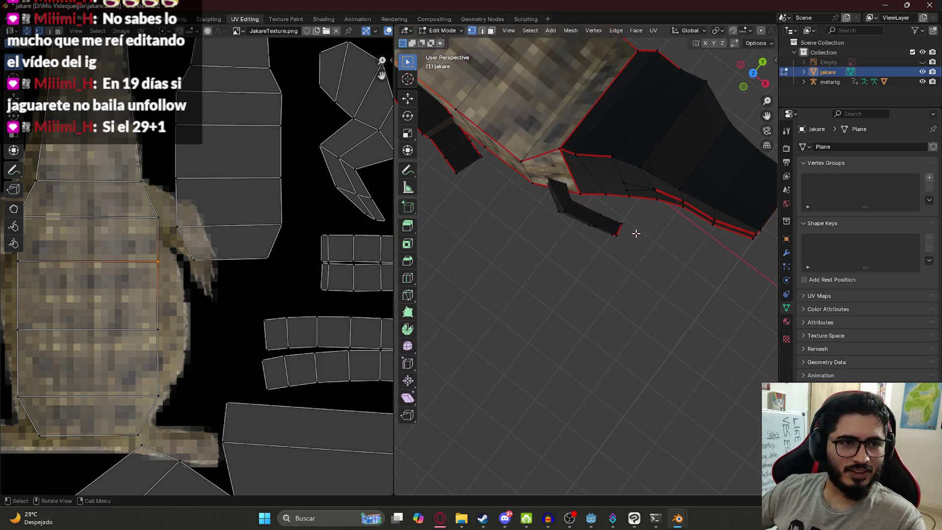
{"action": "scroll", "coordinate": [600, 218], "scroll_direction": "down", "scroll_amount": 3}
{"action": "key", "text": "super+n"}
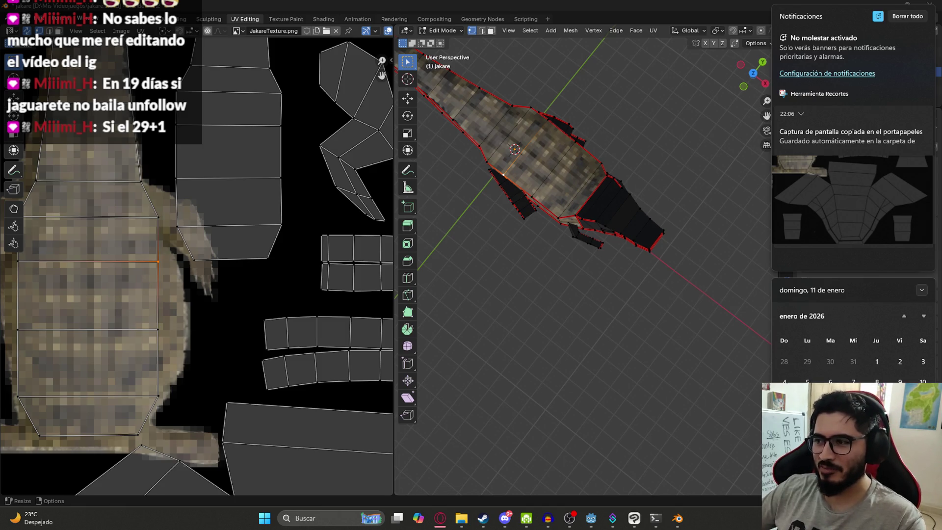
{"action": "mouse_move", "coordinate": [589, 257]}
{"action": "middle_mouse_down"}
{"action": "mouse_move", "coordinate": [552, 208]}
{"action": "mouse_move", "coordinate": [638, 246]}
{"action": "middle_mouse_up"}
{"action": "scroll", "coordinate": [724, 273], "scroll_direction": "up", "scroll_amount": 5}
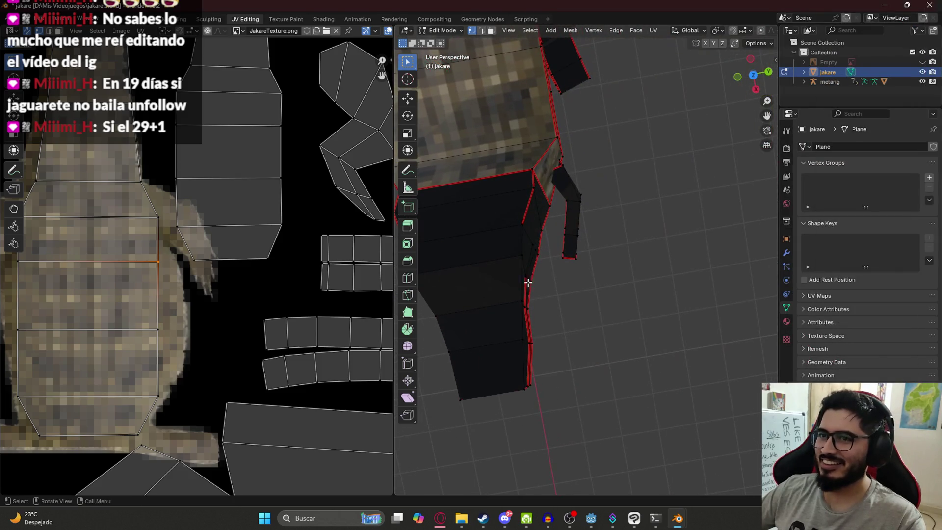
{"action": "key", "text": "Home"}
{"action": "scroll", "coordinate": [255, 376], "scroll_direction": "up", "scroll_amount": 3}
{"action": "scroll", "coordinate": [259, 339], "scroll_direction": "down", "scroll_amount": 1}
In face select mode, pick a face on top of the head to locate it in the UV island.
{"action": "left_click", "coordinate": [246, 332], "text": "alt"}
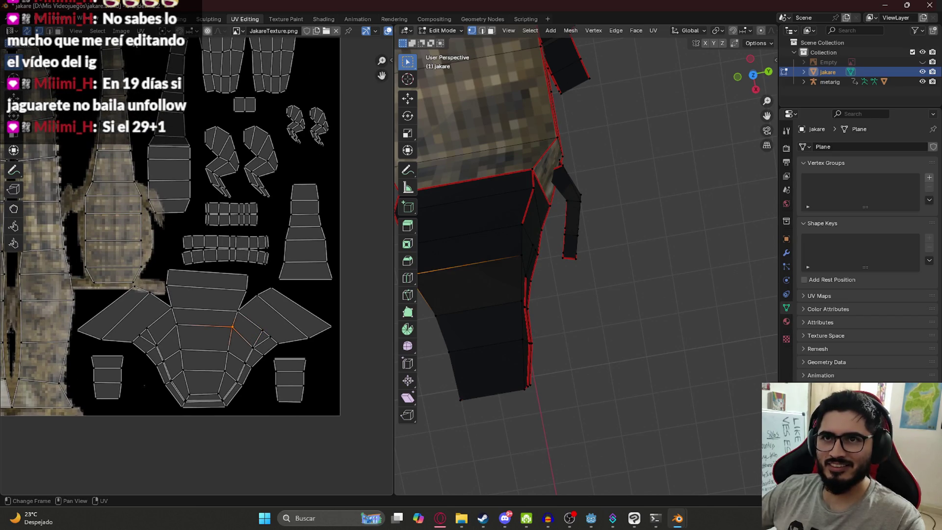
{"action": "left_click", "coordinate": [59, 30]}
{"action": "left_click", "coordinate": [245, 330]}
{"action": "mouse_move", "coordinate": [441, 241]}
{"action": "middle_mouse_down"}
{"action": "mouse_move", "coordinate": [497, 185]}
{"action": "mouse_move", "coordinate": [553, 179]}
{"action": "mouse_move", "coordinate": [576, 217]}
{"action": "mouse_move", "coordinate": [488, 218]}
{"action": "mouse_move", "coordinate": [500, 192]}
{"action": "mouse_move", "coordinate": [525, 209]}
{"action": "mouse_move", "coordinate": [522, 218]}
{"action": "mouse_move", "coordinate": [596, 222]}
{"action": "mouse_move", "coordinate": [609, 255]}
{"action": "middle_mouse_up"}
{"action": "left_click", "coordinate": [531, 196]}
{"action": "mouse_move", "coordinate": [677, 519]}
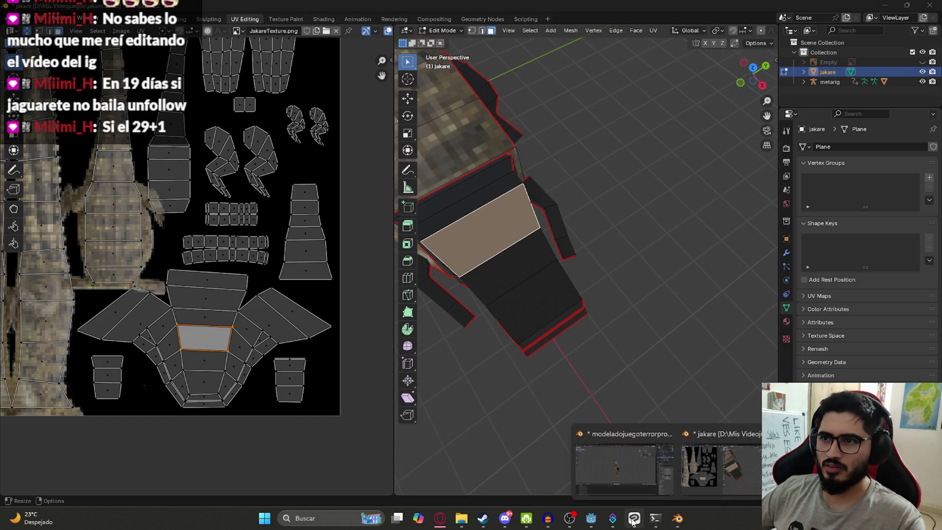
{"action": "left_click", "coordinate": [634, 520]}
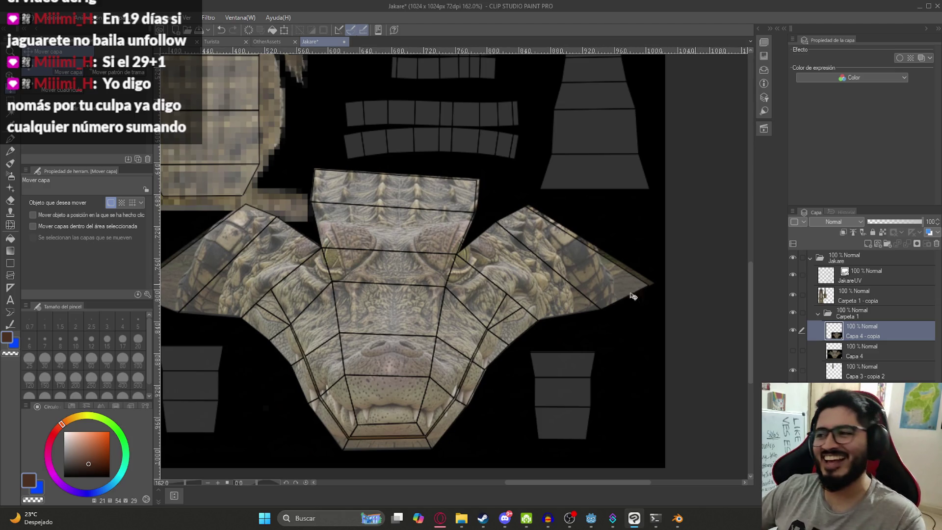
Undo and redo to keep the face texture at its aligned position.
{"action": "key", "text": "ctrl+z"}
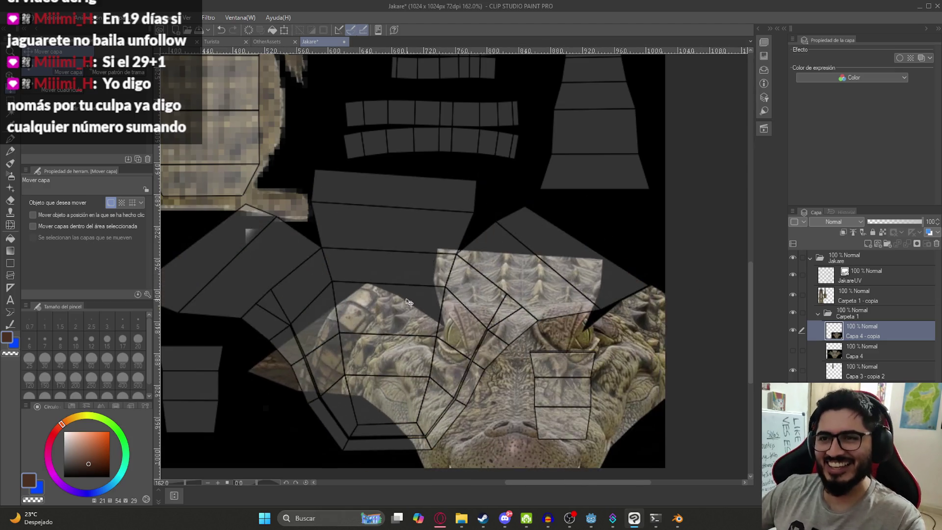
{"action": "key", "text": "ctrl+y"}
{"action": "scroll", "coordinate": [295, 157], "scroll_direction": "down", "scroll_amount": 2}
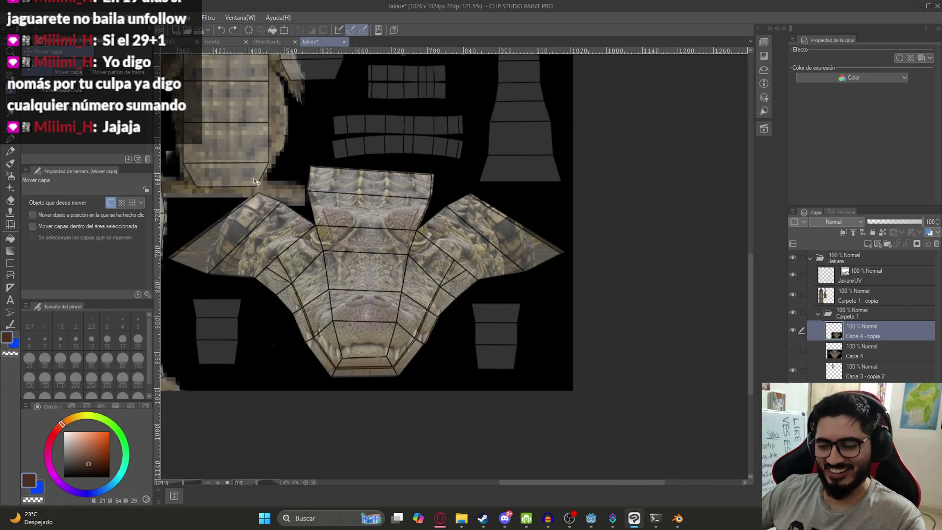
Trace a polyline outline around the head UV island, past the snout, right side and top.
{"action": "key", "text": "m"}
{"action": "left_click_drag", "start_coordinate": [297, 198], "coordinate": [363, 197]}
{"action": "left_click", "coordinate": [368, 203]}
{"action": "left_click", "coordinate": [324, 188]}
{"action": "left_click", "coordinate": [292, 196]}
{"action": "left_click", "coordinate": [256, 229]}
{"action": "left_click", "coordinate": [234, 250]}
{"action": "left_click", "coordinate": [228, 263]}
{"action": "left_click", "coordinate": [242, 276]}
{"action": "left_click", "coordinate": [299, 290]}
{"action": "left_click", "coordinate": [314, 302]}
{"action": "left_click", "coordinate": [347, 353]}
{"action": "left_click", "coordinate": [371, 378]}
{"action": "left_click", "coordinate": [502, 402]}
{"action": "left_click", "coordinate": [501, 367]}
{"action": "left_click", "coordinate": [519, 341]}
{"action": "left_click", "coordinate": [527, 306]}
{"action": "left_click", "coordinate": [539, 289]}
{"action": "left_click", "coordinate": [589, 274]}
{"action": "left_click", "coordinate": [625, 271]}
{"action": "left_click", "coordinate": [650, 262]}
{"action": "left_click", "coordinate": [643, 215]}
{"action": "left_click", "coordinate": [566, 192]}
{"action": "left_click", "coordinate": [508, 187]}
{"action": "left_click", "coordinate": [504, 170]}
{"action": "left_click", "coordinate": [461, 161]}
{"action": "left_click", "coordinate": [351, 147]}
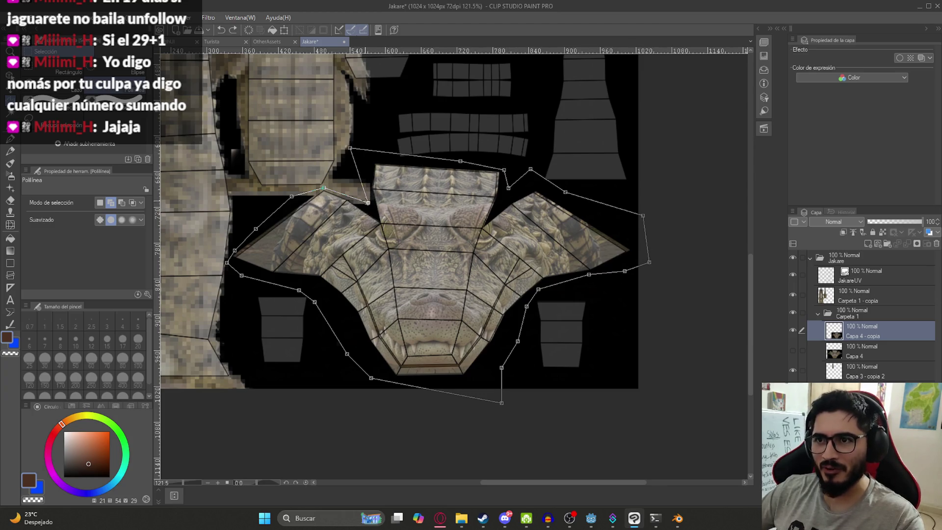
Close the outline and copy the head texture onto new layer Capa 4 - copia 2, then deselect.
{"action": "double_click", "coordinate": [368, 202]}
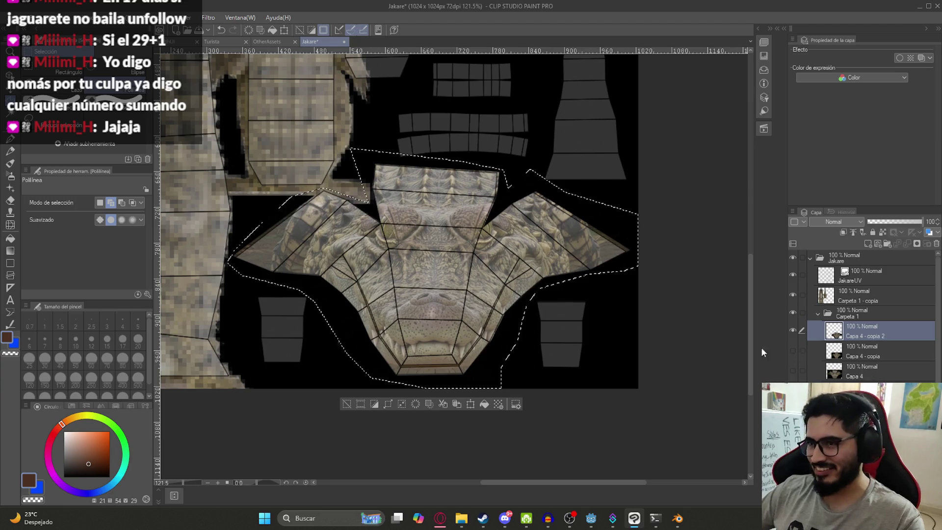
{"action": "scroll", "coordinate": [410, 239], "scroll_direction": "up", "scroll_amount": 2}
{"action": "key", "text": "ctrl+d"}
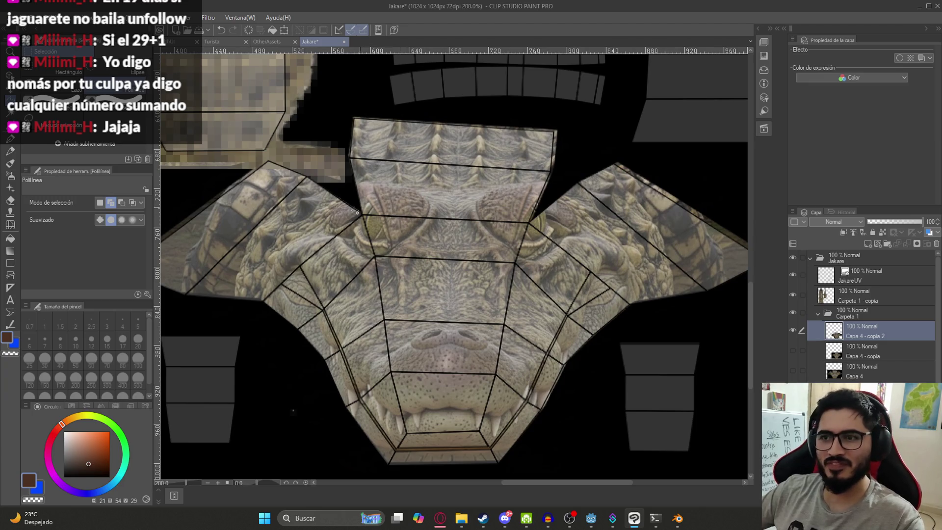
{"action": "key", "text": "m"}
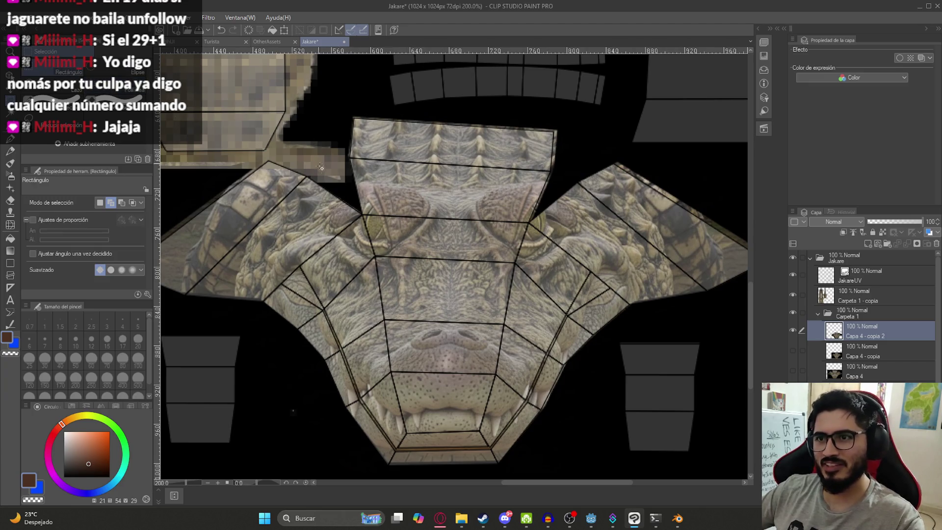
Copy a rectangle around the eyes to a new layer, move it lower and shrink it to 89%.
{"action": "mouse_move", "coordinate": [320, 184]}
{"action": "left_mouse_down"}
{"action": "mouse_move", "coordinate": [584, 275]}
{"action": "mouse_move", "coordinate": [605, 297]}
{"action": "mouse_move", "coordinate": [344, 194]}
{"action": "mouse_move", "coordinate": [313, 168]}
{"action": "left_mouse_up"}
{"action": "key", "text": "ctrl+c"}
{"action": "key", "text": "ctrl+v"}
{"action": "key", "text": "ctrl+t"}
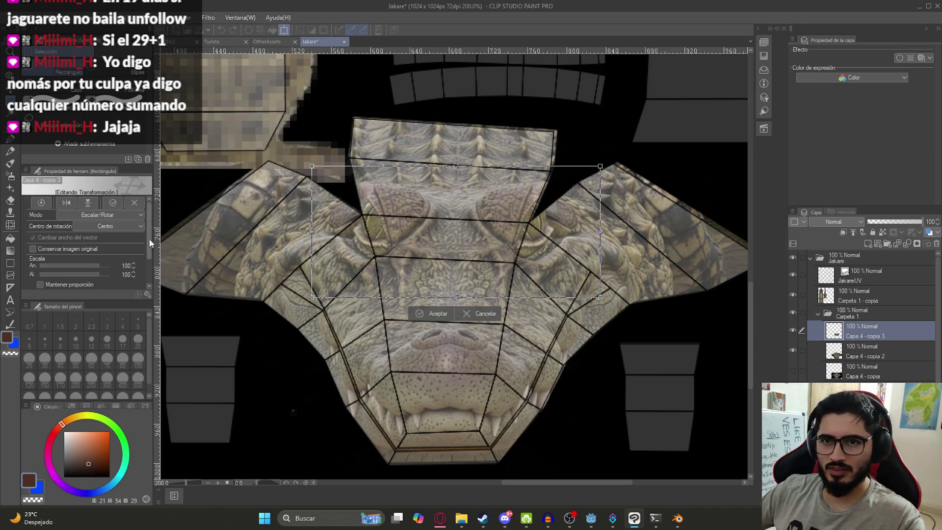
{"action": "left_click_drag", "start_coordinate": [468, 216], "coordinate": [464, 271]}
{"action": "left_click_drag", "start_coordinate": [601, 293], "coordinate": [524, 314]}
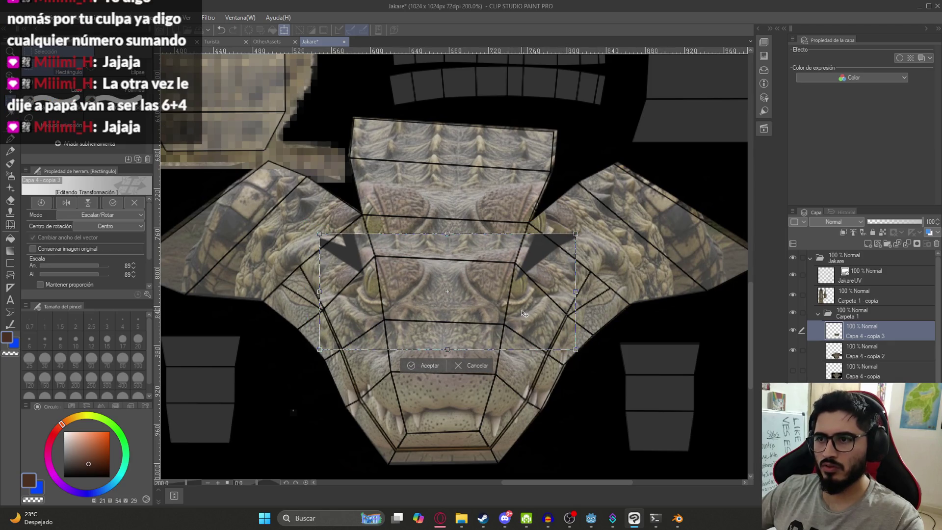
{"action": "key", "text": "Up"}
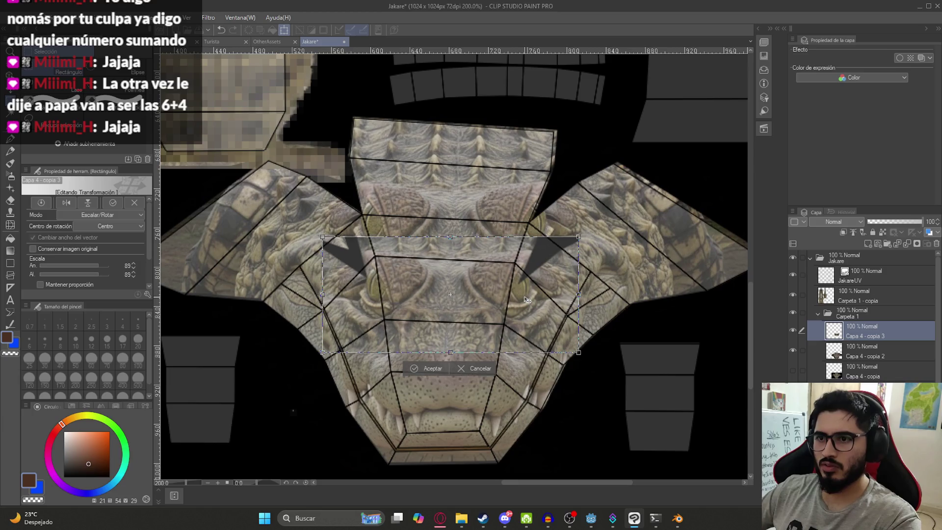
{"action": "key", "text": "Up"}
{"action": "key", "text": "Up"}
{"action": "key", "text": "Up"}
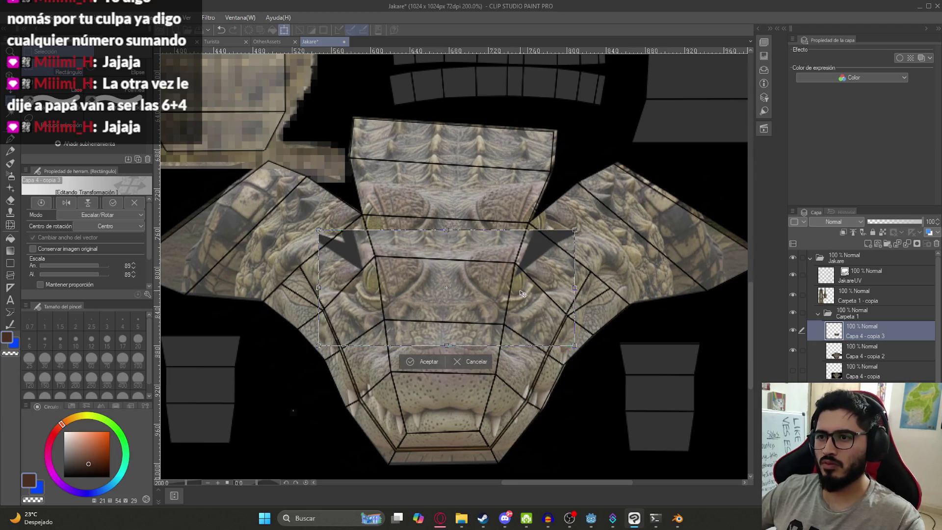
Check the head in Blender, then nudge the eyes band slightly lower and confirm it.
{"action": "mouse_move", "coordinate": [680, 521]}
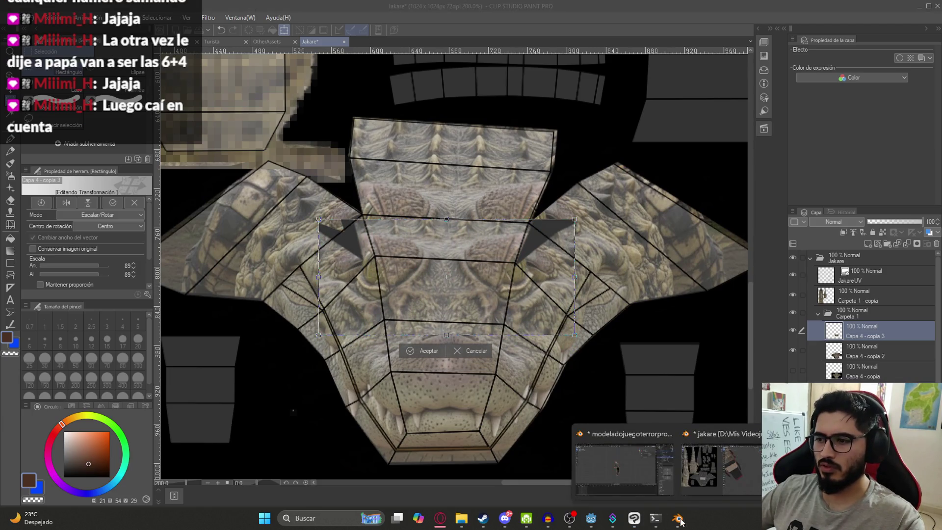
{"action": "left_click", "coordinate": [709, 487]}
{"action": "mouse_move", "coordinate": [656, 417]}
{"action": "middle_mouse_down"}
{"action": "mouse_move", "coordinate": [532, 297]}
{"action": "mouse_move", "coordinate": [375, 332]}
{"action": "middle_mouse_up"}
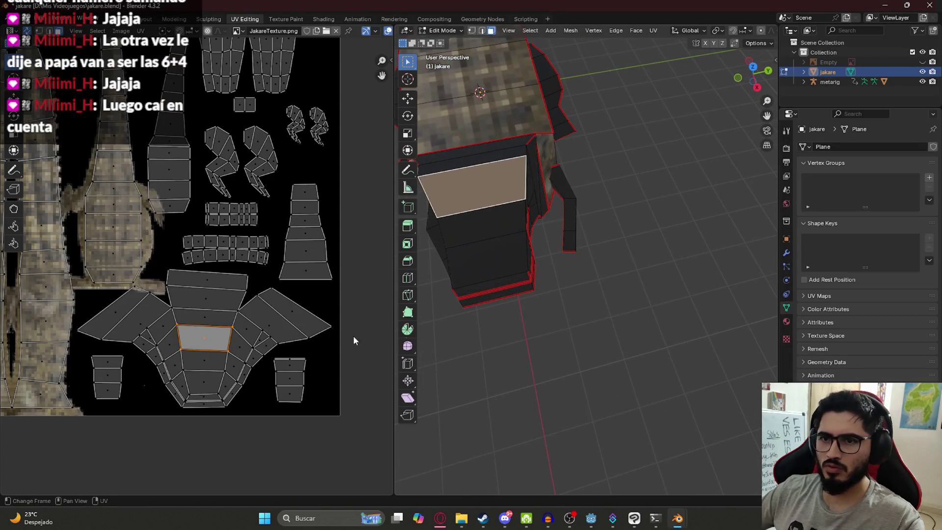
{"action": "left_click", "coordinate": [635, 519]}
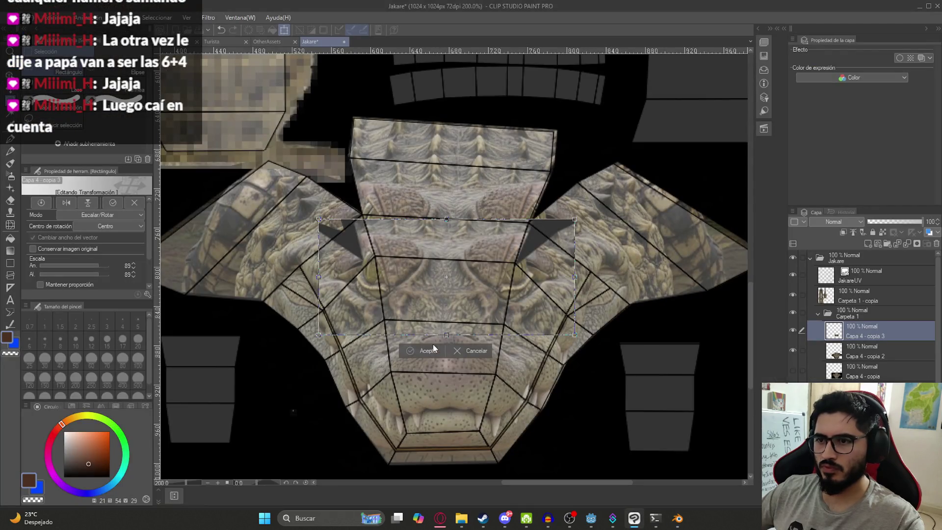
{"action": "mouse_move", "coordinate": [476, 269]}
{"action": "left_mouse_down"}
{"action": "mouse_move", "coordinate": [474, 282]}
{"action": "mouse_move", "coordinate": [494, 272]}
{"action": "left_mouse_up"}
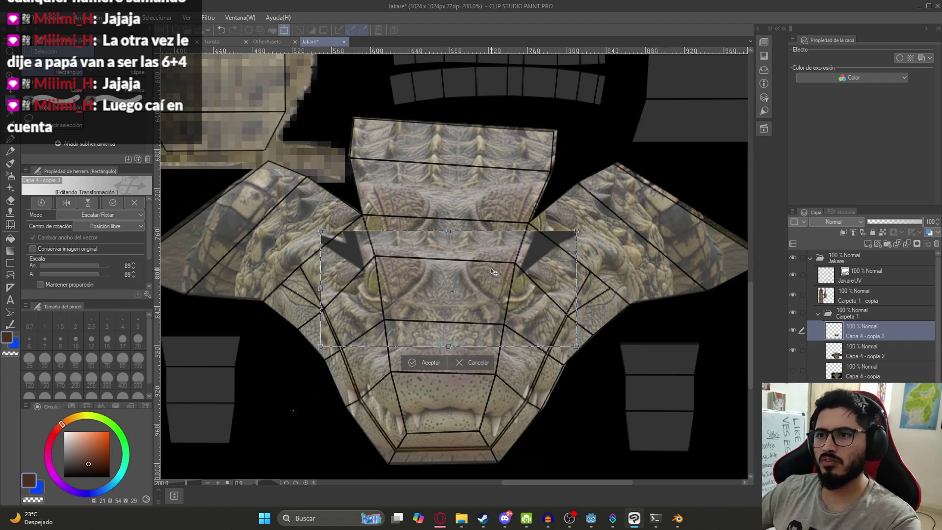
{"action": "key", "text": "Return"}
{"action": "scroll", "coordinate": [339, 285], "scroll_direction": "up", "scroll_amount": 4}
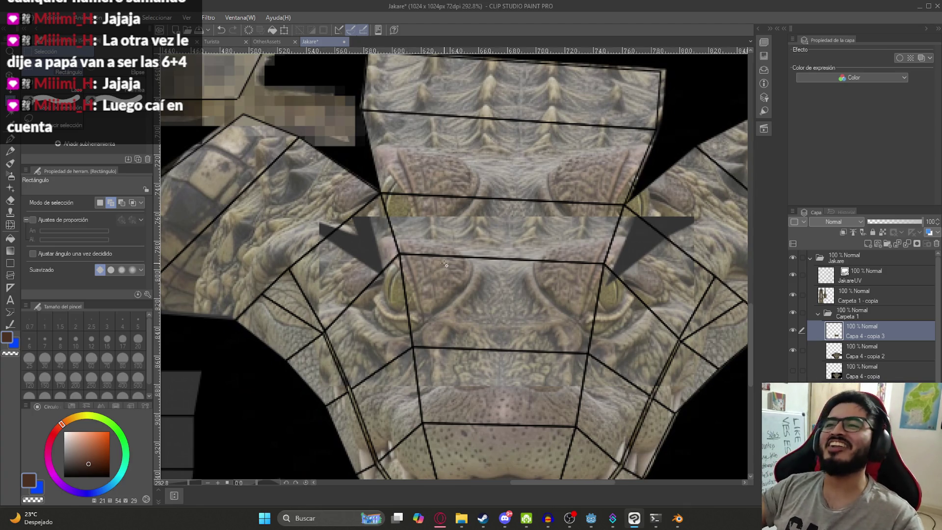
{"action": "scroll", "coordinate": [446, 264], "scroll_direction": "down", "scroll_amount": 5}
{"action": "scroll", "coordinate": [414, 260], "scroll_direction": "up", "scroll_amount": 6}
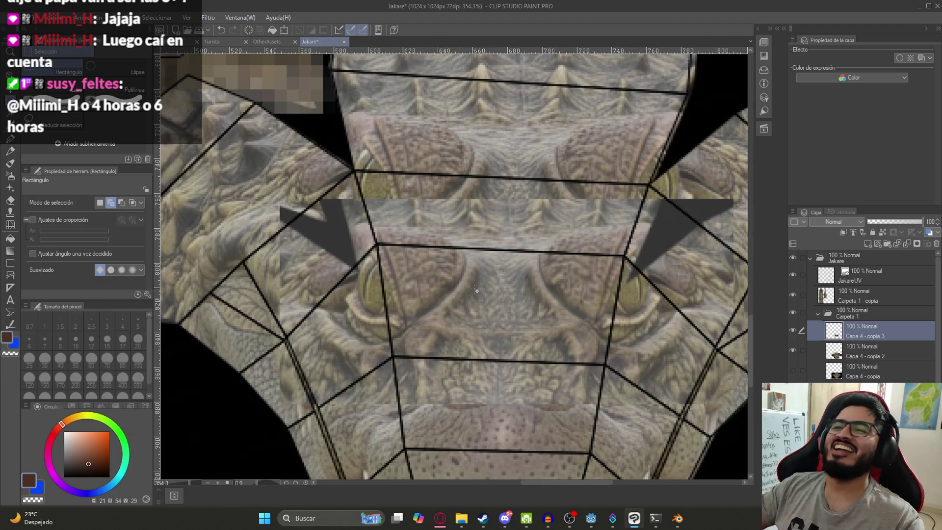
{"action": "scroll", "coordinate": [484, 291], "scroll_direction": "up", "scroll_amount": 2}
{"action": "key", "text": "m"}
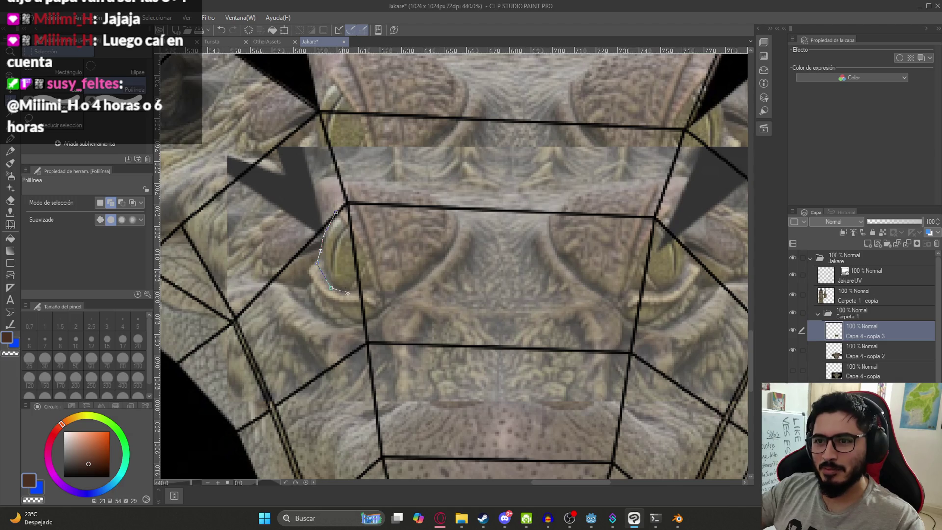
Copy the left eye, flip it horizontally and place it over the right eye.
{"action": "left_click", "coordinate": [340, 205]}
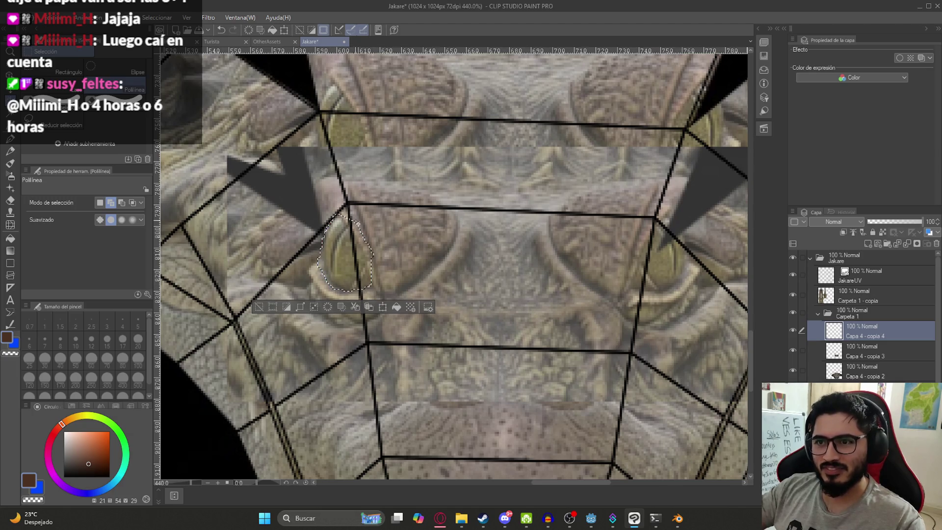
{"action": "key", "text": "ctrl+t"}
{"action": "left_click", "coordinate": [66, 202]}
{"action": "mouse_move", "coordinate": [345, 251]}
{"action": "left_mouse_down"}
{"action": "mouse_move", "coordinate": [653, 260]}
{"action": "mouse_move", "coordinate": [712, 245]}
{"action": "left_mouse_up"}
{"action": "mouse_move", "coordinate": [643, 266]}
{"action": "left_mouse_down"}
{"action": "mouse_move", "coordinate": [499, 258]}
{"action": "mouse_move", "coordinate": [529, 269]}
{"action": "left_mouse_up"}
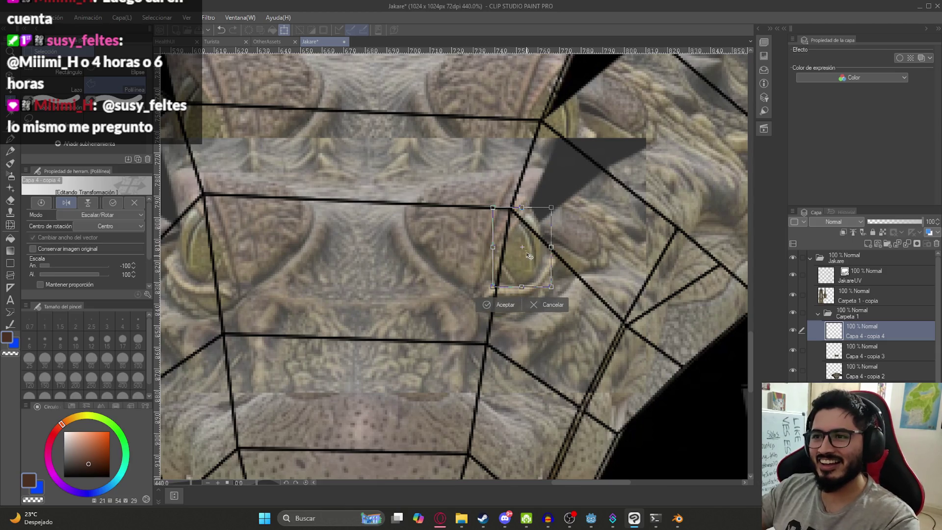
{"action": "key", "text": "Return"}
{"action": "scroll", "coordinate": [532, 253], "scroll_direction": "down", "scroll_amount": 3}
Delete the earlier eyes layer from the layer list.
{"action": "right_click", "coordinate": [889, 349]}
{"action": "left_click", "coordinate": [883, 307]}
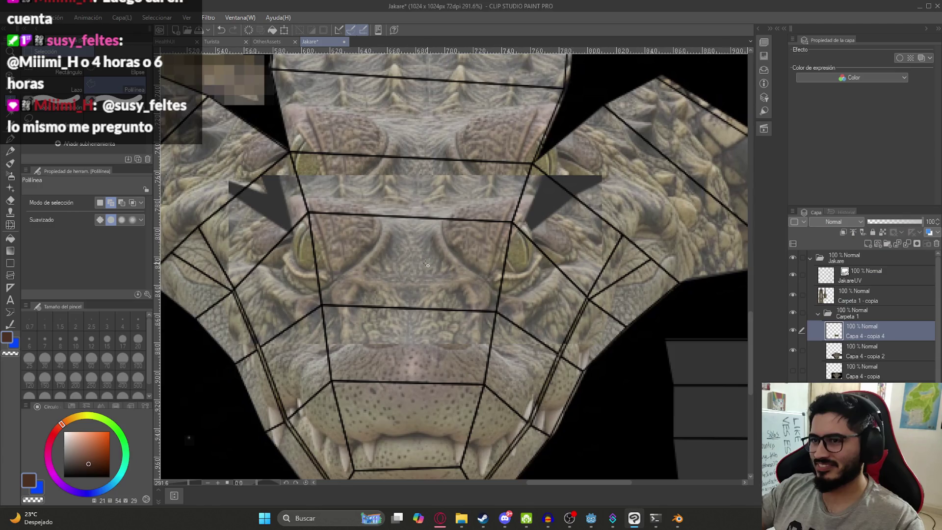
{"action": "scroll", "coordinate": [442, 245], "scroll_direction": "down", "scroll_amount": 3}
{"action": "scroll", "coordinate": [309, 222], "scroll_direction": "up", "scroll_amount": 4}
Erase the dark grey patches beside both eyes with a size-30 soft eraser.
{"action": "key", "text": "e"}
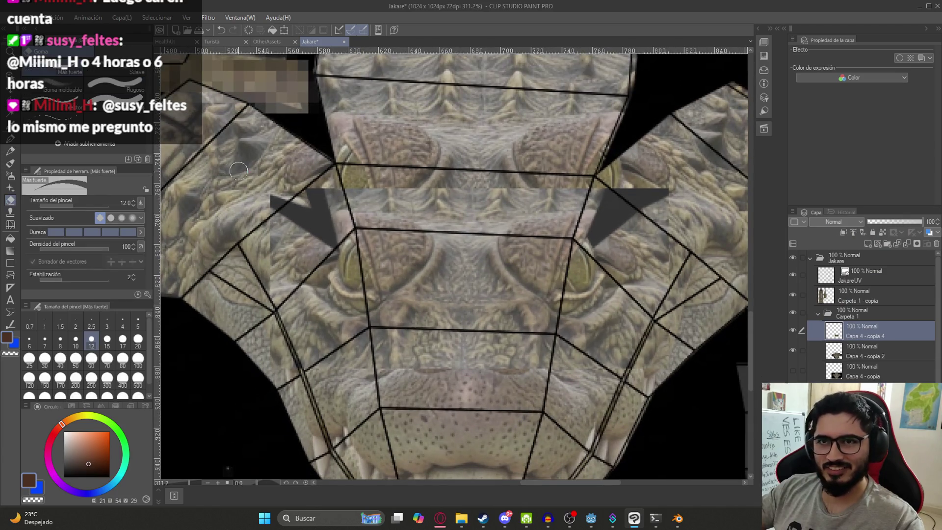
{"action": "scroll", "coordinate": [274, 218], "scroll_direction": "up", "scroll_amount": 1}
{"action": "scroll", "coordinate": [274, 218], "scroll_direction": "up", "scroll_amount": 1}
{"action": "left_click", "coordinate": [59, 344]}
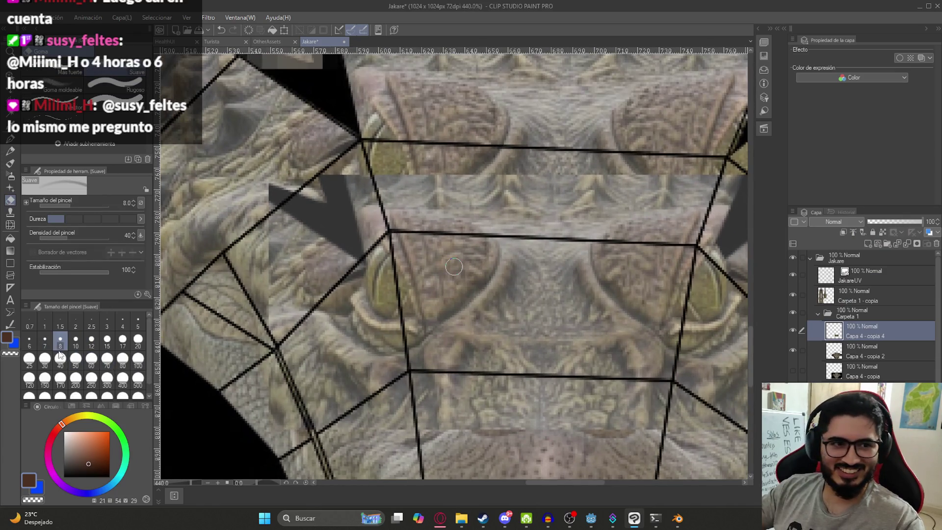
{"action": "left_click", "coordinate": [44, 361]}
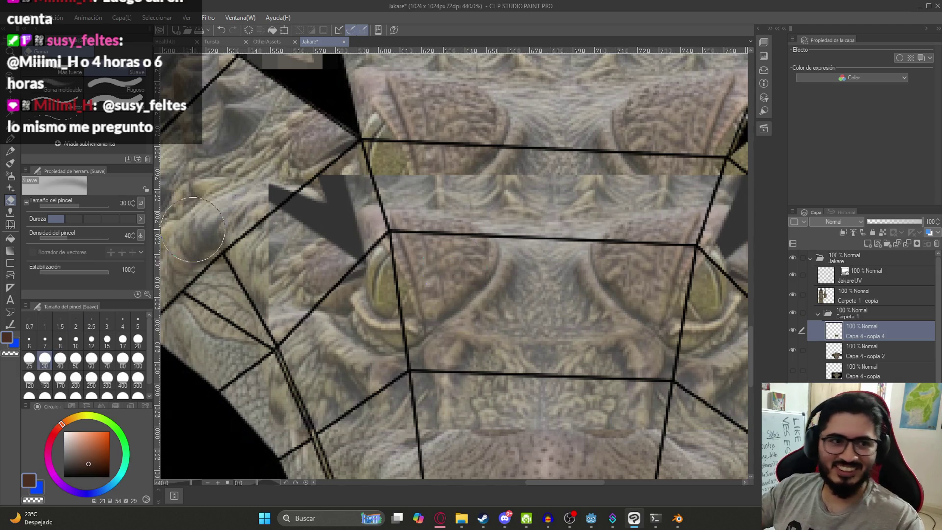
{"action": "mouse_move", "coordinate": [314, 230]}
{"action": "left_mouse_down"}
{"action": "mouse_move", "coordinate": [344, 223]}
{"action": "mouse_move", "coordinate": [336, 236]}
{"action": "mouse_move", "coordinate": [319, 201]}
{"action": "mouse_move", "coordinate": [275, 212]}
{"action": "left_mouse_up"}
{"action": "left_click_drag", "start_coordinate": [540, 161], "coordinate": [296, 165]}
{"action": "mouse_move", "coordinate": [530, 196]}
{"action": "left_mouse_down"}
{"action": "mouse_move", "coordinate": [491, 235]}
{"action": "mouse_move", "coordinate": [485, 255]}
{"action": "mouse_move", "coordinate": [511, 206]}
{"action": "mouse_move", "coordinate": [557, 172]}
{"action": "mouse_move", "coordinate": [589, 181]}
{"action": "mouse_move", "coordinate": [552, 185]}
{"action": "left_mouse_up"}
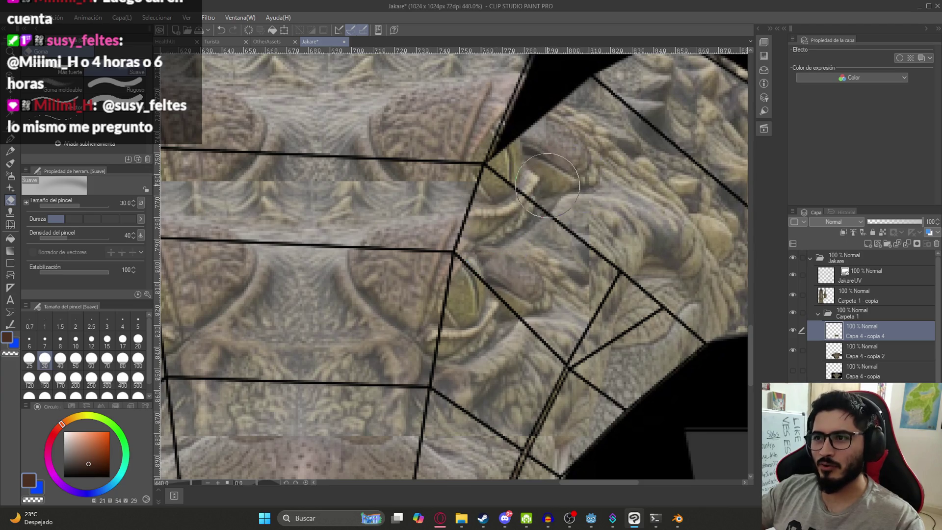
Undo to restore the Capa 4 - copia 3 layer above Capa 4 - copia 4.
{"action": "scroll", "coordinate": [552, 185], "scroll_direction": "down", "scroll_amount": 2}
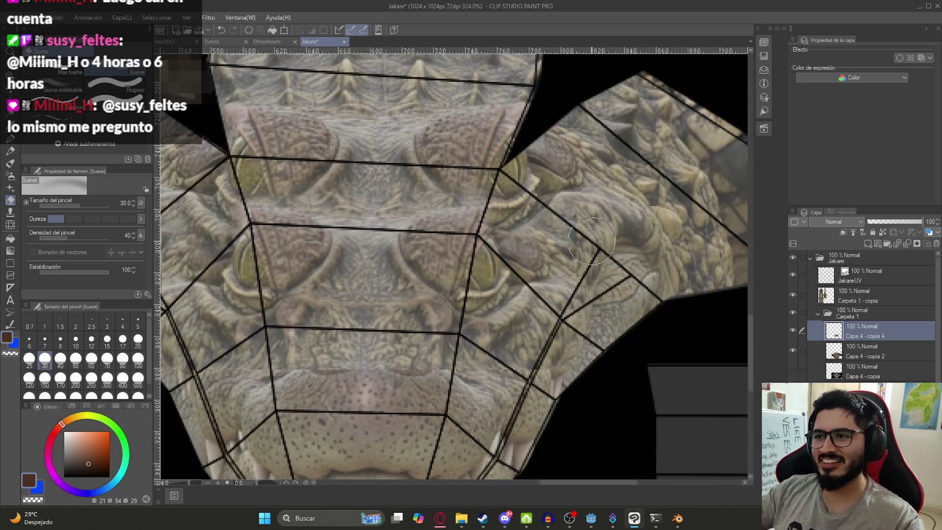
{"action": "scroll", "coordinate": [576, 229], "scroll_direction": "down", "scroll_amount": 2}
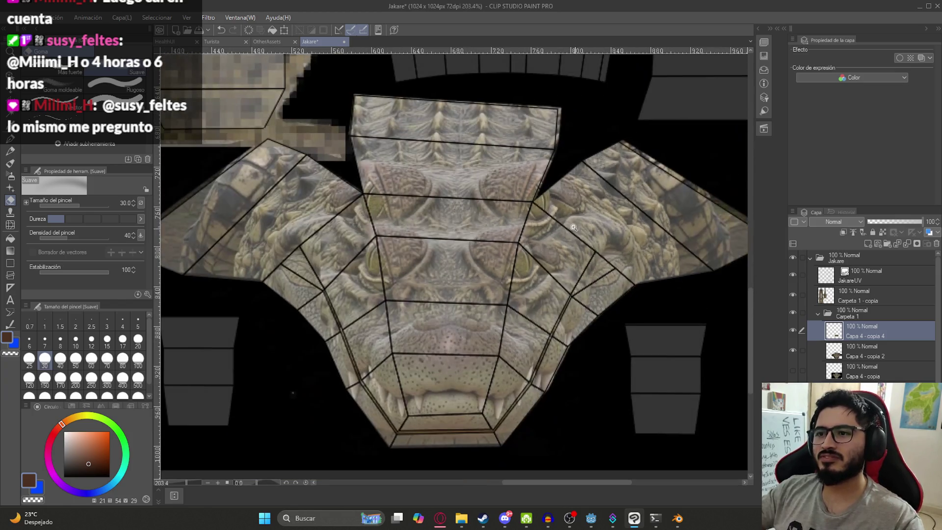
{"action": "scroll", "coordinate": [575, 229], "scroll_direction": "up", "scroll_amount": 2}
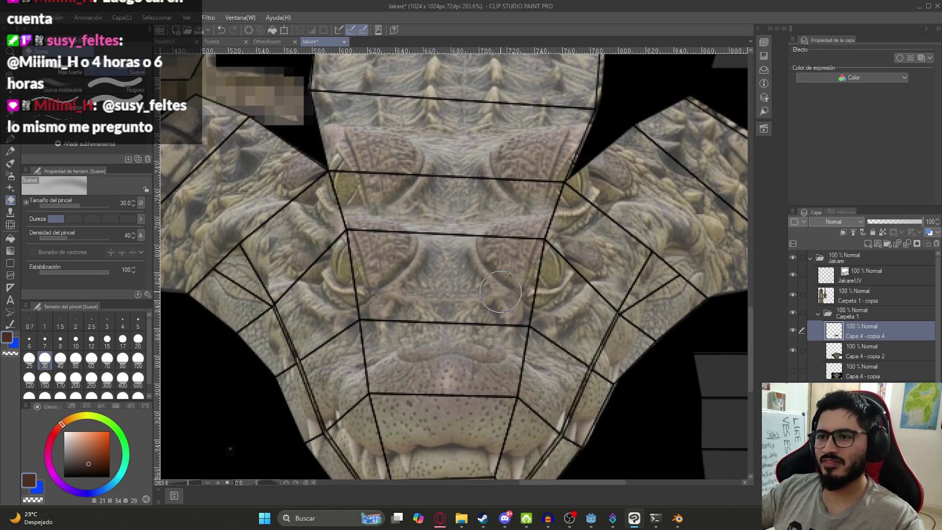
{"action": "scroll", "coordinate": [501, 291], "scroll_direction": "down", "scroll_amount": 1}
{"action": "left_click_drag", "start_coordinate": [562, 299], "coordinate": [560, 345]}
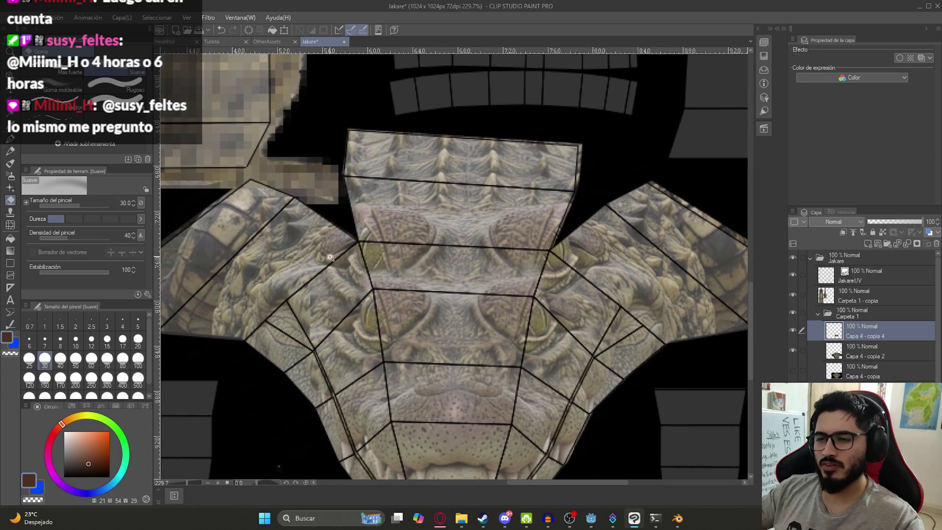
{"action": "scroll", "coordinate": [399, 257], "scroll_direction": "up", "scroll_amount": 3}
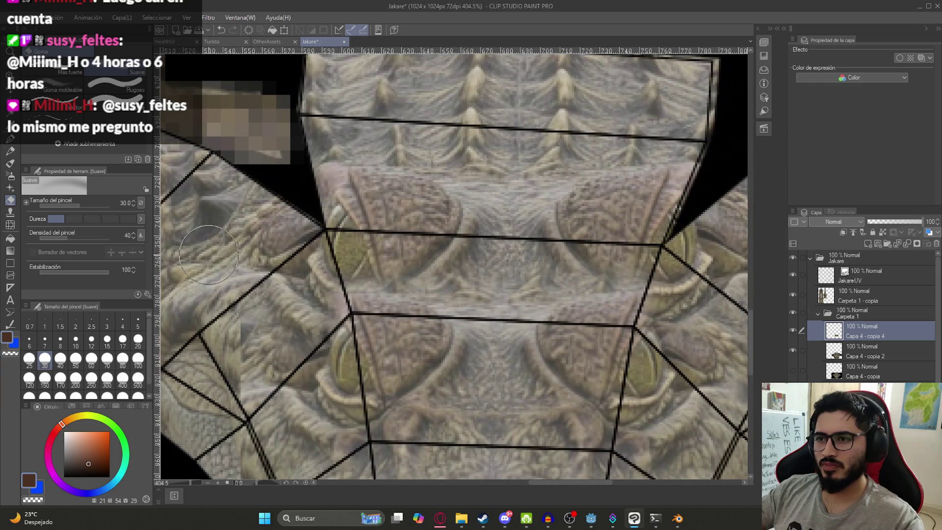
{"action": "key", "text": "ctrl+z"}
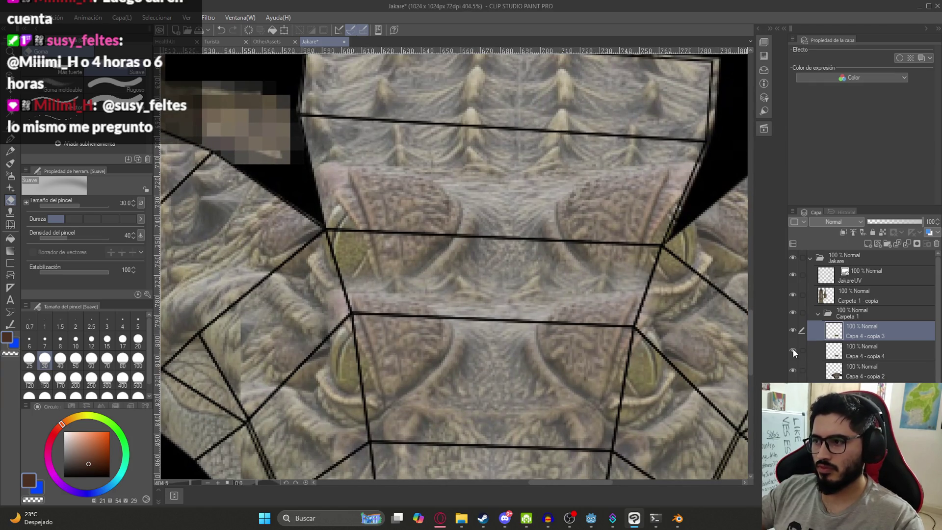
Hide Capa 4 - copia 4, pick the Copy Stamp tool, and select the lower retouch layer.
{"action": "left_click", "coordinate": [793, 350]}
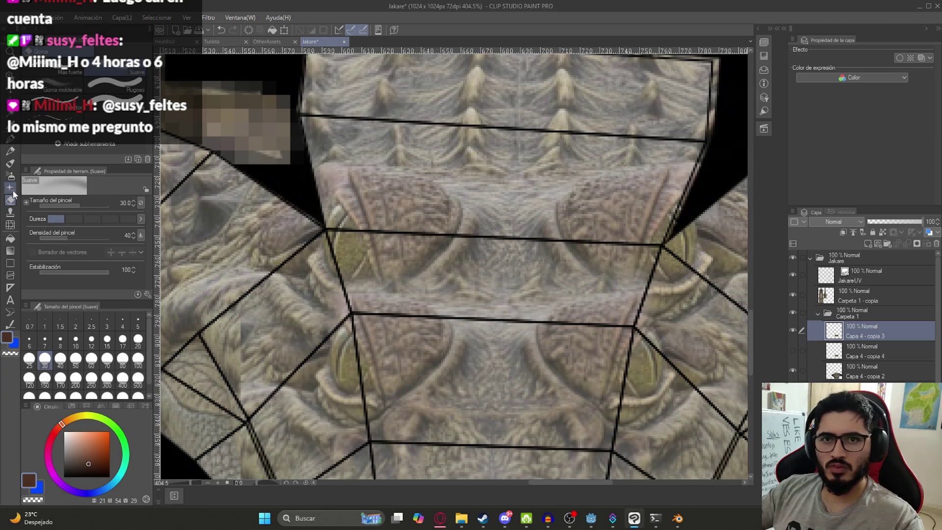
{"action": "left_click", "coordinate": [9, 212]}
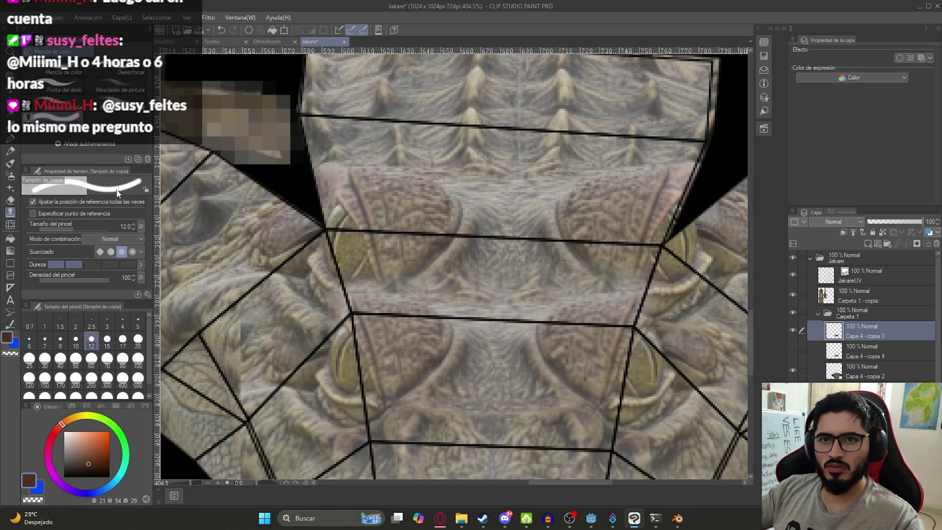
{"action": "scroll", "coordinate": [391, 232], "scroll_direction": "up", "scroll_amount": 1}
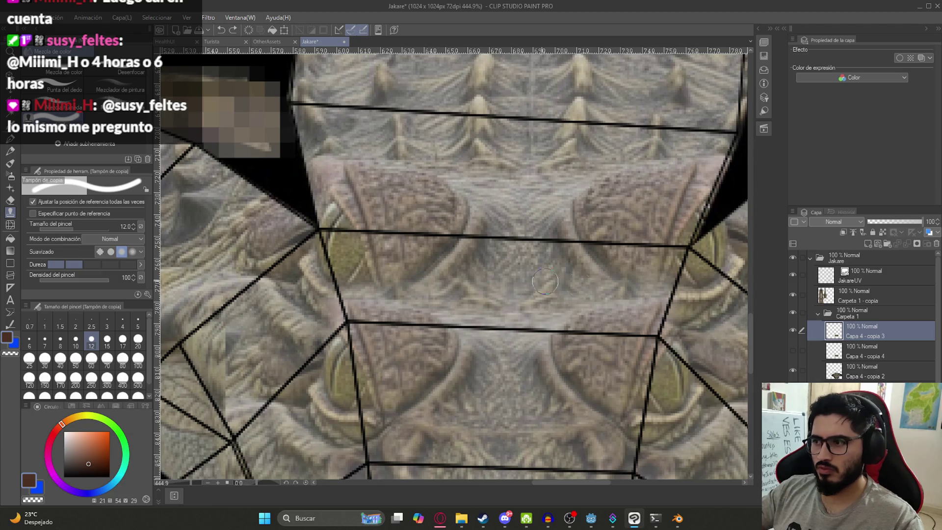
{"action": "scroll", "coordinate": [529, 279], "scroll_direction": "down", "scroll_amount": 3}
{"action": "left_click", "coordinate": [857, 370]}
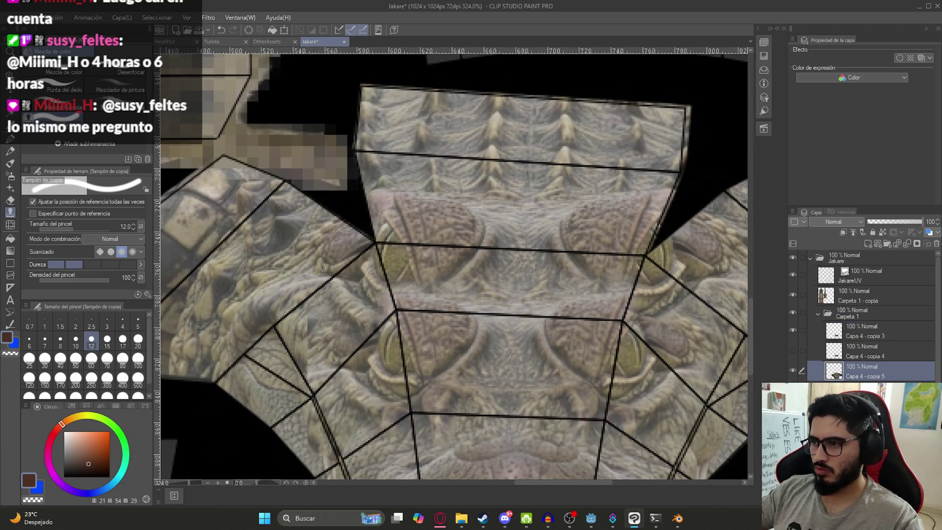
Clone grey scale texture over the brownish scales across the upper head section.
{"action": "left_click_drag", "start_coordinate": [485, 223], "coordinate": [480, 275]}
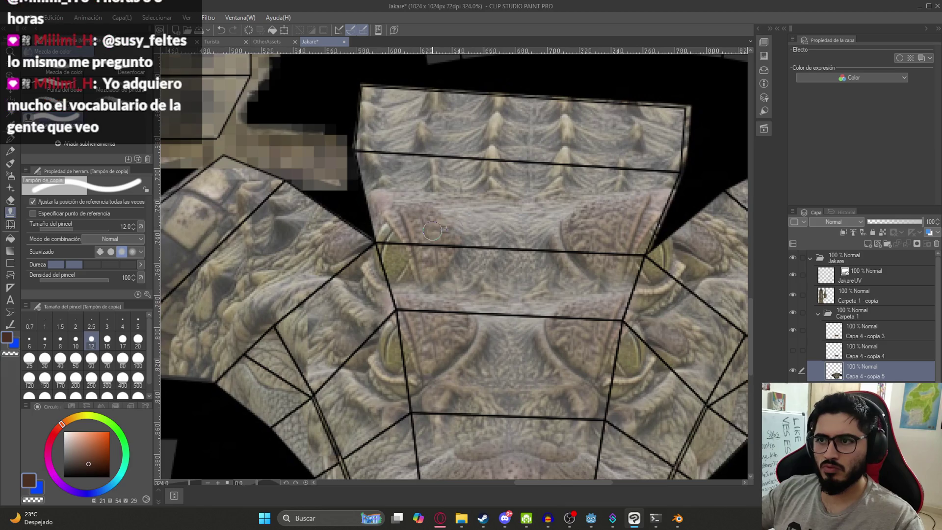
{"action": "mouse_move", "coordinate": [432, 238]}
{"action": "left_mouse_down"}
{"action": "mouse_move", "coordinate": [420, 208]}
{"action": "mouse_move", "coordinate": [400, 230]}
{"action": "mouse_move", "coordinate": [410, 263]}
{"action": "mouse_move", "coordinate": [401, 252]}
{"action": "mouse_move", "coordinate": [390, 274]}
{"action": "mouse_move", "coordinate": [386, 218]}
{"action": "mouse_move", "coordinate": [383, 267]}
{"action": "left_mouse_up"}
{"action": "scroll", "coordinate": [444, 265], "scroll_direction": "right", "scroll_amount": 3}
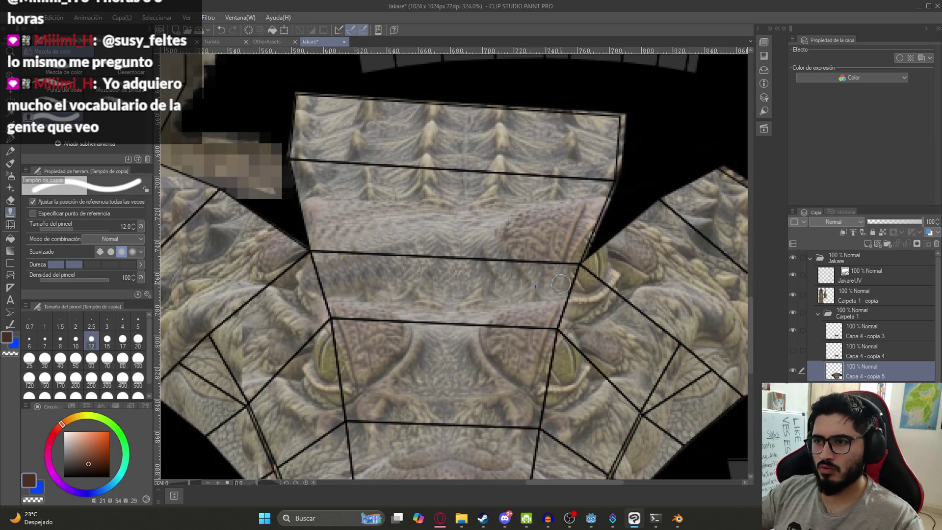
{"action": "mouse_move", "coordinate": [514, 228]}
{"action": "left_mouse_down"}
{"action": "mouse_move", "coordinate": [488, 235]}
{"action": "mouse_move", "coordinate": [544, 208]}
{"action": "mouse_move", "coordinate": [540, 256]}
{"action": "left_mouse_up"}
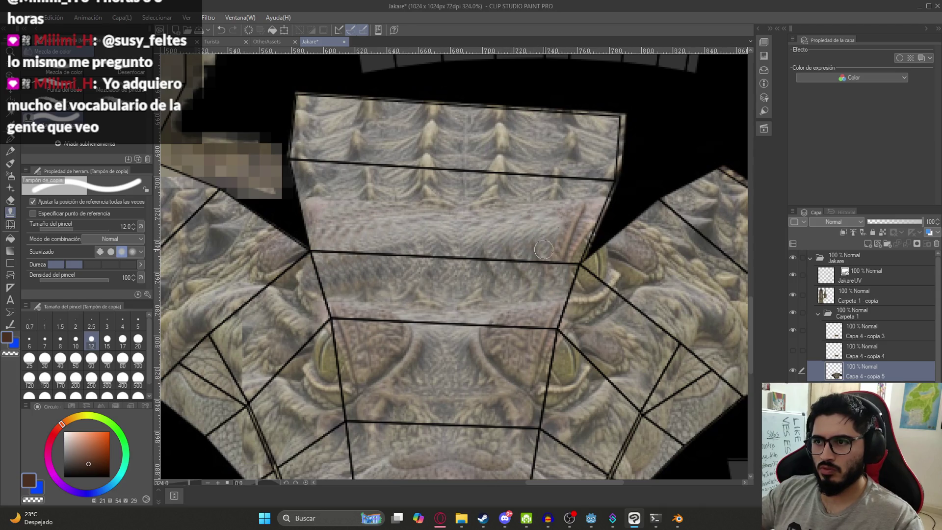
{"action": "mouse_move", "coordinate": [571, 224]}
{"action": "left_mouse_down"}
{"action": "mouse_move", "coordinate": [581, 252]}
{"action": "mouse_move", "coordinate": [578, 218]}
{"action": "left_mouse_up"}
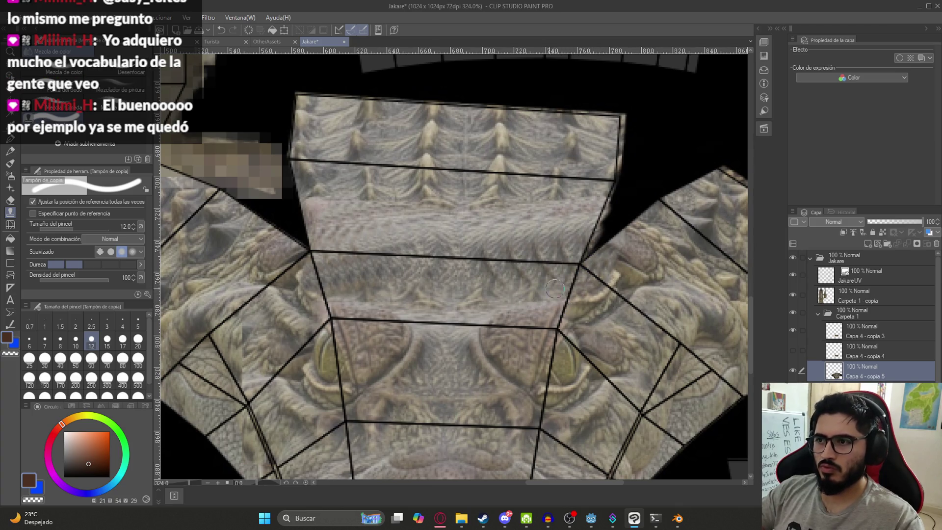
{"action": "scroll", "coordinate": [361, 279], "scroll_direction": "down", "scroll_amount": 3}
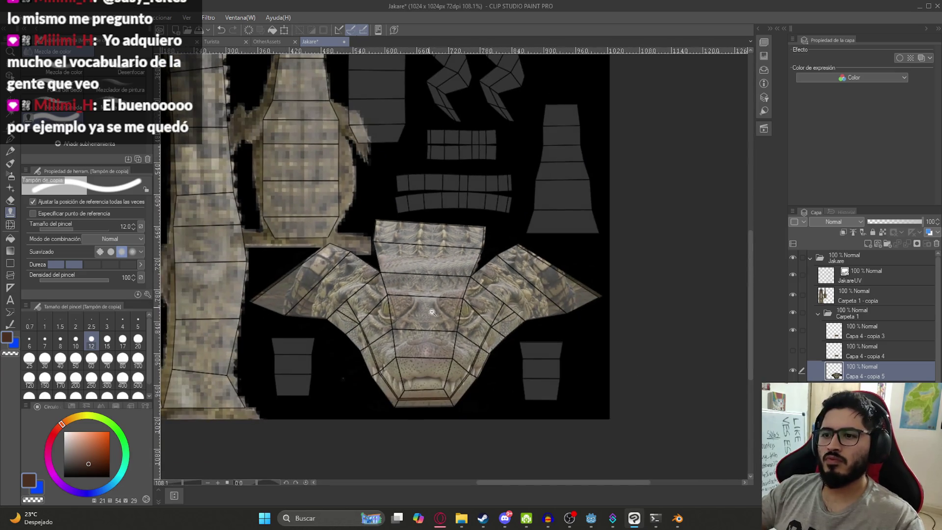
{"action": "scroll", "coordinate": [452, 335], "scroll_direction": "up", "scroll_amount": 2}
{"action": "scroll", "coordinate": [425, 274], "scroll_direction": "up", "scroll_amount": 2}
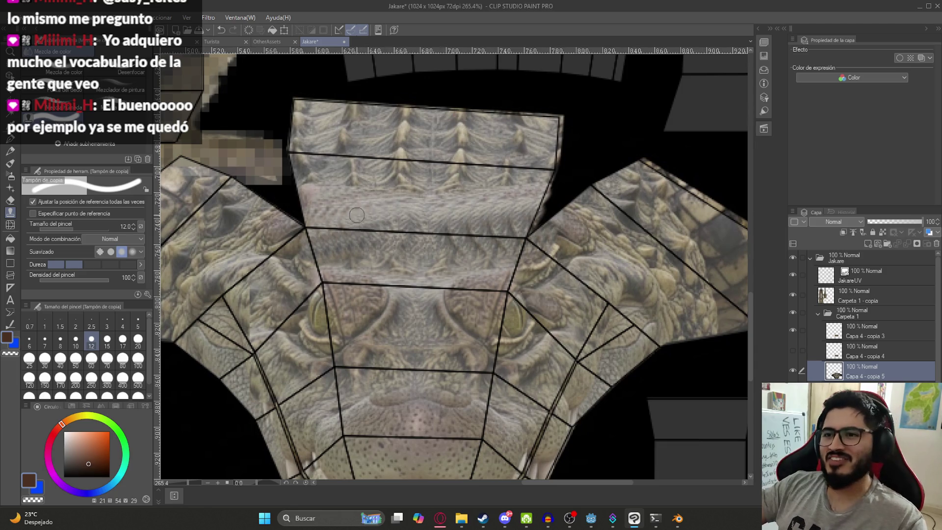
{"action": "left_click", "coordinate": [54, 71]}
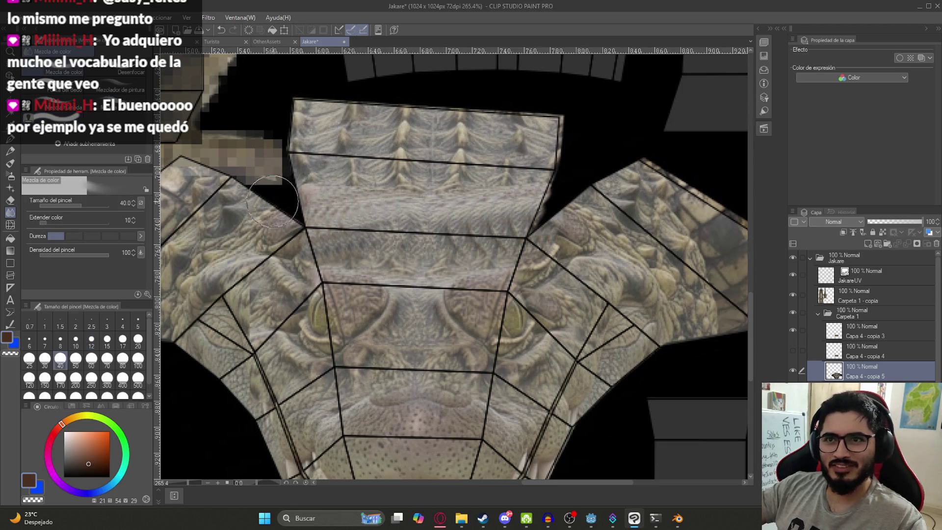
Smudge the seam between texture sections with Color Mix, then undo the smudge.
{"action": "mouse_move", "coordinate": [407, 294]}
{"action": "left_mouse_down"}
{"action": "mouse_move", "coordinate": [415, 275]}
{"action": "mouse_move", "coordinate": [466, 255]}
{"action": "mouse_move", "coordinate": [468, 243]}
{"action": "mouse_move", "coordinate": [349, 238]}
{"action": "mouse_move", "coordinate": [447, 240]}
{"action": "left_mouse_up"}
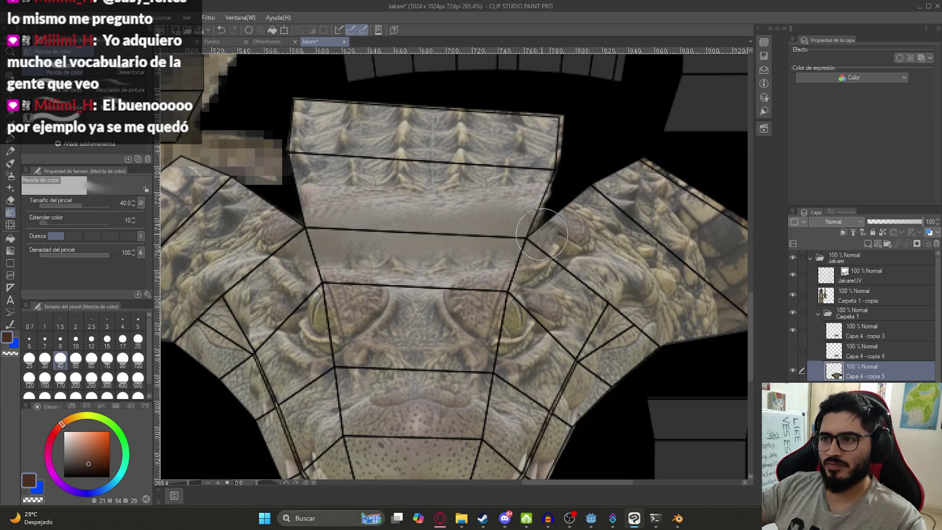
{"action": "scroll", "coordinate": [480, 225], "scroll_direction": "down", "scroll_amount": 2}
{"action": "scroll", "coordinate": [480, 226], "scroll_direction": "down", "scroll_amount": 1}
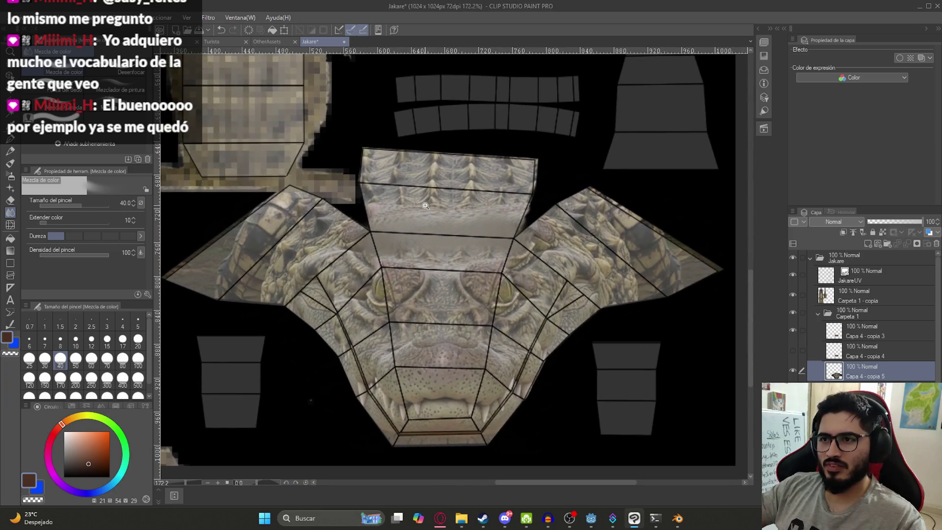
{"action": "scroll", "coordinate": [425, 206], "scroll_direction": "up", "scroll_amount": 3}
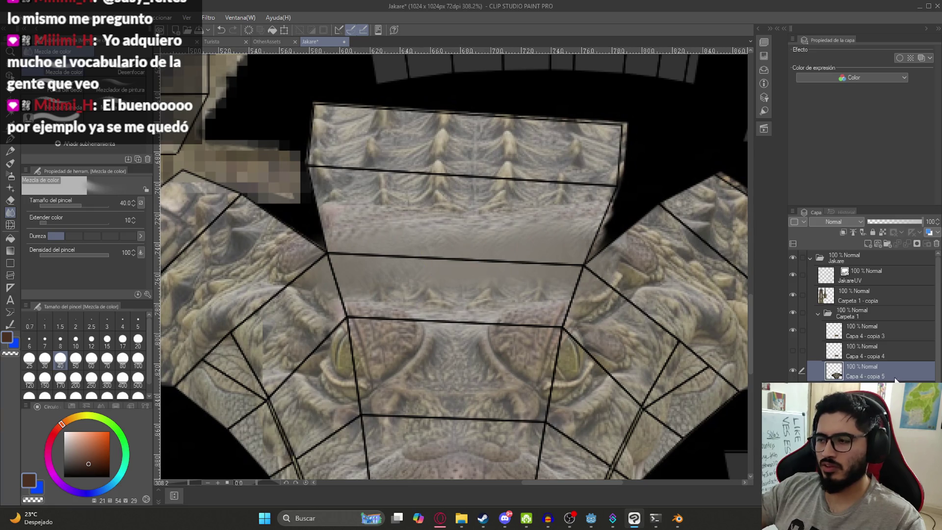
{"action": "key", "text": "ctrl+z"}
Switch to the soft eraser, zoom out, and select the Carpeta 1 folder.
{"action": "key", "text": "e"}
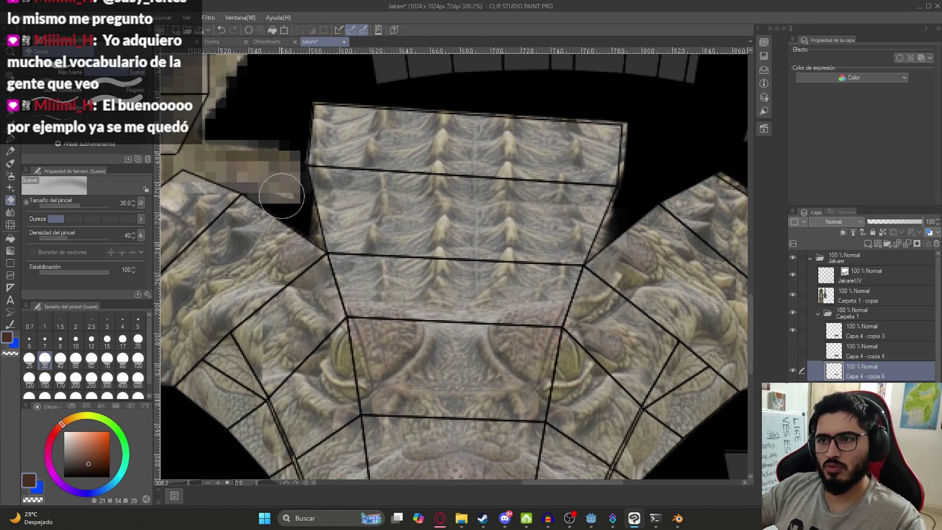
{"action": "scroll", "coordinate": [487, 282], "scroll_direction": "down", "scroll_amount": 5}
{"action": "scroll", "coordinate": [537, 343], "scroll_direction": "down", "scroll_amount": 1}
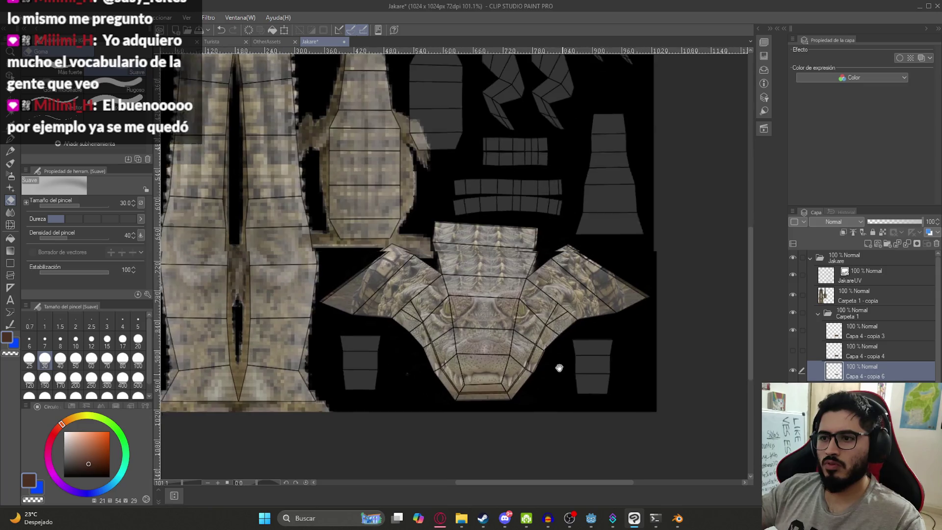
{"action": "scroll", "coordinate": [530, 307], "scroll_direction": "down", "scroll_amount": 2}
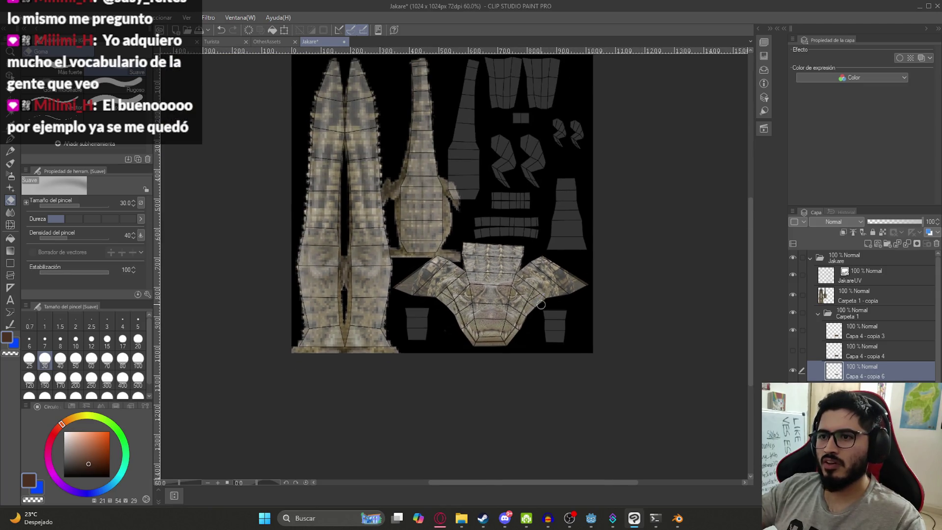
{"action": "left_click", "coordinate": [824, 318]}
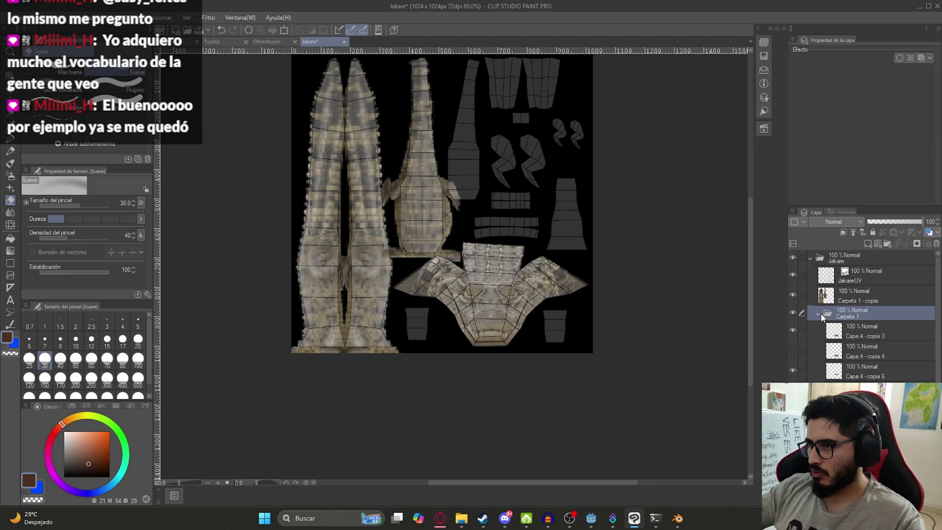
Duplicate Carpeta 1, rasterize the copy into one layer, and hide the JakareUV wireframe.
{"action": "left_click", "coordinate": [818, 314]}
{"action": "right_click", "coordinate": [856, 298]}
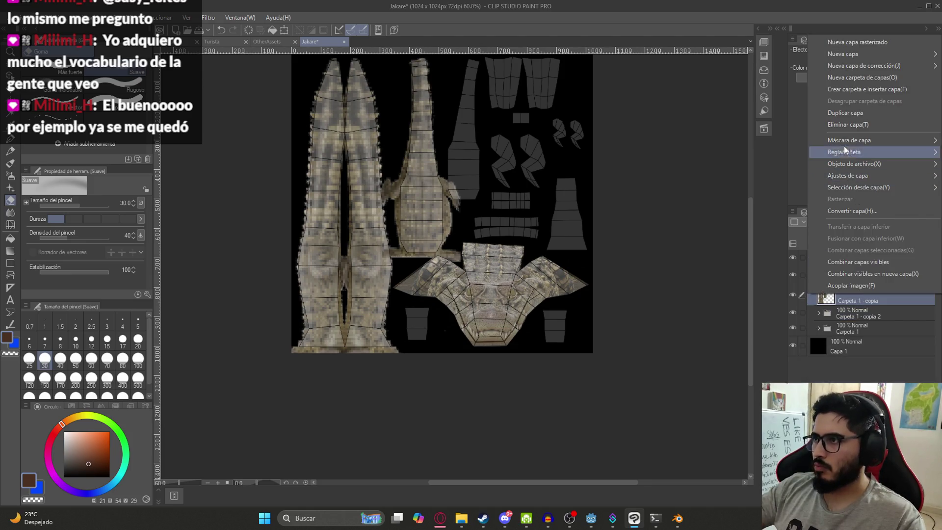
{"action": "left_click", "coordinate": [844, 124]}
{"action": "right_click", "coordinate": [847, 288]}
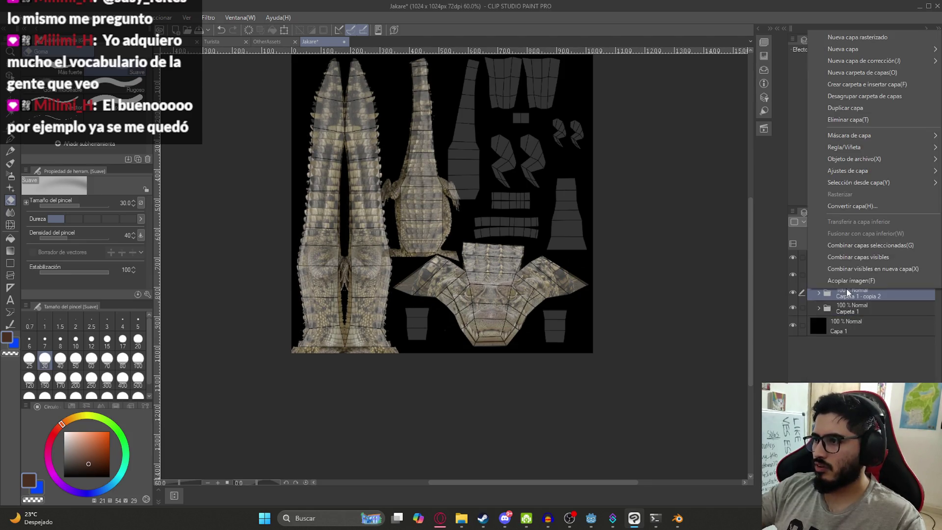
{"action": "left_click", "coordinate": [847, 247]}
{"action": "left_click", "coordinate": [793, 275]}
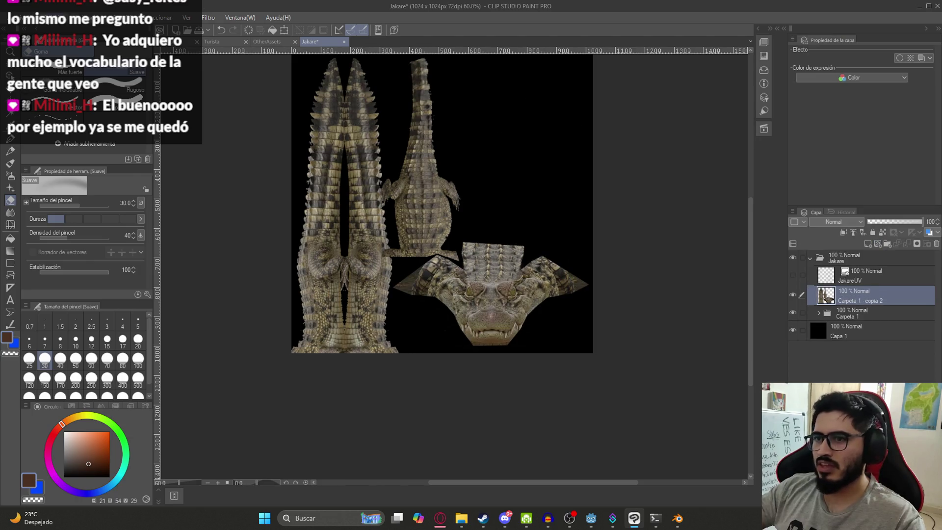
Pixelate the merged texture layer with the Mosaic filter at cell size 5.
{"action": "left_click", "coordinate": [54, 18]}
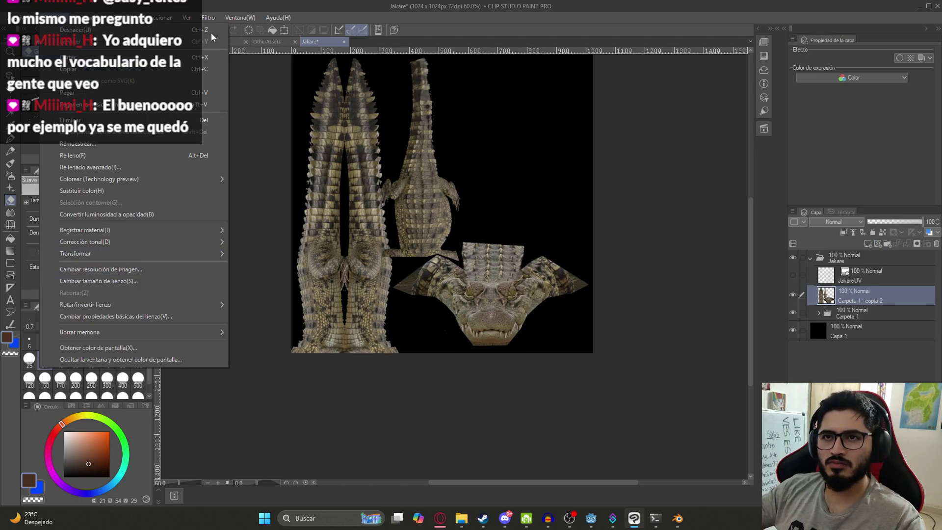
{"action": "mouse_move", "coordinate": [208, 17]}
{"action": "mouse_move", "coordinate": [260, 70]}
{"action": "left_click", "coordinate": [291, 85]}
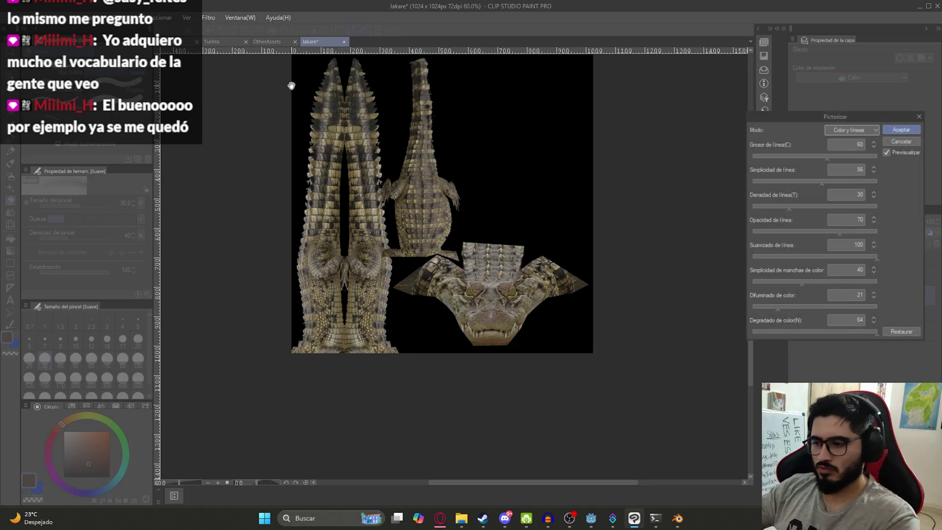
{"action": "left_click", "coordinate": [907, 138]}
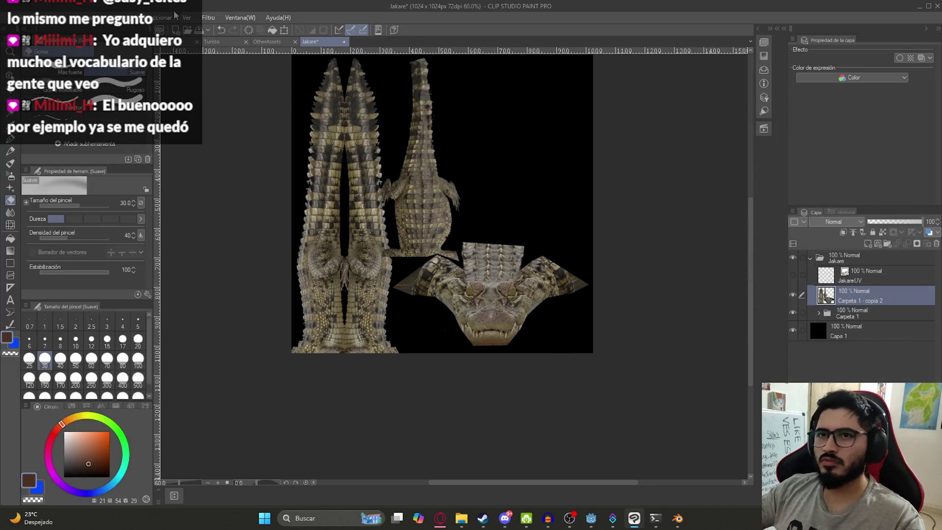
{"action": "left_click", "coordinate": [211, 18]}
{"action": "mouse_move", "coordinate": [236, 65]}
{"action": "left_click", "coordinate": [300, 75]}
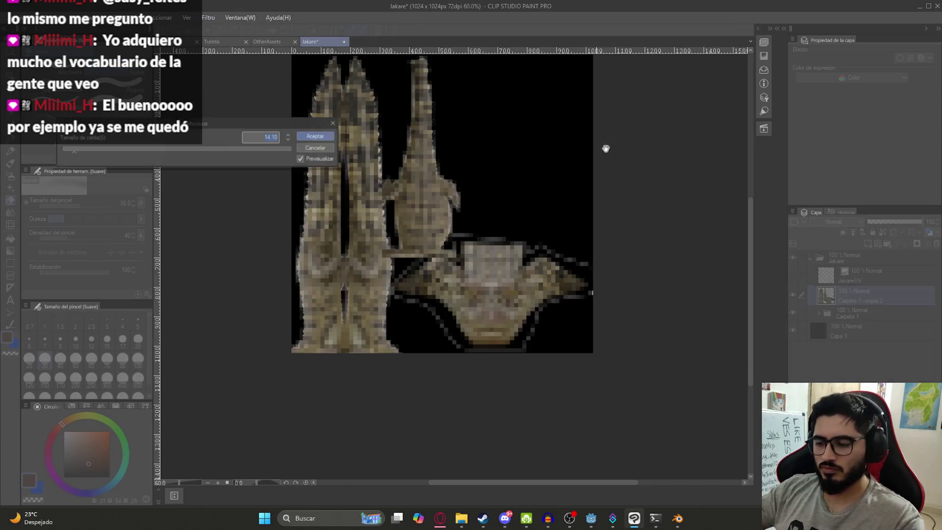
{"action": "scroll", "coordinate": [454, 224], "scroll_direction": "up", "scroll_amount": 2}
{"action": "scroll", "coordinate": [473, 282], "scroll_direction": "up", "scroll_amount": 1}
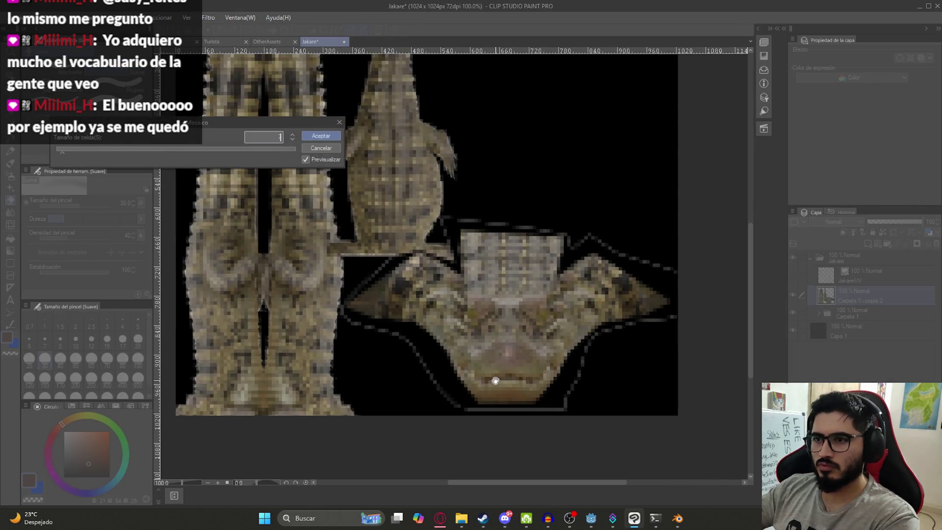
{"action": "type", "text": "5"}
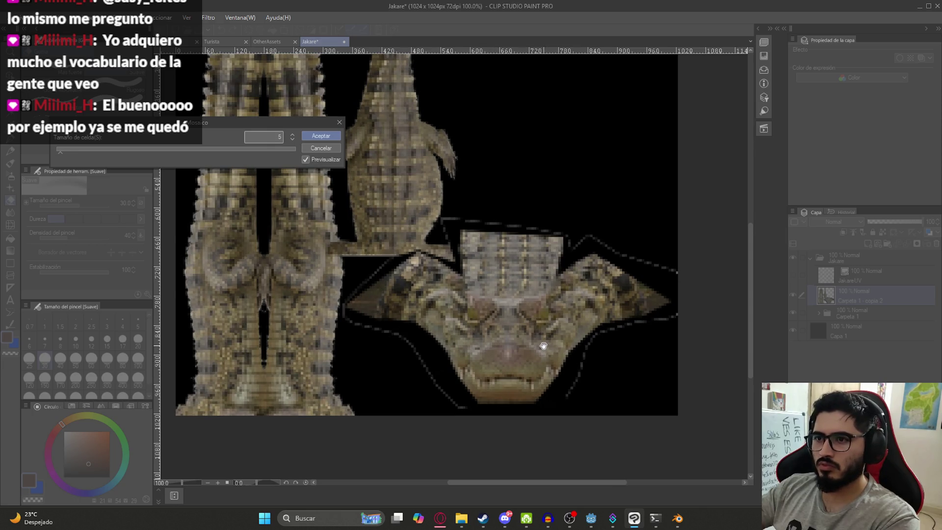
{"action": "key", "text": "Return"}
Start a single-layer image export of the pixelated texture.
{"action": "left_click", "coordinate": [18, 17]}
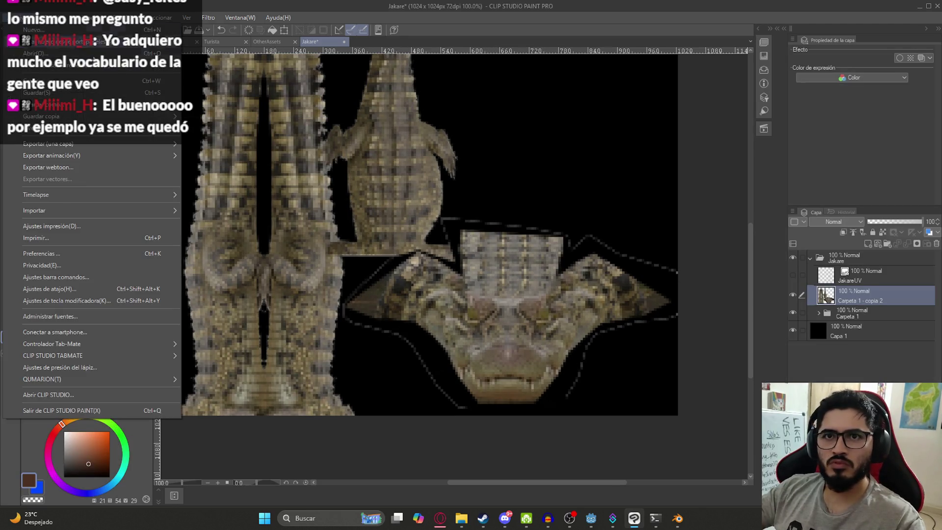
{"action": "mouse_move", "coordinate": [74, 146]}
{"action": "left_click", "coordinate": [270, 222]}
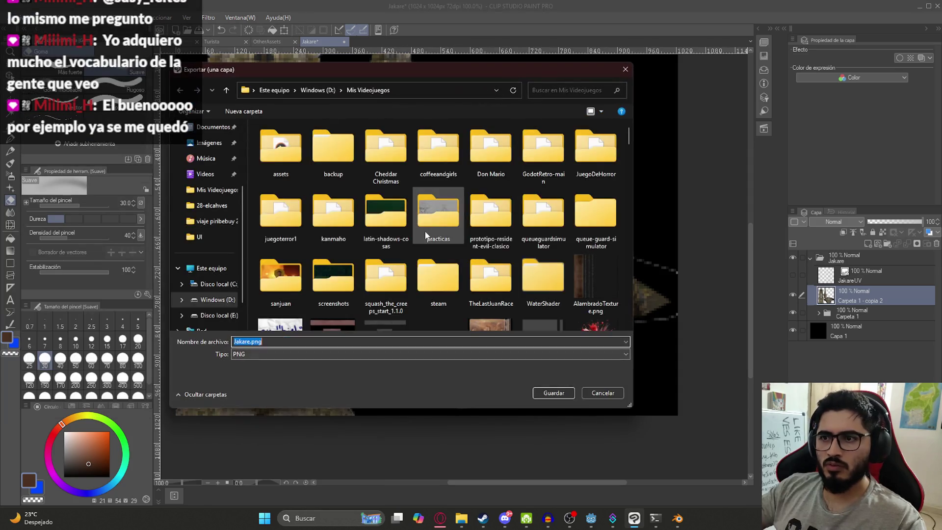
Export the layer as JakareTexture.png, replacing the existing file, then glance at Blender.
{"action": "type", "text": "Jakar"}
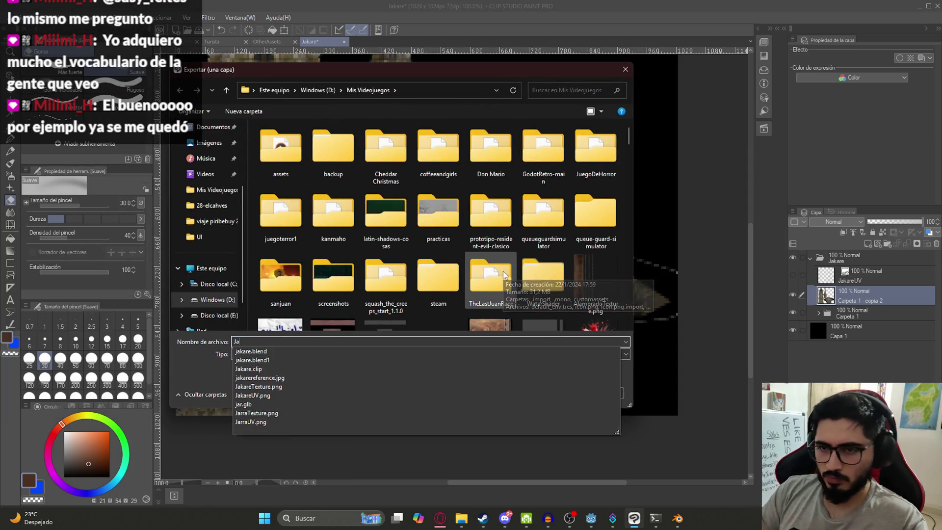
{"action": "key", "text": "Down"}
{"action": "key", "text": "Down"}
{"action": "key", "text": "Down"}
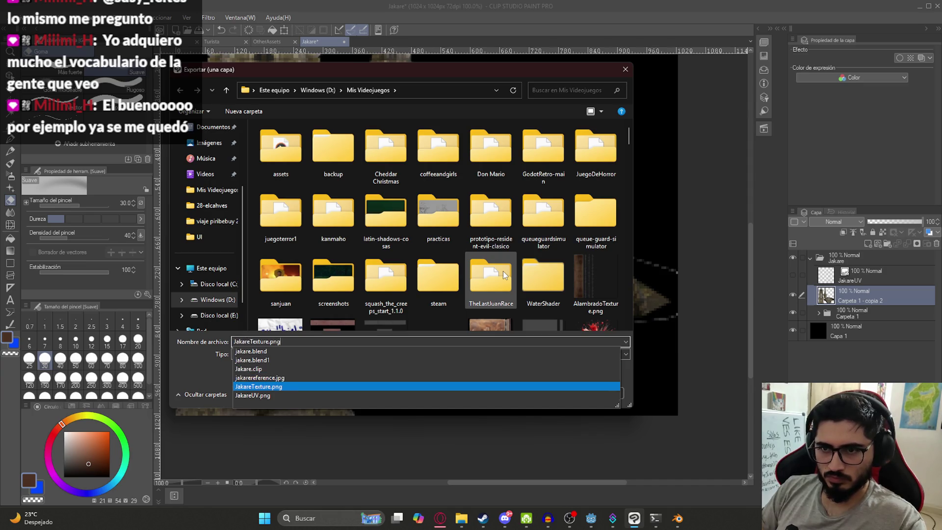
{"action": "key", "text": "Return"}
{"action": "key", "text": "Left"}
{"action": "key", "text": "Return"}
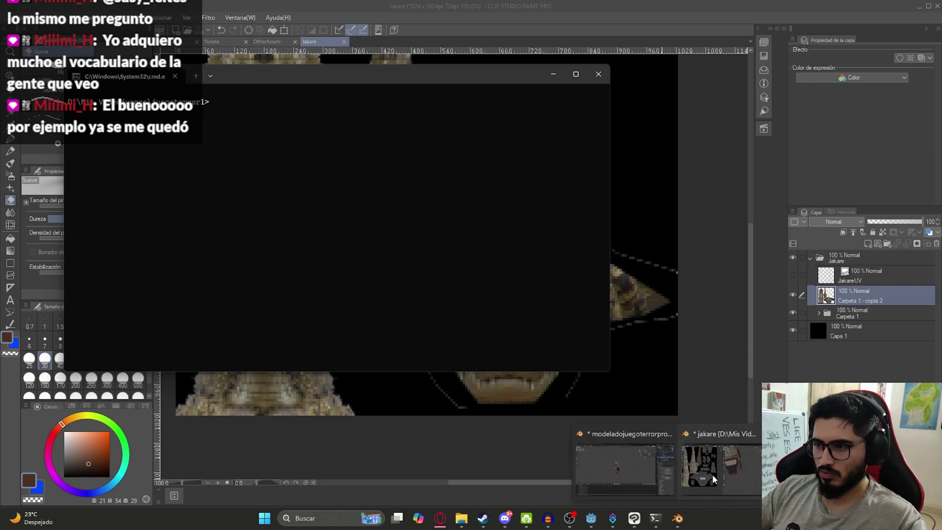
{"action": "left_click", "coordinate": [678, 518]}
{"action": "key", "text": "alt+Tab"}
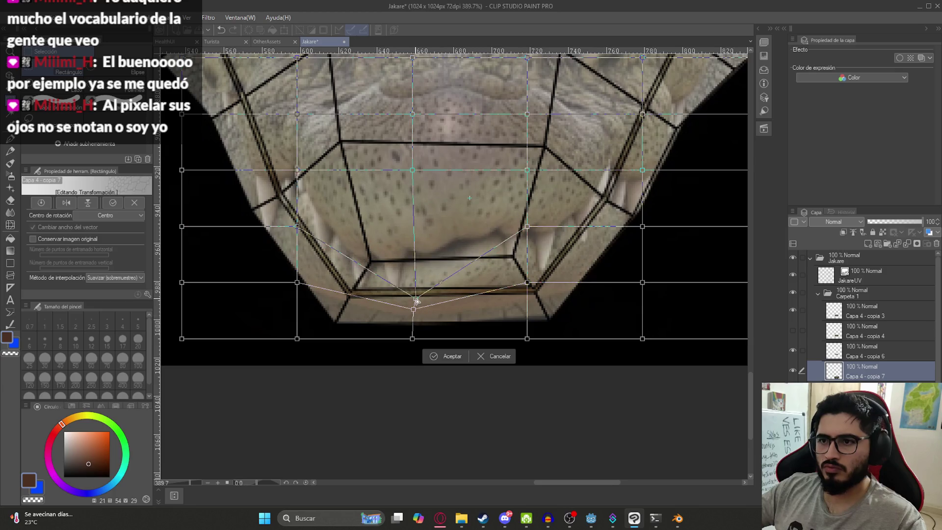
Pull the centre and right-column mesh points down to stretch the jaw texture.
{"action": "mouse_move", "coordinate": [412, 170]}
{"action": "left_mouse_down"}
{"action": "mouse_move", "coordinate": [415, 273]}
{"action": "mouse_move", "coordinate": [414, 230]}
{"action": "left_mouse_up"}
{"action": "mouse_move", "coordinate": [419, 298]}
{"action": "left_mouse_down"}
{"action": "mouse_move", "coordinate": [410, 348]}
{"action": "mouse_move", "coordinate": [420, 289]}
{"action": "left_mouse_up"}
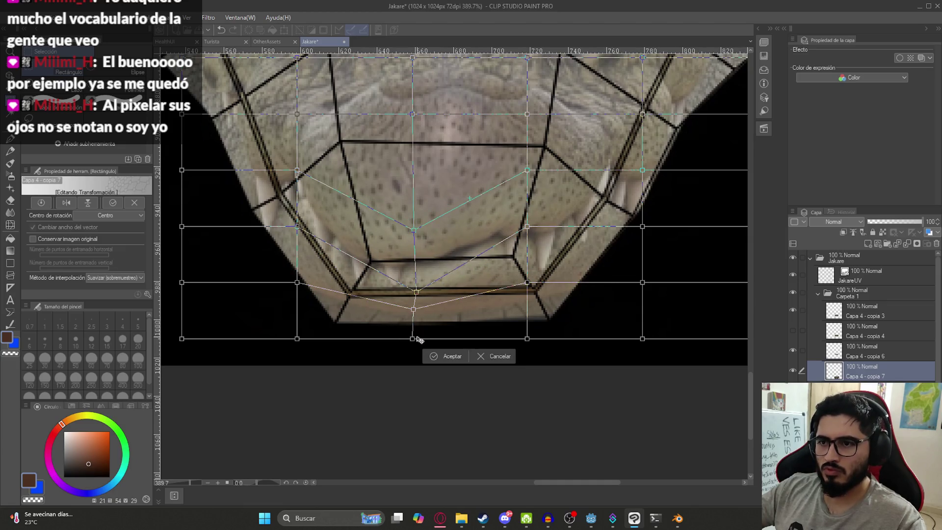
{"action": "left_click_drag", "start_coordinate": [418, 340], "coordinate": [416, 417]}
{"action": "left_click_drag", "start_coordinate": [414, 309], "coordinate": [415, 342]}
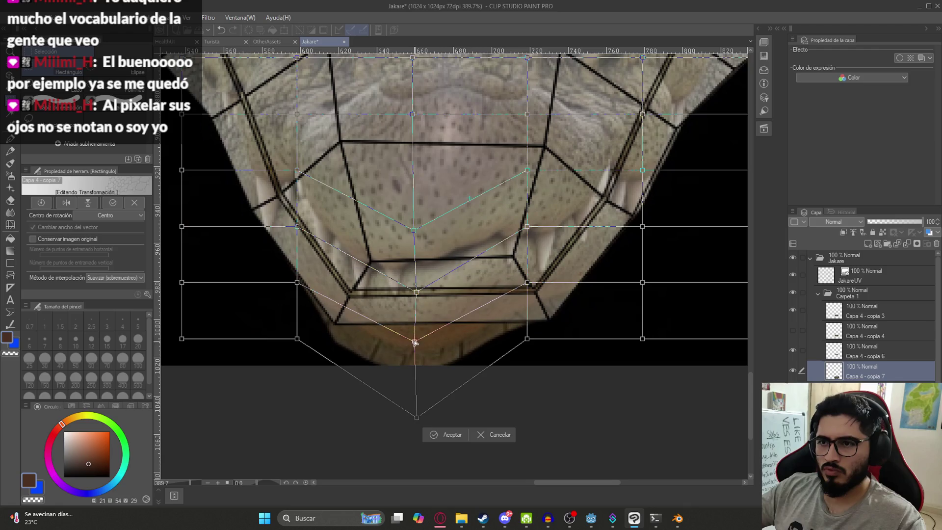
{"action": "left_click_drag", "start_coordinate": [416, 292], "coordinate": [417, 320]}
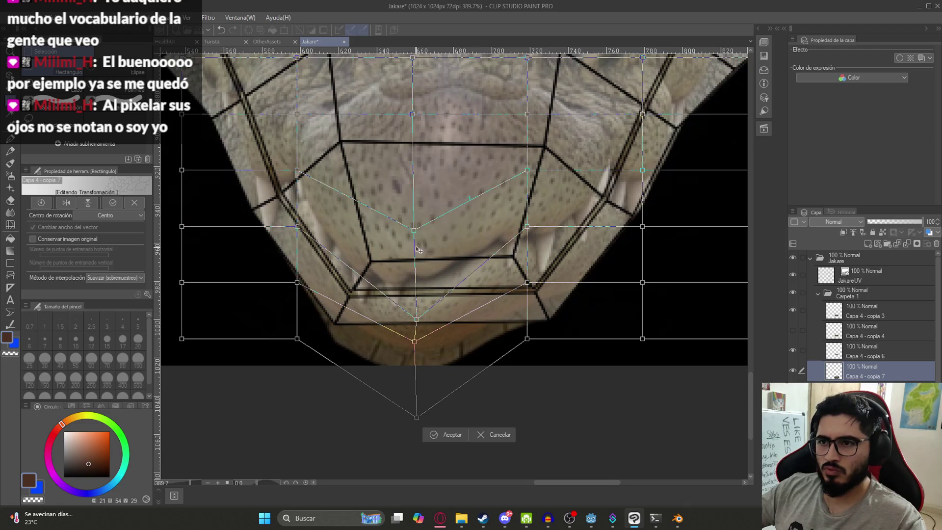
{"action": "left_click_drag", "start_coordinate": [413, 230], "coordinate": [417, 261]}
{"action": "left_click_drag", "start_coordinate": [528, 340], "coordinate": [531, 425]}
{"action": "left_click_drag", "start_coordinate": [527, 283], "coordinate": [529, 342]}
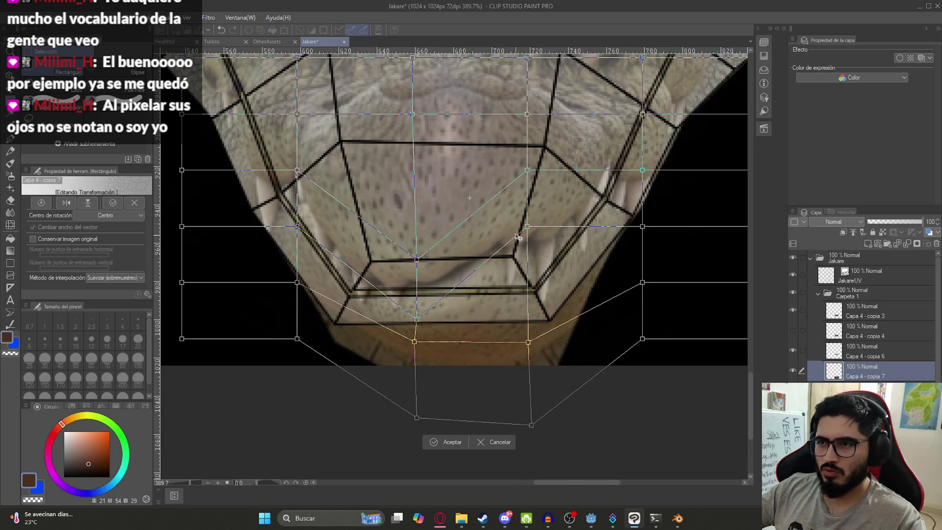
{"action": "left_click_drag", "start_coordinate": [527, 227], "coordinate": [525, 300]}
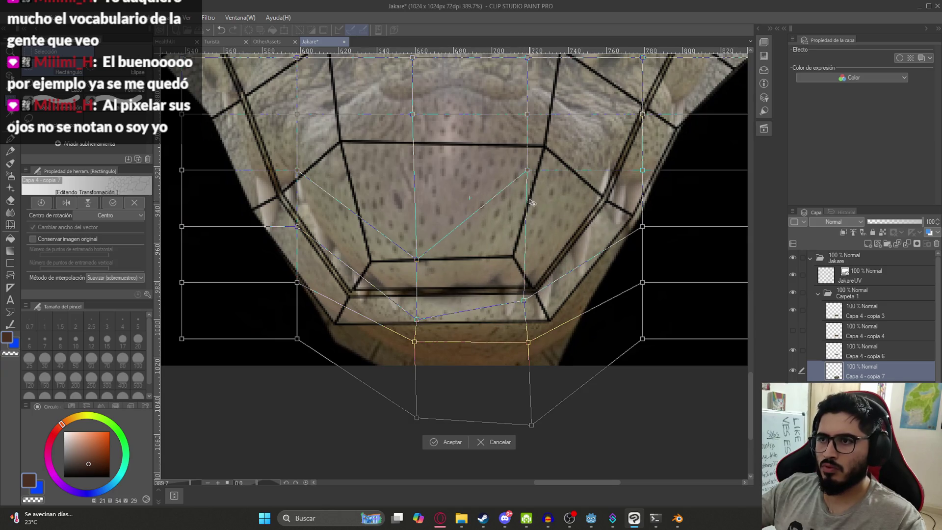
{"action": "left_click_drag", "start_coordinate": [528, 171], "coordinate": [520, 247]}
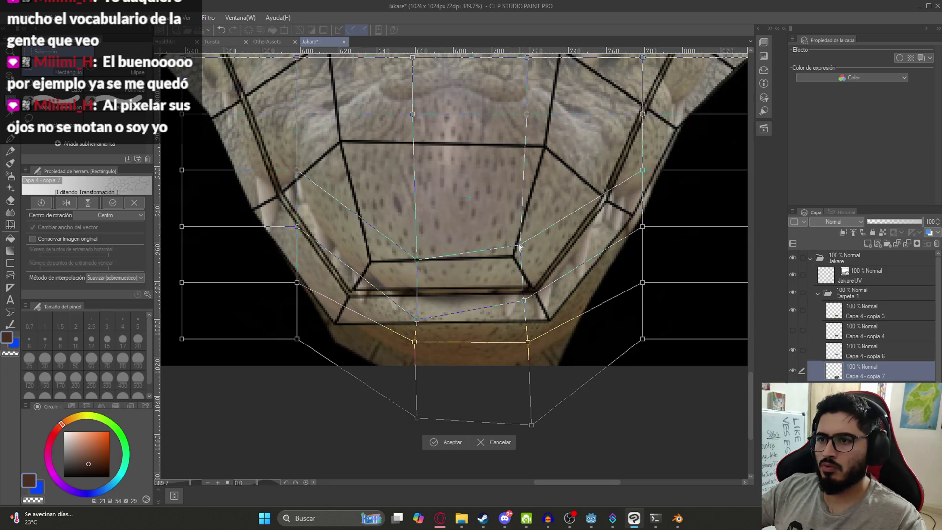
Push the left-side mesh points down and outward and tuck the right-side points inward.
{"action": "middle_click_drag", "start_coordinate": [372, 247], "coordinate": [433, 340]}
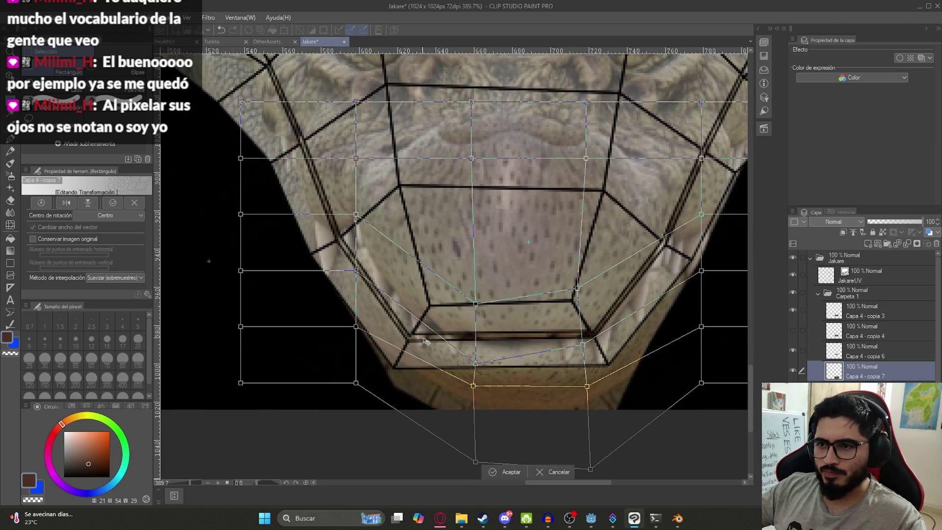
{"action": "left_click_drag", "start_coordinate": [475, 305], "coordinate": [467, 304]}
{"action": "left_click_drag", "start_coordinate": [357, 271], "coordinate": [332, 276]}
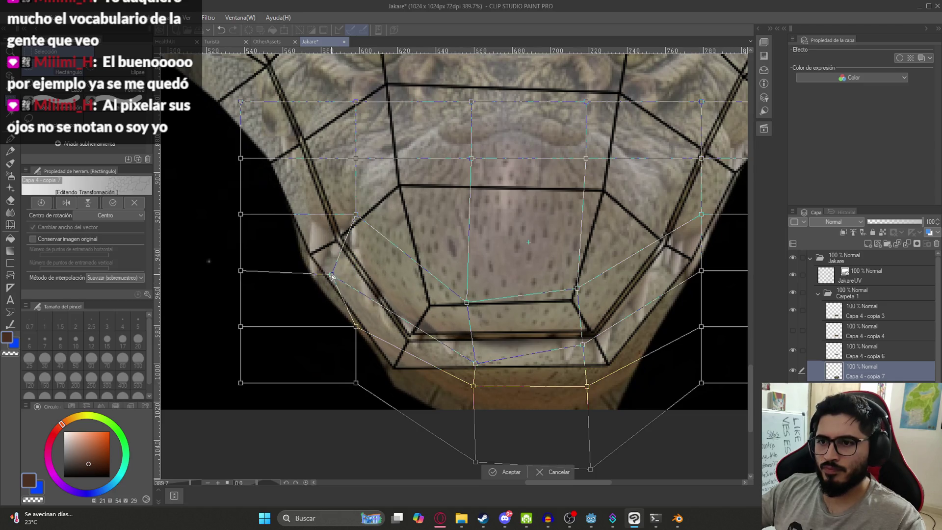
{"action": "mouse_move", "coordinate": [357, 326]}
{"action": "left_mouse_down"}
{"action": "mouse_move", "coordinate": [327, 358]}
{"action": "mouse_move", "coordinate": [340, 343]}
{"action": "left_mouse_up"}
{"action": "left_click_drag", "start_coordinate": [356, 383], "coordinate": [327, 414]}
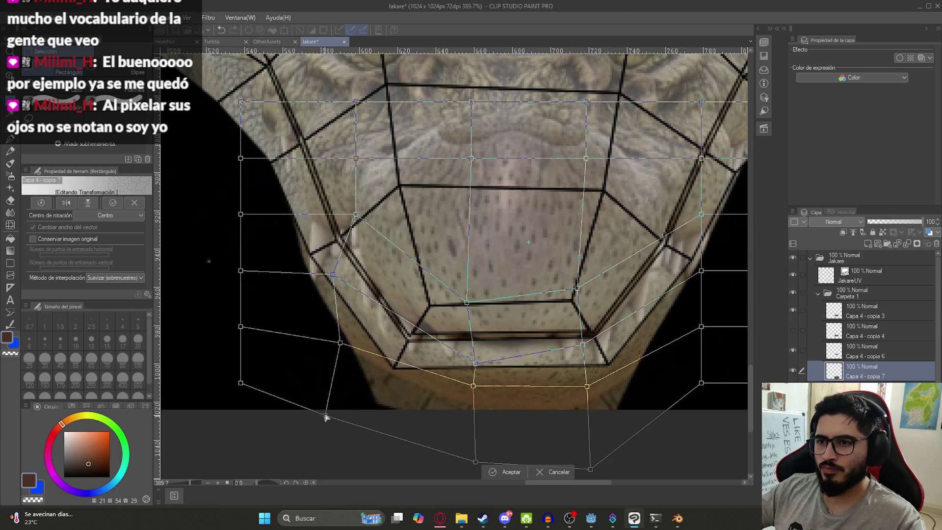
{"action": "left_click_drag", "start_coordinate": [340, 344], "coordinate": [311, 363]}
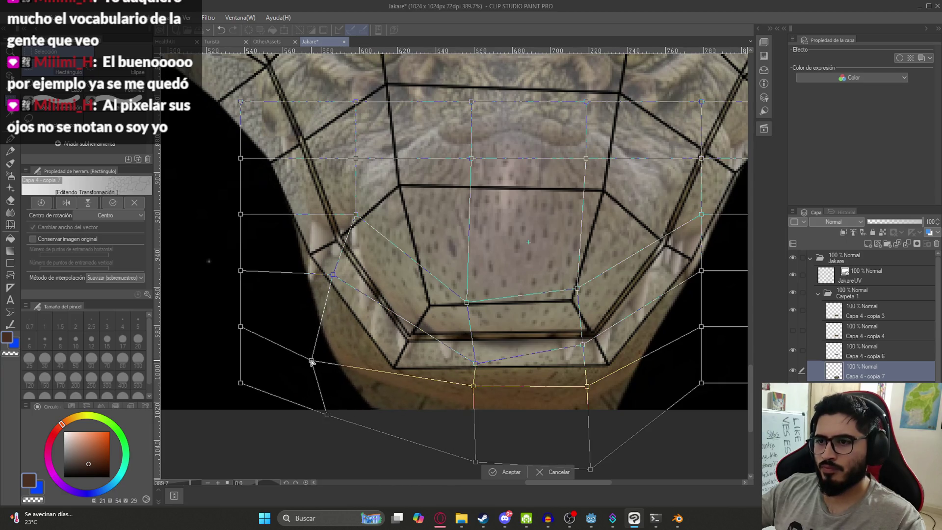
{"action": "scroll", "coordinate": [604, 302], "scroll_direction": "right", "scroll_amount": 3}
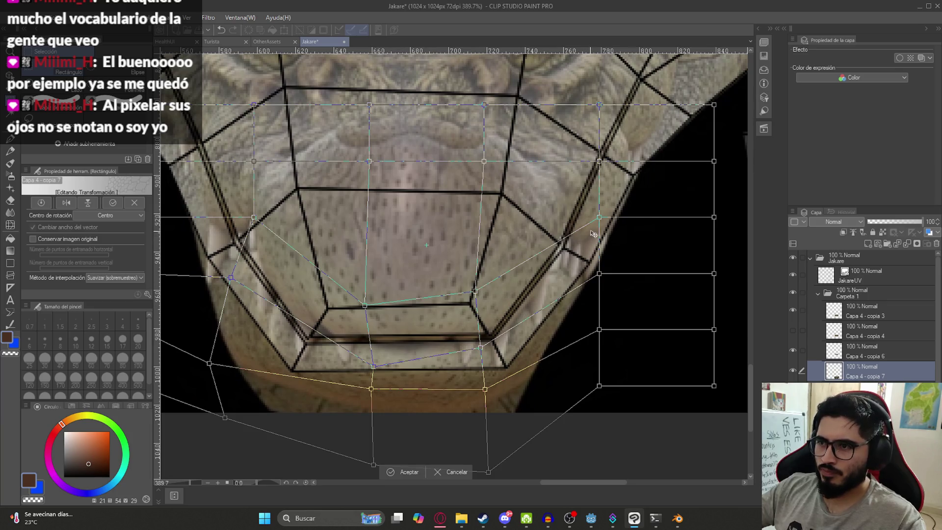
{"action": "left_click_drag", "start_coordinate": [601, 217], "coordinate": [593, 205]}
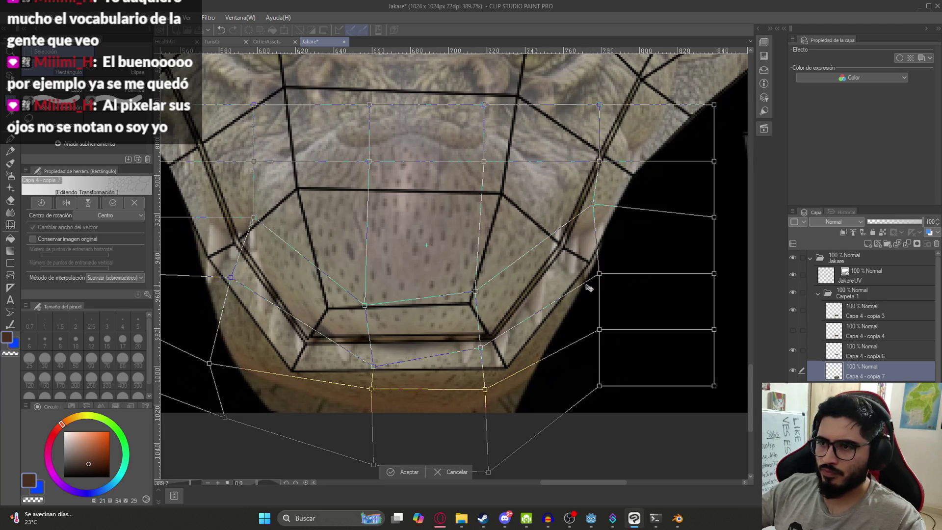
{"action": "left_click_drag", "start_coordinate": [599, 275], "coordinate": [585, 268]}
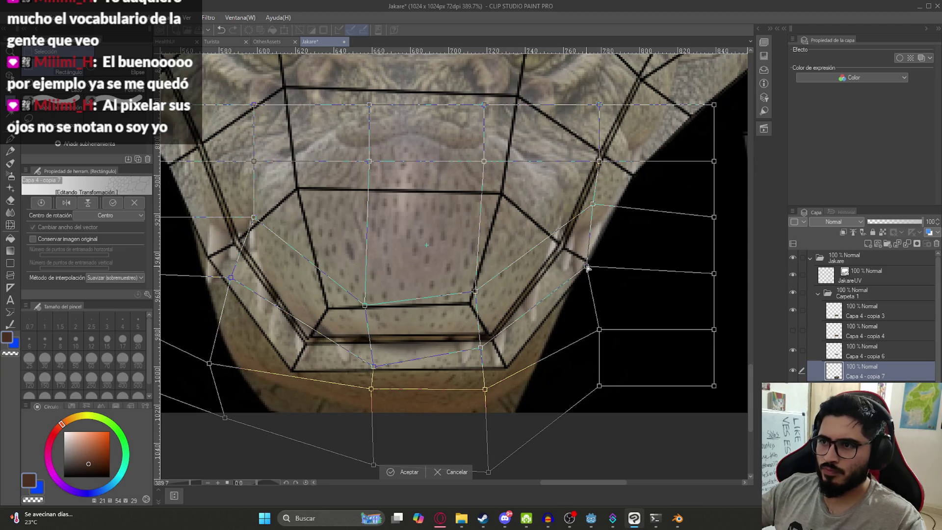
Apply the mesh warp to Capa 4 - copia 7 with Aceptar.
{"action": "scroll", "coordinate": [352, 289], "scroll_direction": "down", "scroll_amount": 5}
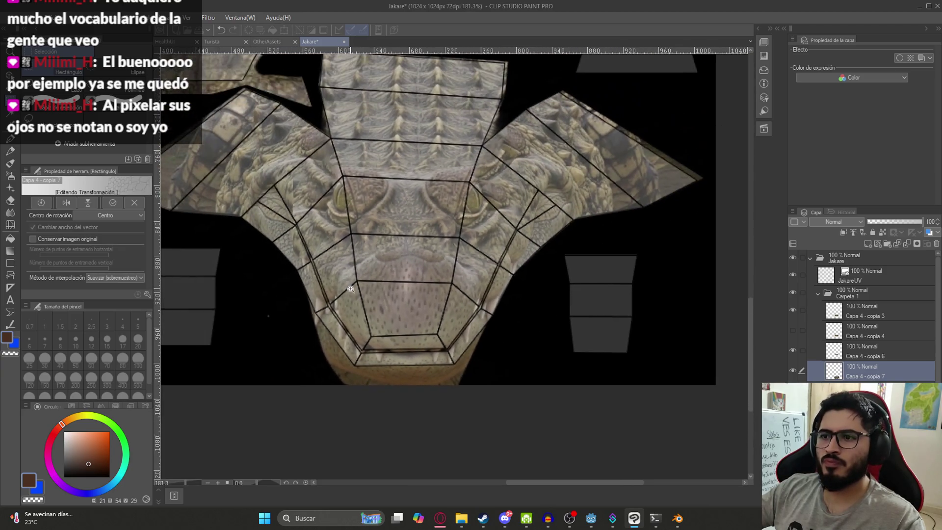
{"action": "scroll", "coordinate": [351, 289], "scroll_direction": "up", "scroll_amount": 3}
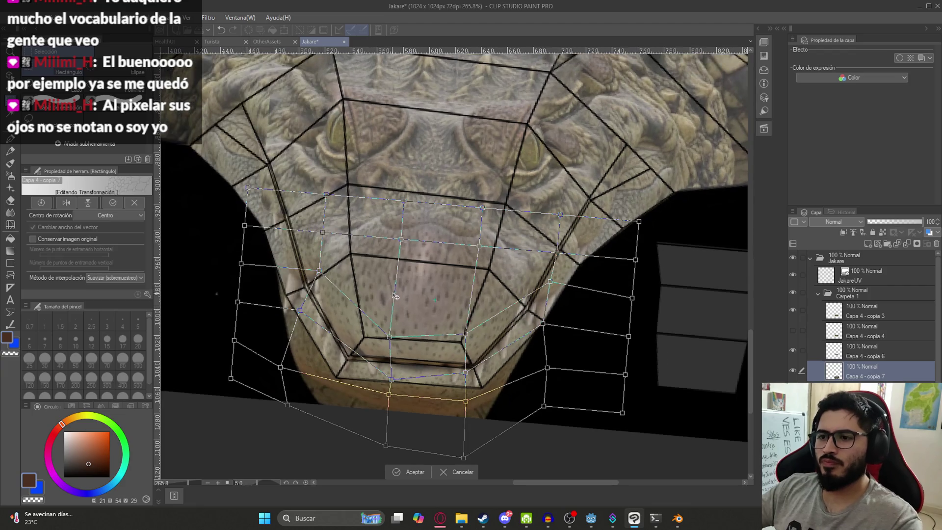
{"action": "key", "text": "ctrl+z"}
{"action": "key", "text": "ctrl+y"}
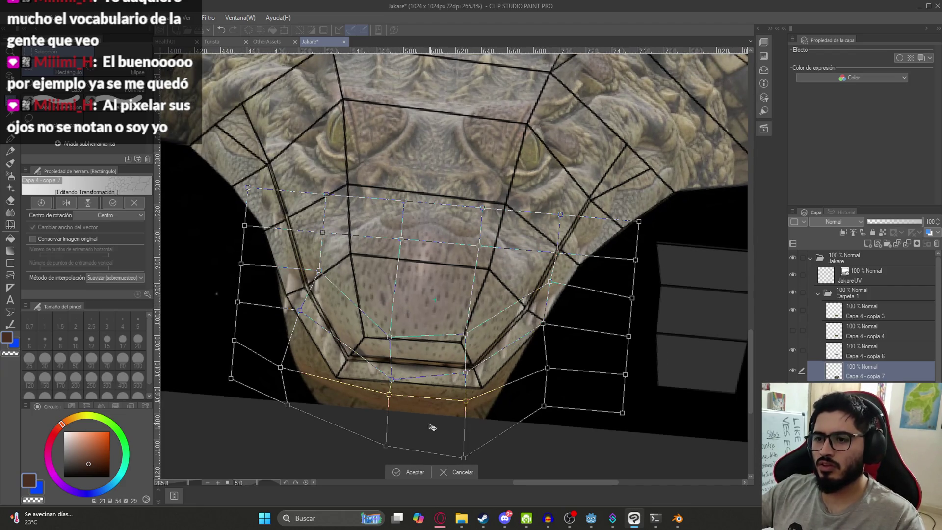
{"action": "left_click", "coordinate": [415, 474]}
{"action": "scroll", "coordinate": [412, 306], "scroll_direction": "down", "scroll_amount": 3}
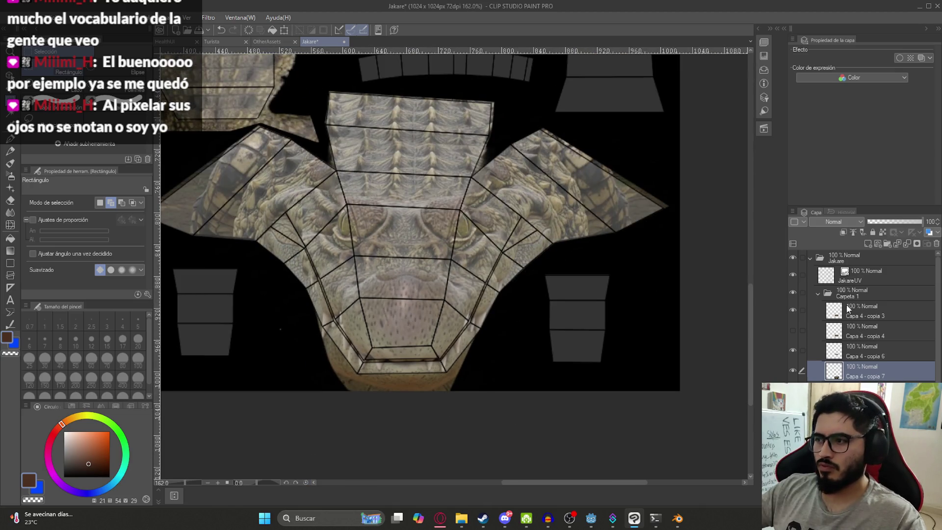
Duplicate Carpeta 1, merge the copy into one layer, and hide the JakareUV wireframe.
{"action": "left_click", "coordinate": [815, 296]}
{"action": "left_click", "coordinate": [819, 294]}
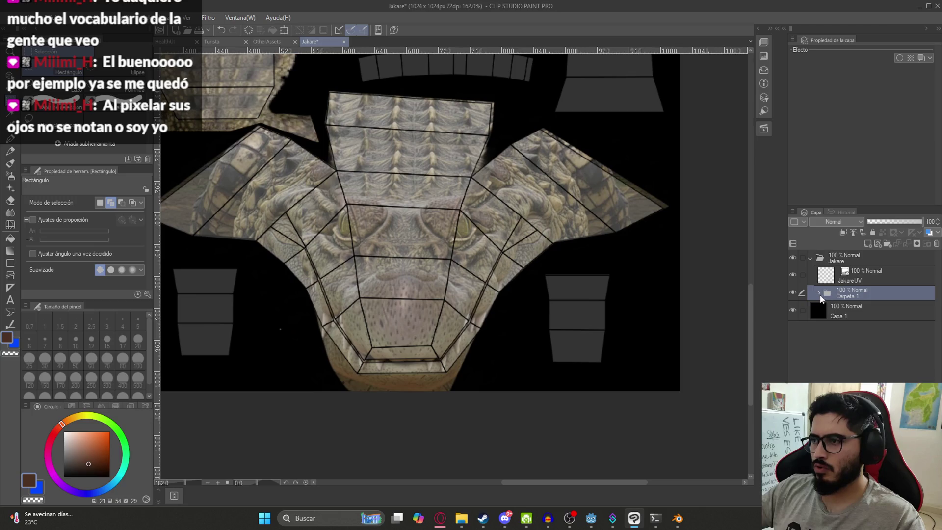
{"action": "key", "text": "ctrl+j"}
{"action": "right_click", "coordinate": [855, 290]}
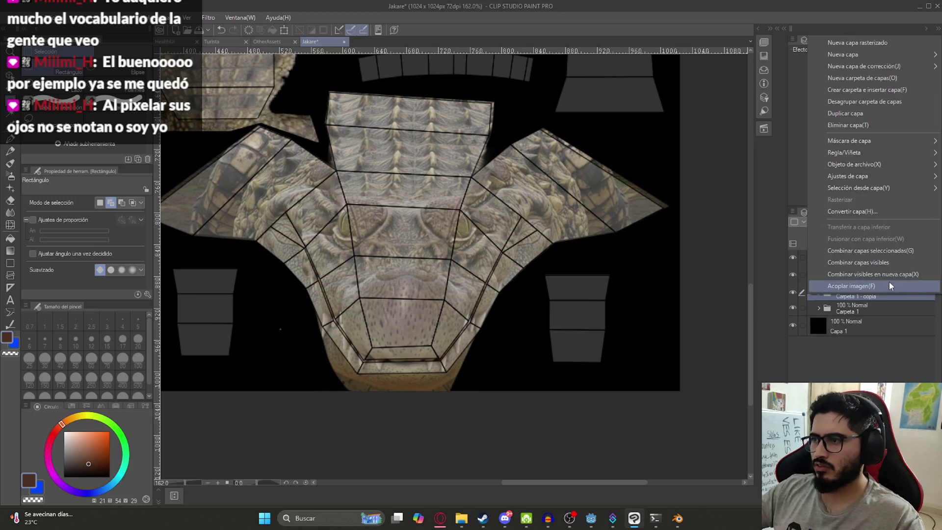
{"action": "left_click", "coordinate": [888, 255]}
{"action": "left_click", "coordinate": [793, 275]}
Preview Mosaic pixelation at cell sizes 3 to 5 on the merged copy, then cancel it.
{"action": "left_click", "coordinate": [189, 17]}
{"action": "mouse_move", "coordinate": [255, 69]}
{"action": "left_click", "coordinate": [295, 81]}
{"action": "type", "text": "3"}
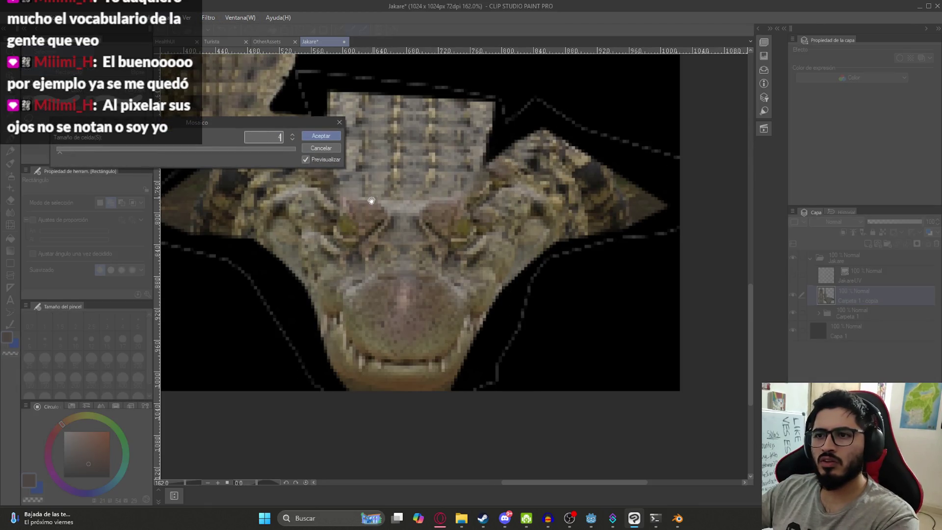
{"action": "scroll", "coordinate": [525, 227], "scroll_direction": "up", "scroll_amount": 2}
{"action": "scroll", "coordinate": [480, 250], "scroll_direction": "down", "scroll_amount": 3}
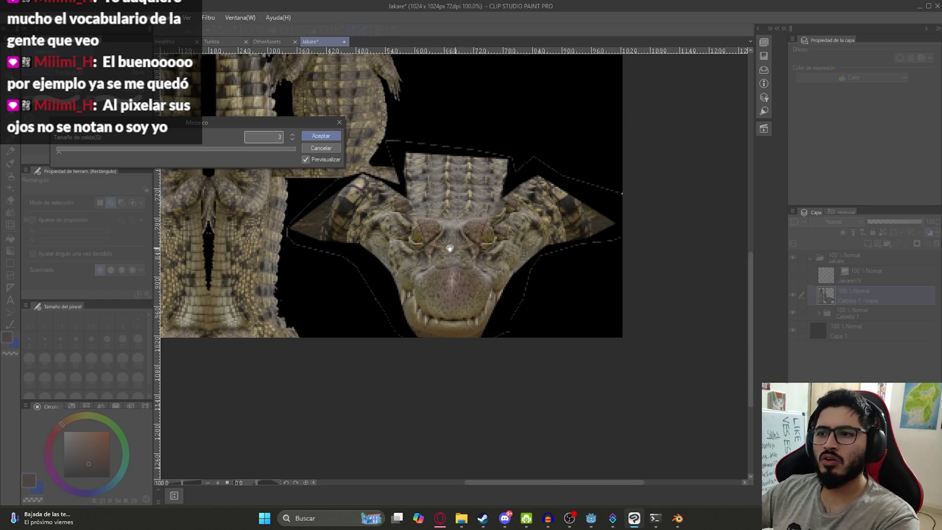
{"action": "scroll", "coordinate": [457, 250], "scroll_direction": "down", "scroll_amount": 3}
{"action": "scroll", "coordinate": [318, 221], "scroll_direction": "up", "scroll_amount": 2}
{"action": "key", "text": "Up"}
{"action": "key", "text": "Up"}
{"action": "key", "text": "Down"}
{"action": "scroll", "coordinate": [480, 251], "scroll_direction": "up", "scroll_amount": 3}
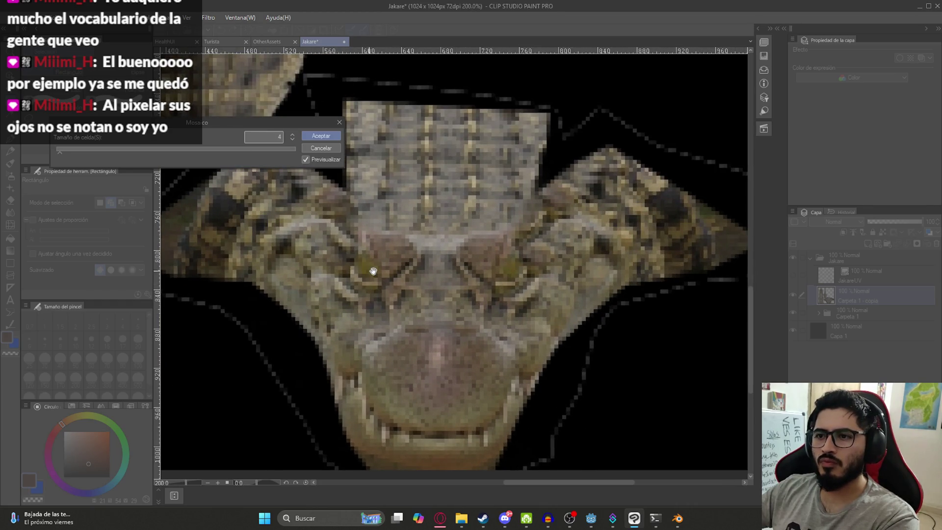
{"action": "left_click", "coordinate": [337, 149]}
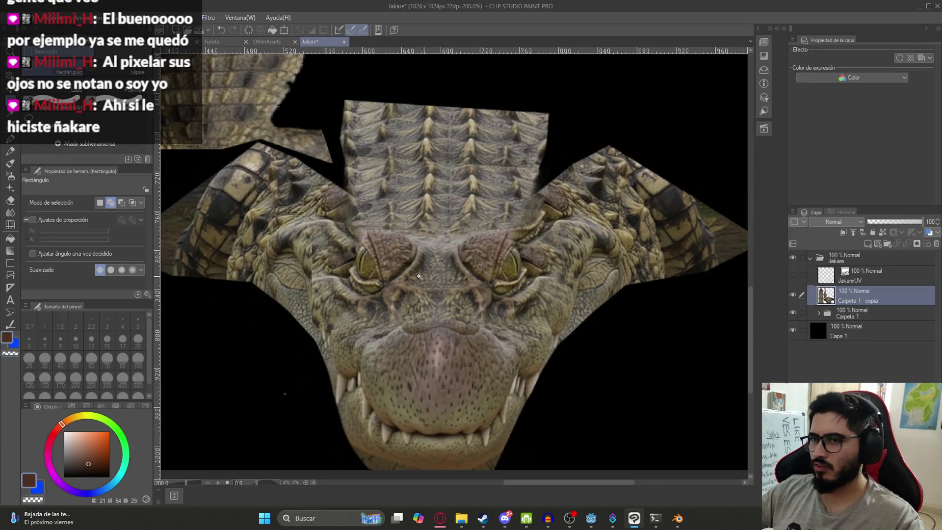
{"action": "scroll", "coordinate": [380, 271], "scroll_direction": "up", "scroll_amount": 3}
{"action": "right_click", "coordinate": [804, 300]}
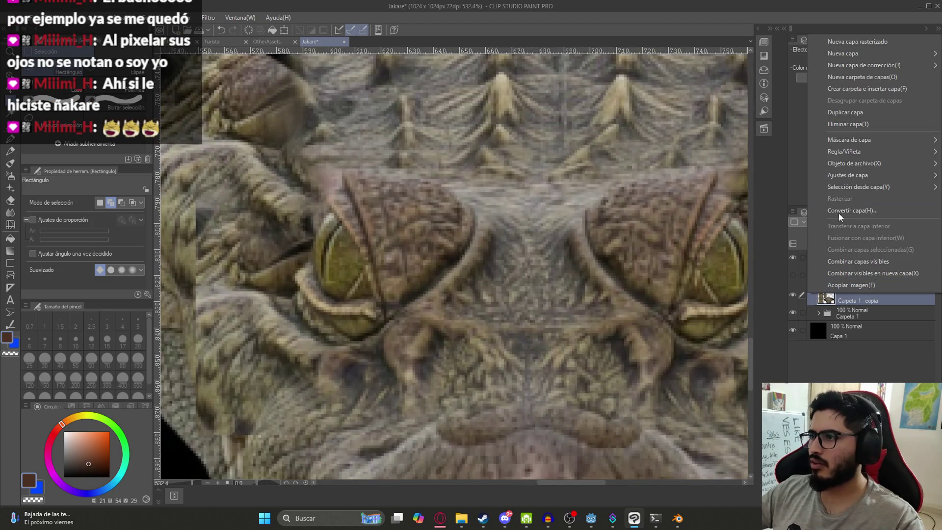
Delete the merged Carpeta 1 - copia layer and select Capa 4 - copia 3.
{"action": "left_click", "coordinate": [840, 124]}
{"action": "left_click", "coordinate": [818, 293]}
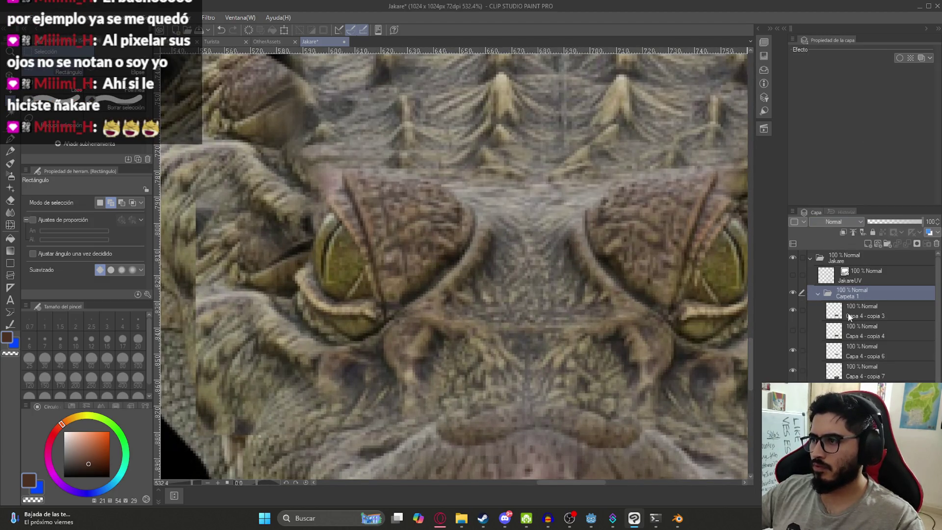
{"action": "left_click", "coordinate": [863, 311]}
Paint a thin black slit pupil down the left eye with a small pen.
{"action": "key", "text": "p"}
{"action": "left_click", "coordinate": [63, 476]}
{"action": "left_click", "coordinate": [44, 341]}
{"action": "mouse_move", "coordinate": [459, 192]}
{"action": "left_mouse_down"}
{"action": "mouse_move", "coordinate": [381, 283]}
{"action": "mouse_move", "coordinate": [338, 197]}
{"action": "left_mouse_up"}
{"action": "key", "text": "ctrl+z"}
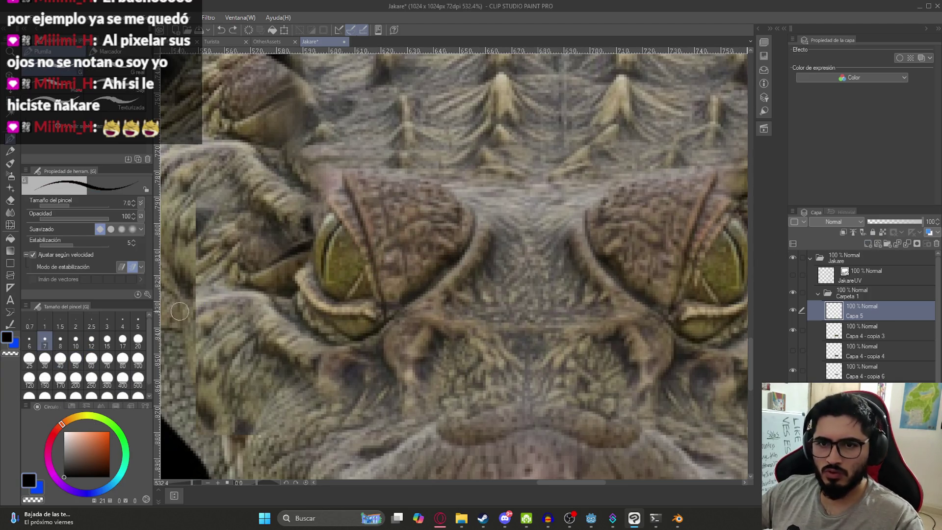
{"action": "scroll", "coordinate": [454, 262], "scroll_direction": "up", "scroll_amount": 5}
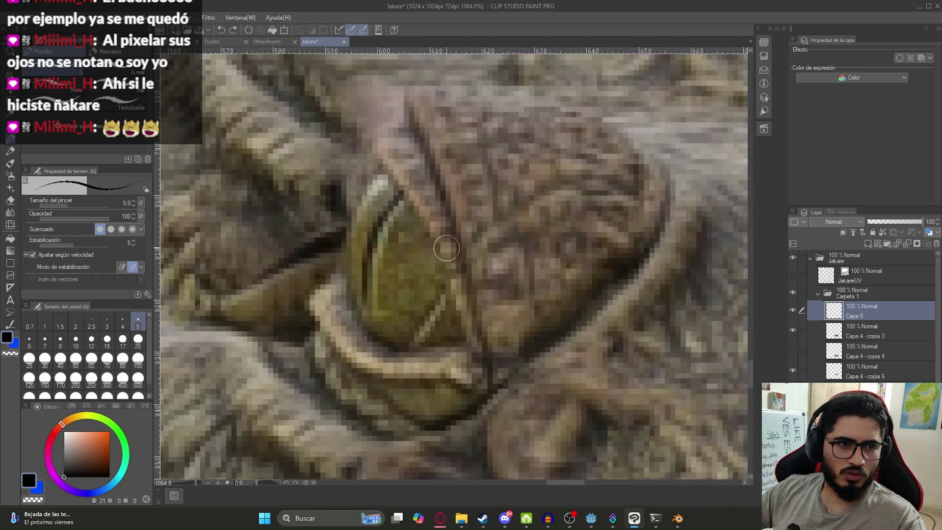
{"action": "scroll", "coordinate": [481, 224], "scroll_direction": "up", "scroll_amount": 1}
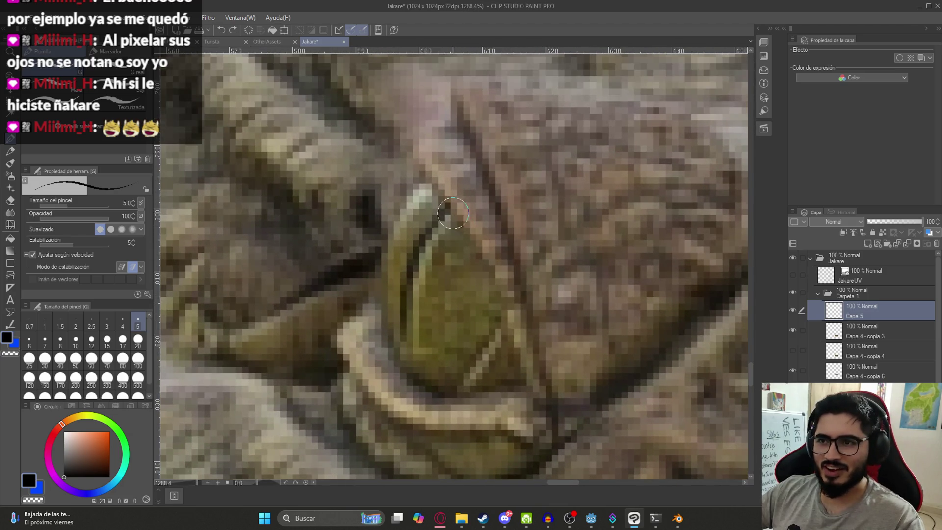
{"action": "mouse_move", "coordinate": [447, 216]}
{"action": "left_mouse_down"}
{"action": "mouse_move", "coordinate": [413, 281]}
{"action": "mouse_move", "coordinate": [415, 335]}
{"action": "left_mouse_up"}
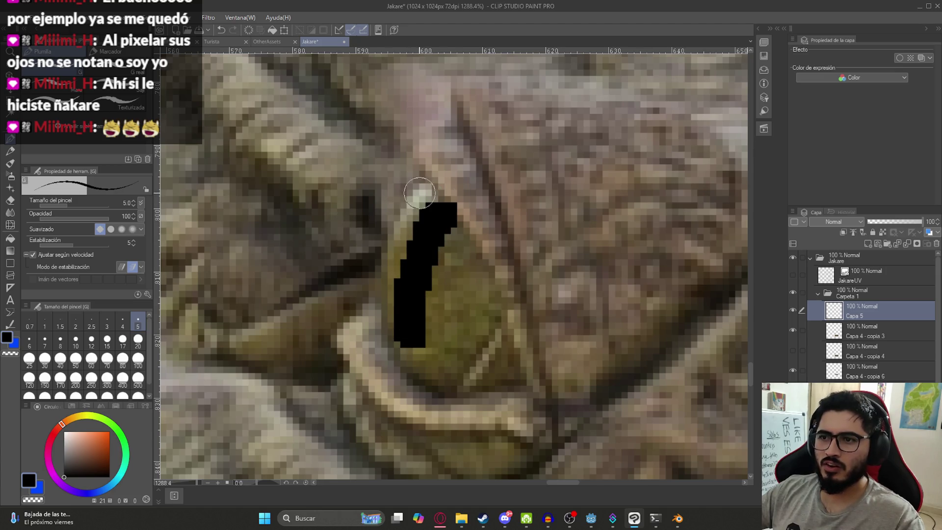
Set the eraser to a harder-edged tip at size 10.
{"action": "key", "text": "e"}
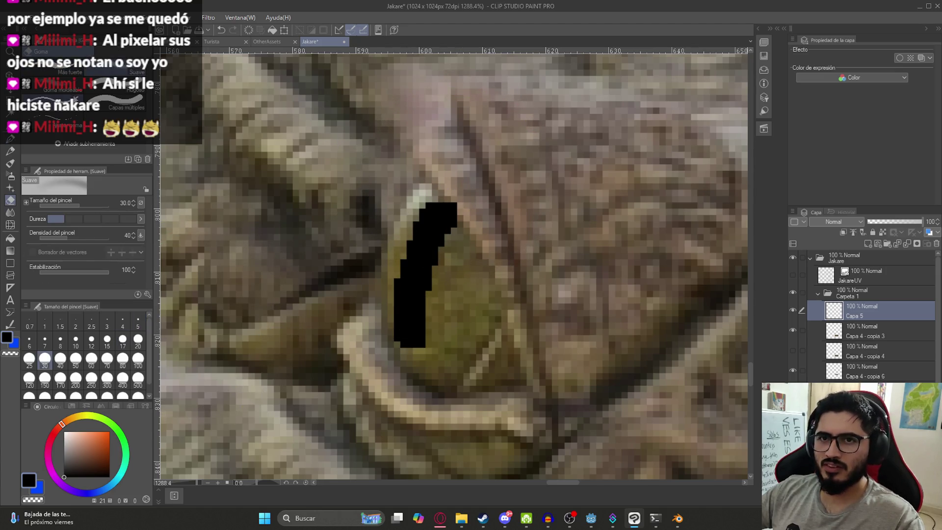
{"action": "left_click", "coordinate": [70, 72]}
{"action": "left_click", "coordinate": [76, 340]}
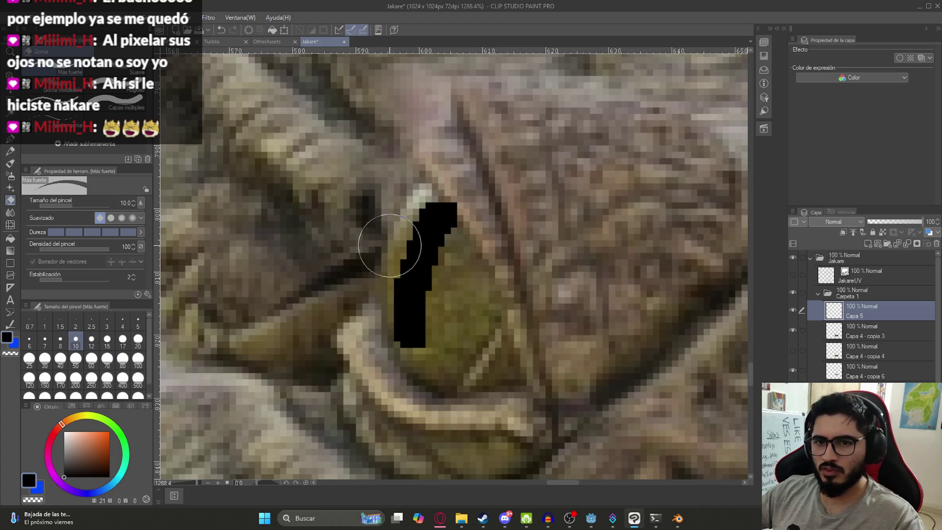
{"action": "scroll", "coordinate": [499, 204], "scroll_direction": "down", "scroll_amount": 10}
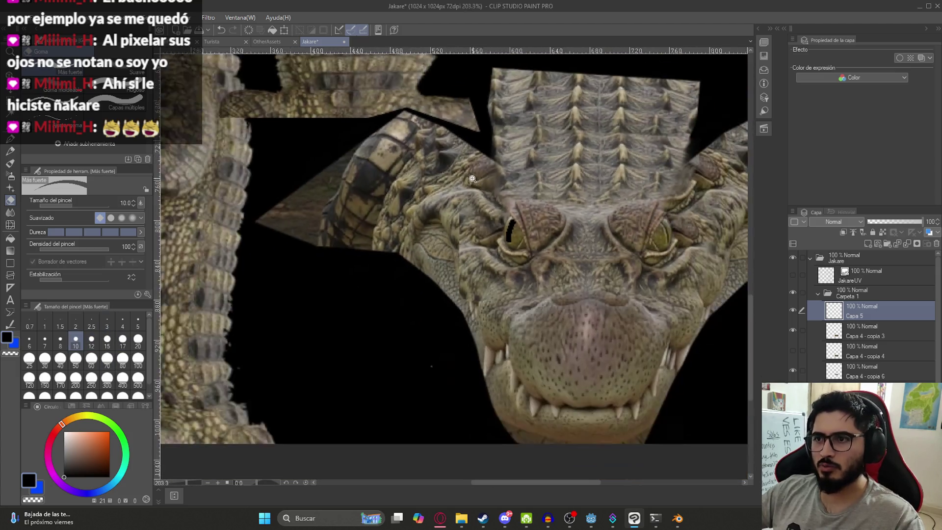
Draw a black slit pupil down the second eye, then collapse Carpeta 1.
{"action": "key", "text": "p"}
{"action": "scroll", "coordinate": [500, 281], "scroll_direction": "up", "scroll_amount": 5}
{"action": "scroll", "coordinate": [501, 281], "scroll_direction": "up", "scroll_amount": 6}
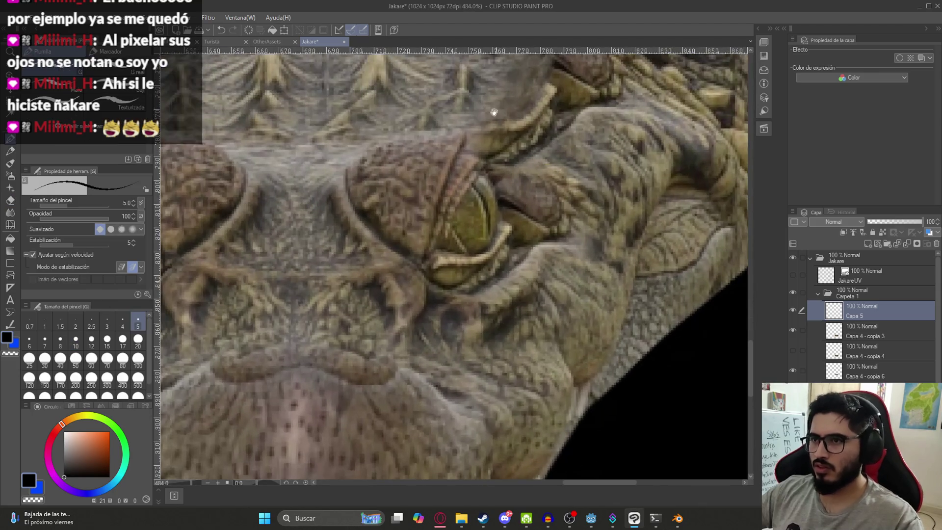
{"action": "mouse_move", "coordinate": [449, 202]}
{"action": "left_mouse_down"}
{"action": "mouse_move", "coordinate": [480, 265]}
{"action": "mouse_move", "coordinate": [490, 363]}
{"action": "left_mouse_up"}
{"action": "key", "text": "e"}
{"action": "scroll", "coordinate": [405, 192], "scroll_direction": "down", "scroll_amount": 10}
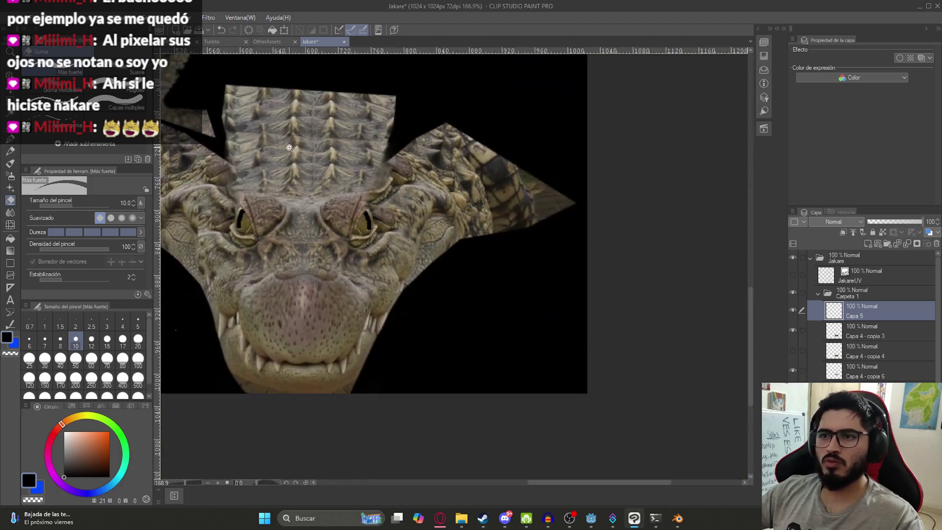
{"action": "left_click", "coordinate": [818, 294]}
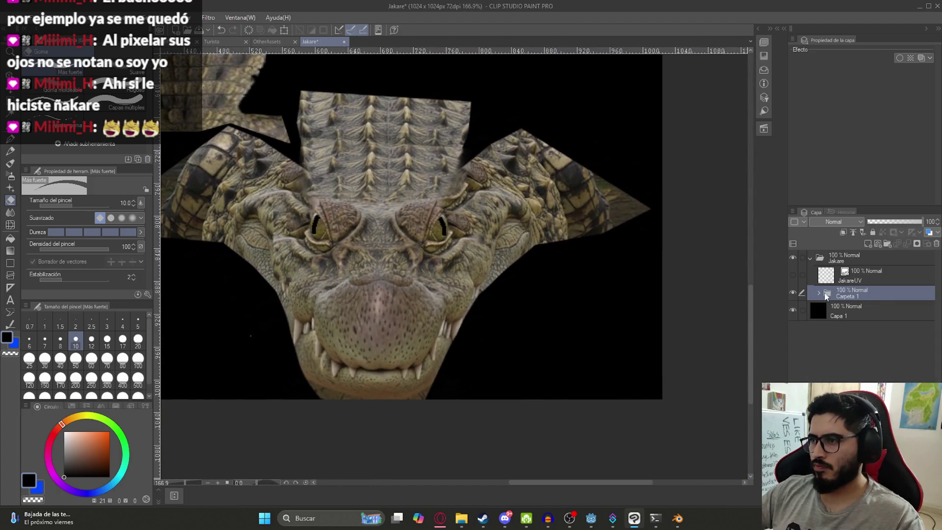
Merge Carpeta 1 into a single layer, then preview and cancel the Mosaic filter.
{"action": "right_click", "coordinate": [864, 290]}
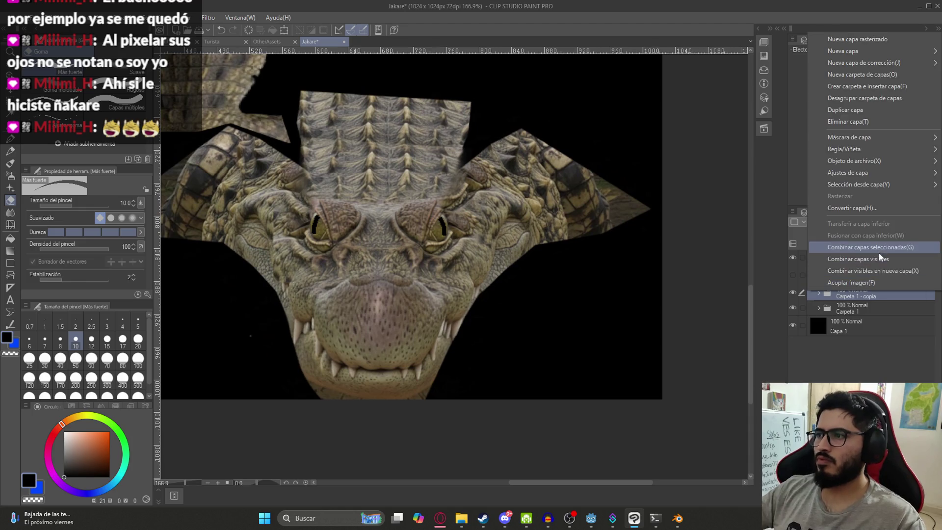
{"action": "left_click", "coordinate": [879, 247]}
{"action": "scroll", "coordinate": [385, 275], "scroll_direction": "down", "scroll_amount": 3}
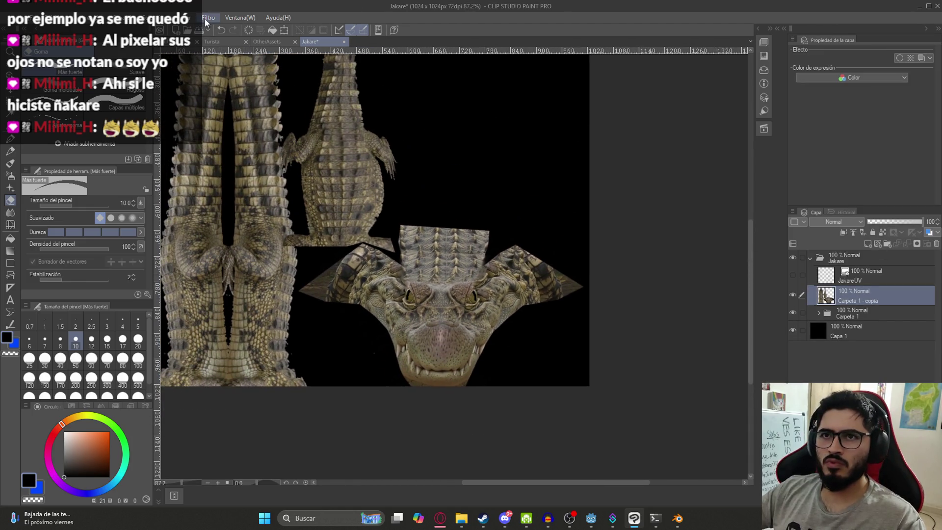
{"action": "left_click", "coordinate": [206, 18]}
{"action": "mouse_move", "coordinate": [257, 73]}
{"action": "left_click", "coordinate": [314, 78]}
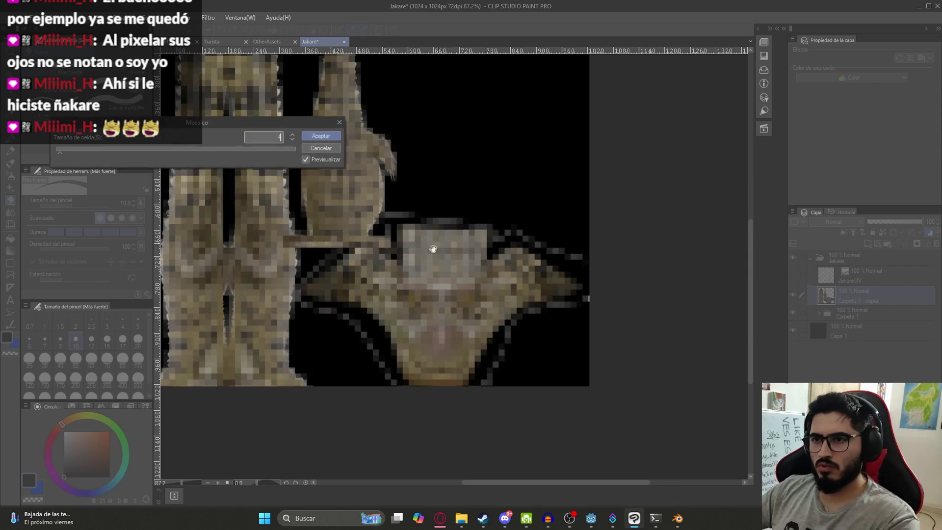
{"action": "scroll", "coordinate": [440, 242], "scroll_direction": "up", "scroll_amount": 2}
{"action": "key", "text": "Escape"}
{"action": "scroll", "coordinate": [440, 242], "scroll_direction": "down", "scroll_amount": 3}
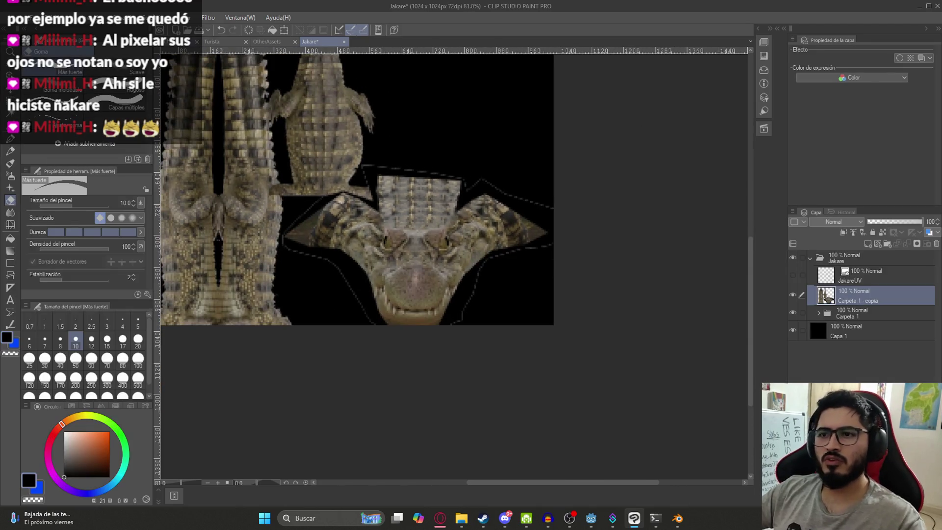
Export the merged layer as PNG JakareTexture.png, overwriting the existing file.
{"action": "left_click", "coordinate": [19, 17]}
{"action": "mouse_move", "coordinate": [98, 144]}
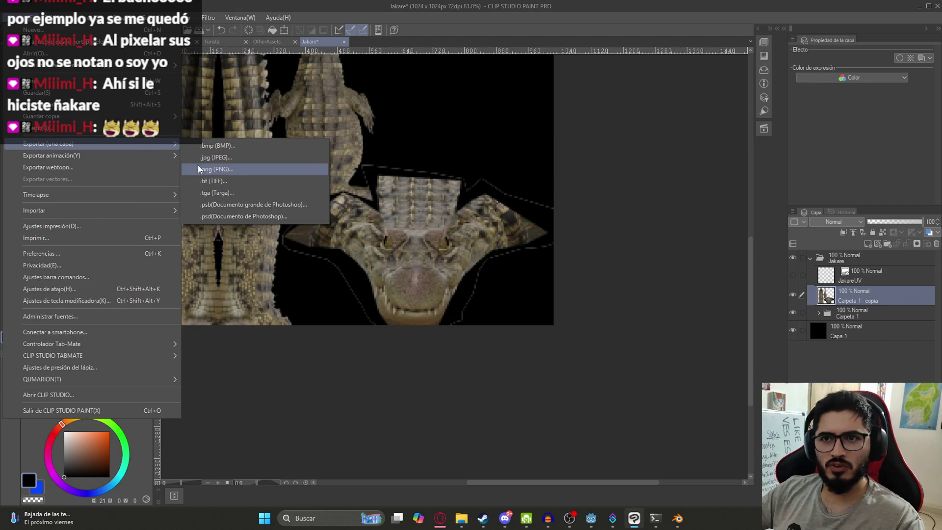
{"action": "left_click", "coordinate": [206, 168]}
{"action": "scroll", "coordinate": [301, 308], "scroll_direction": "down", "scroll_amount": 10}
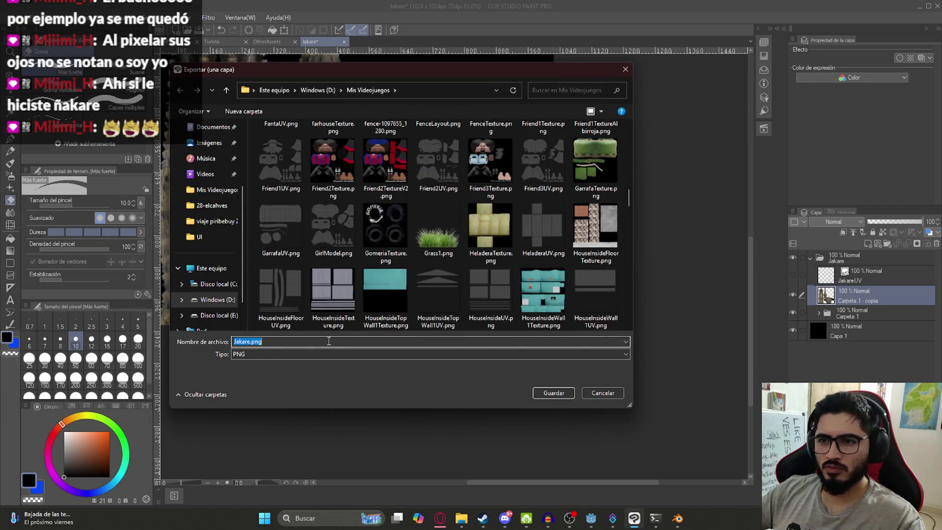
{"action": "type", "text": "jakaretex"}
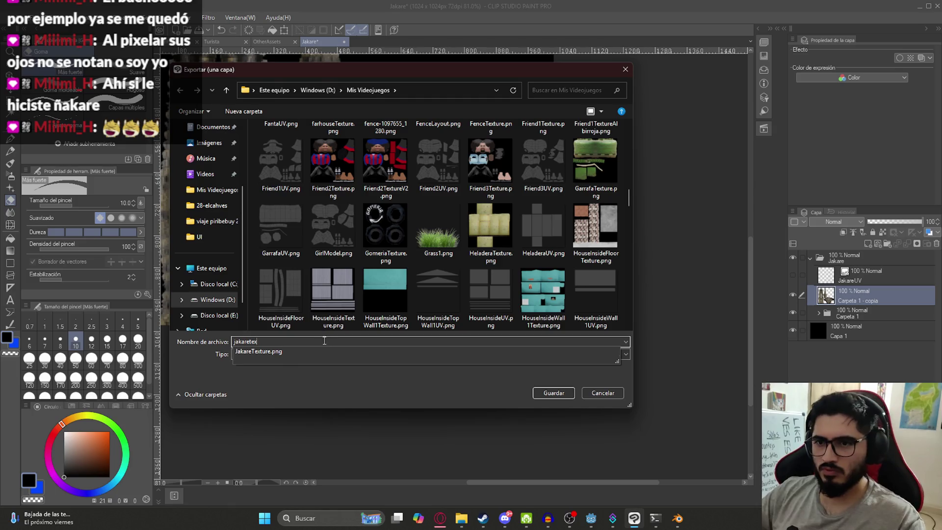
{"action": "left_click", "coordinate": [293, 351]}
{"action": "left_click", "coordinate": [319, 353]}
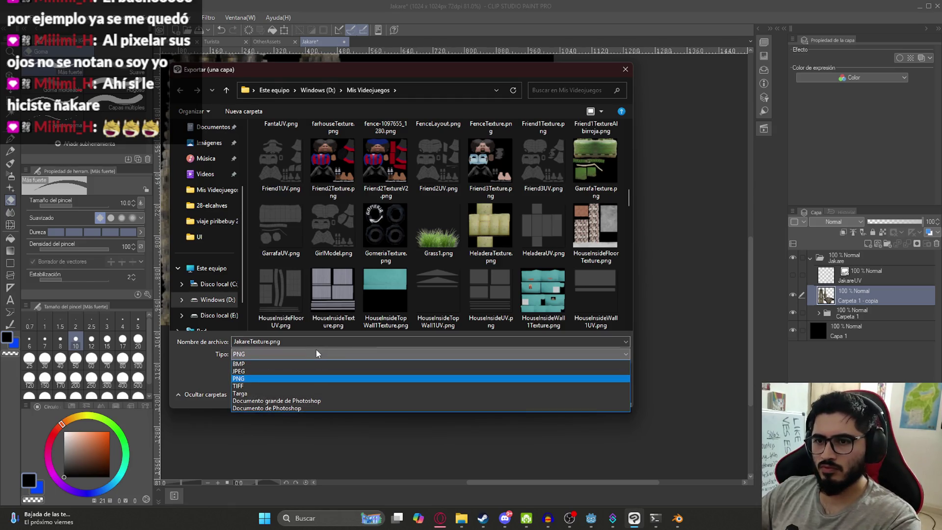
{"action": "left_click", "coordinate": [316, 352]}
{"action": "double_click", "coordinate": [310, 324]}
{"action": "key", "text": "Return"}
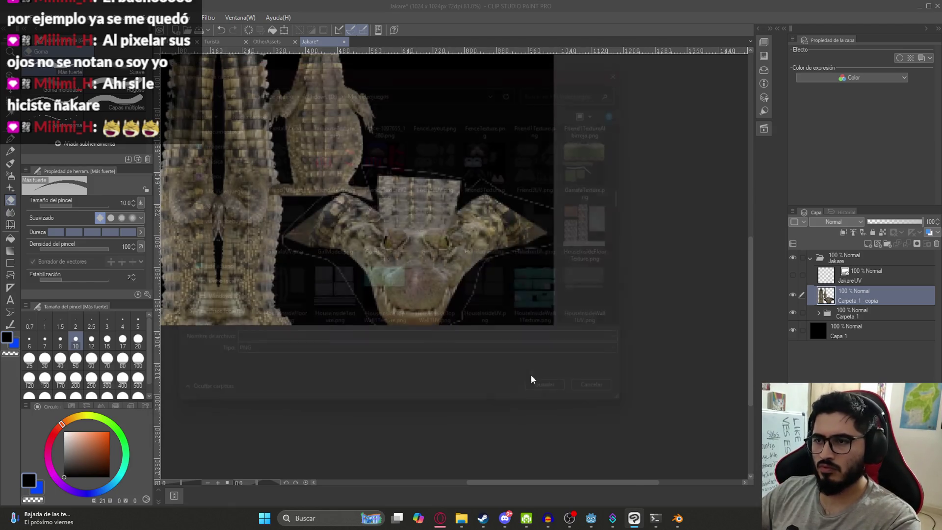
{"action": "mouse_move", "coordinate": [686, 524]}
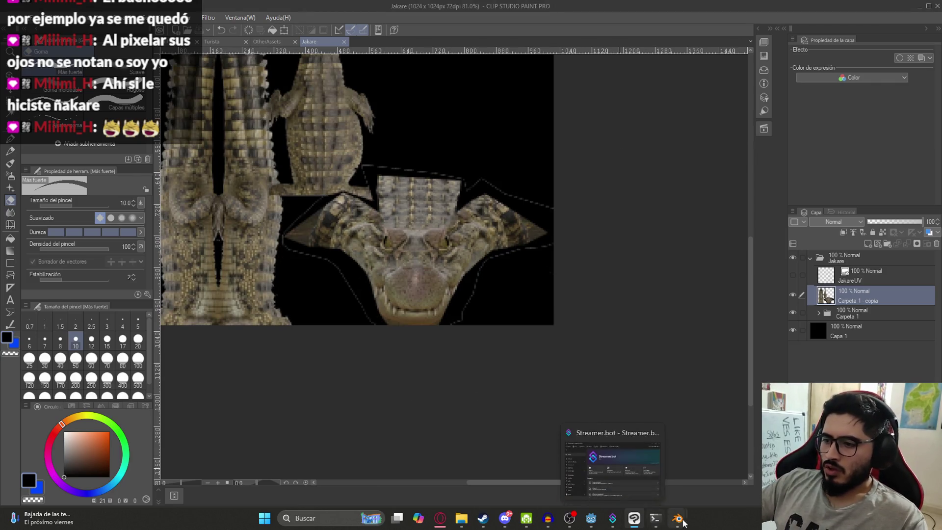
{"action": "left_click", "coordinate": [721, 463]}
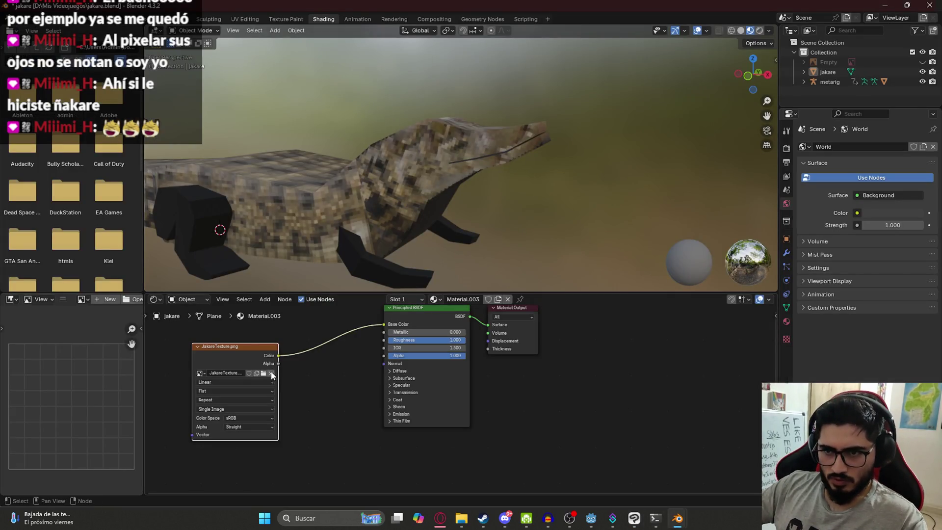
Replace the Image Texture node's image with the newly exported JakareTexture.png.
{"action": "left_click", "coordinate": [272, 374]}
{"action": "left_click", "coordinate": [265, 374]}
{"action": "left_click_drag", "start_coordinate": [730, 156], "coordinate": [725, 264]}
{"action": "scroll", "coordinate": [470, 254], "scroll_direction": "up", "scroll_amount": 2}
{"action": "double_click", "coordinate": [418, 294]}
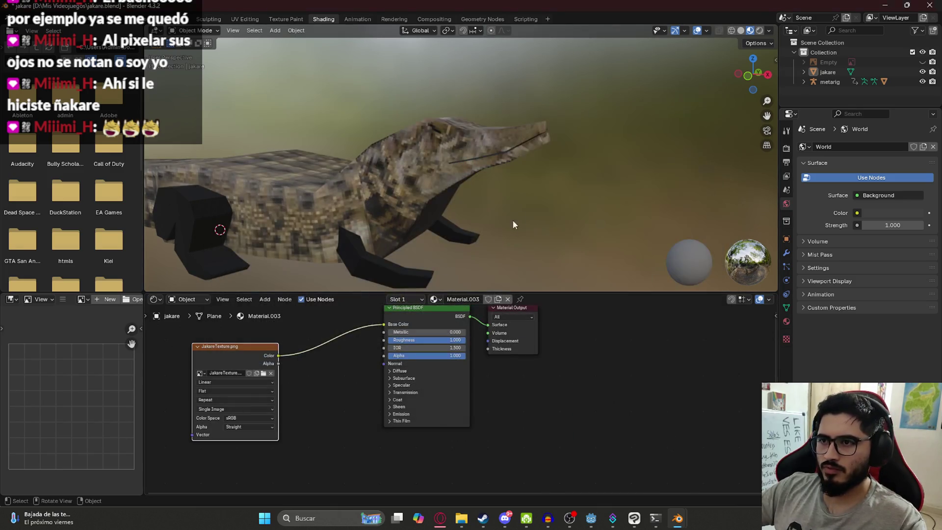
Inspect the crocodile head mesh in Edit Mode with vertex selection, then return to Object Mode.
{"action": "mouse_move", "coordinate": [540, 145]}
{"action": "middle_mouse_down"}
{"action": "mouse_move", "coordinate": [468, 166]}
{"action": "mouse_move", "coordinate": [314, 157]}
{"action": "mouse_move", "coordinate": [544, 163]}
{"action": "mouse_move", "coordinate": [498, 155]}
{"action": "mouse_move", "coordinate": [508, 154]}
{"action": "mouse_move", "coordinate": [493, 183]}
{"action": "mouse_move", "coordinate": [396, 194]}
{"action": "mouse_move", "coordinate": [379, 144]}
{"action": "mouse_move", "coordinate": [405, 125]}
{"action": "middle_mouse_up"}
{"action": "left_click", "coordinate": [406, 125]}
{"action": "key", "text": "Tab"}
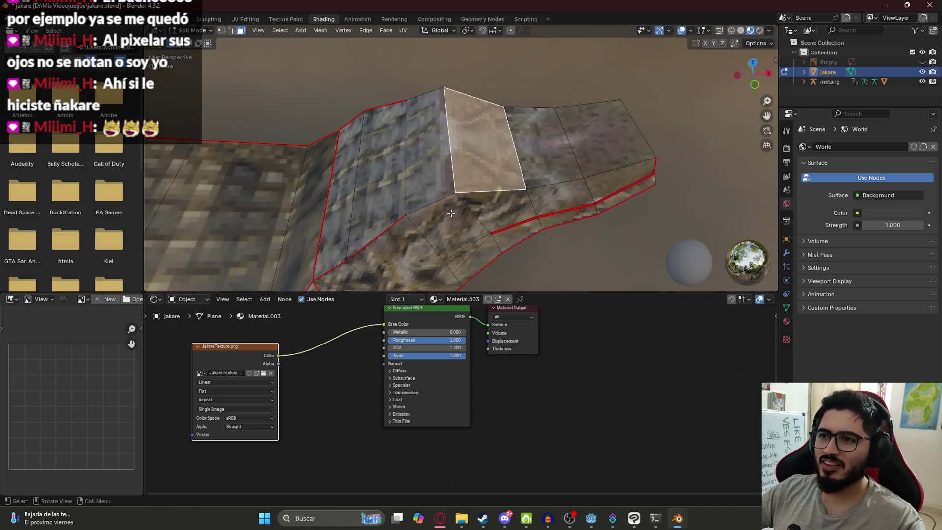
{"action": "middle_click_drag", "start_coordinate": [456, 208], "coordinate": [393, 206]}
{"action": "left_click", "coordinate": [220, 30]}
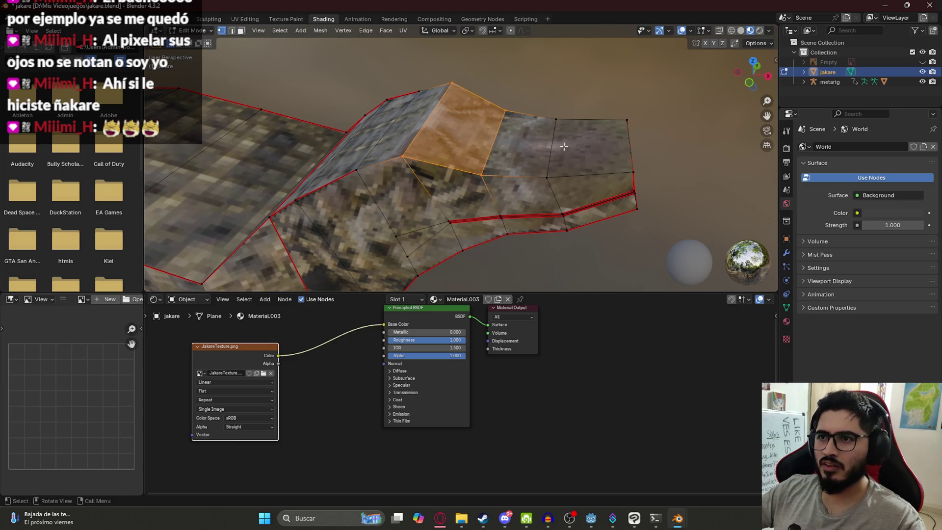
{"action": "left_click", "coordinate": [418, 147]}
{"action": "mouse_move", "coordinate": [418, 148]}
{"action": "middle_mouse_down"}
{"action": "mouse_move", "coordinate": [450, 109]}
{"action": "mouse_move", "coordinate": [490, 99]}
{"action": "mouse_move", "coordinate": [416, 178]}
{"action": "middle_mouse_up"}
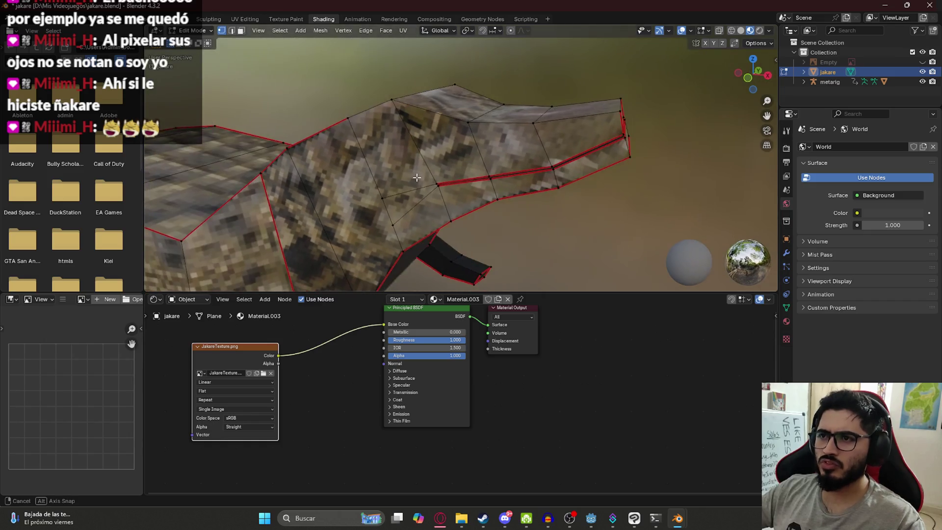
{"action": "key", "text": "Tab"}
Toggle the reference photo on and off, check the model, and save jakare.blend.
{"action": "mouse_move", "coordinate": [447, 209]}
{"action": "middle_mouse_down"}
{"action": "mouse_move", "coordinate": [446, 186]}
{"action": "mouse_move", "coordinate": [456, 184]}
{"action": "mouse_move", "coordinate": [458, 204]}
{"action": "mouse_move", "coordinate": [423, 228]}
{"action": "mouse_move", "coordinate": [509, 159]}
{"action": "mouse_move", "coordinate": [443, 165]}
{"action": "mouse_move", "coordinate": [398, 155]}
{"action": "mouse_move", "coordinate": [341, 112]}
{"action": "mouse_move", "coordinate": [356, 139]}
{"action": "mouse_move", "coordinate": [446, 202]}
{"action": "mouse_move", "coordinate": [512, 117]}
{"action": "mouse_move", "coordinate": [395, 152]}
{"action": "mouse_move", "coordinate": [473, 101]}
{"action": "middle_mouse_up"}
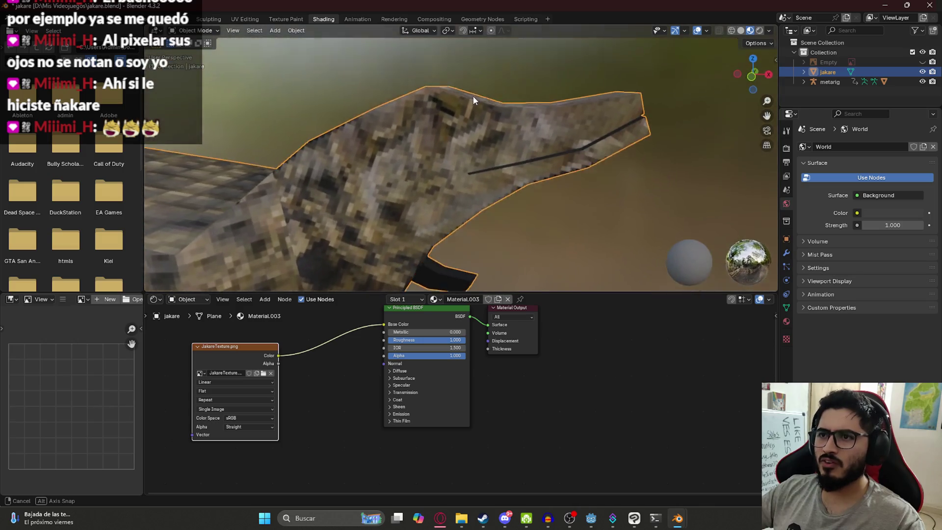
{"action": "scroll", "coordinate": [473, 99], "scroll_direction": "down", "scroll_amount": 5}
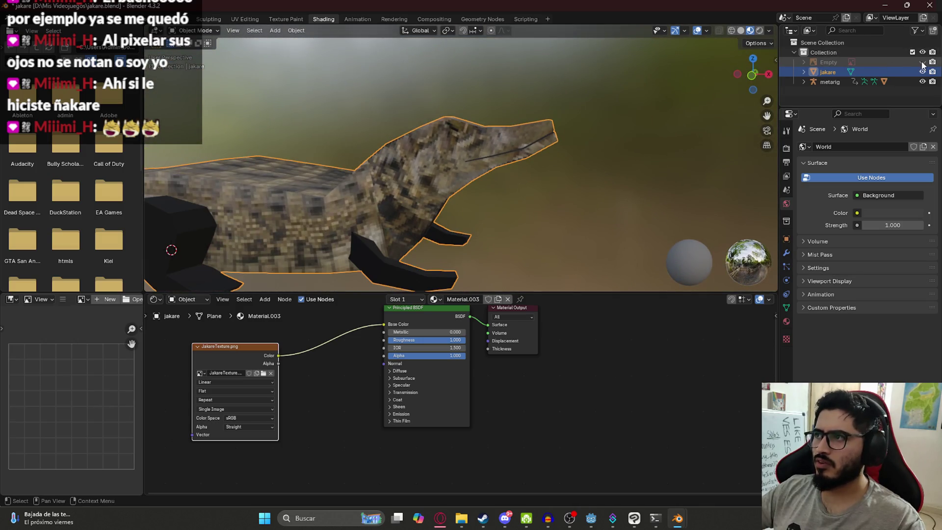
{"action": "left_click", "coordinate": [922, 62]}
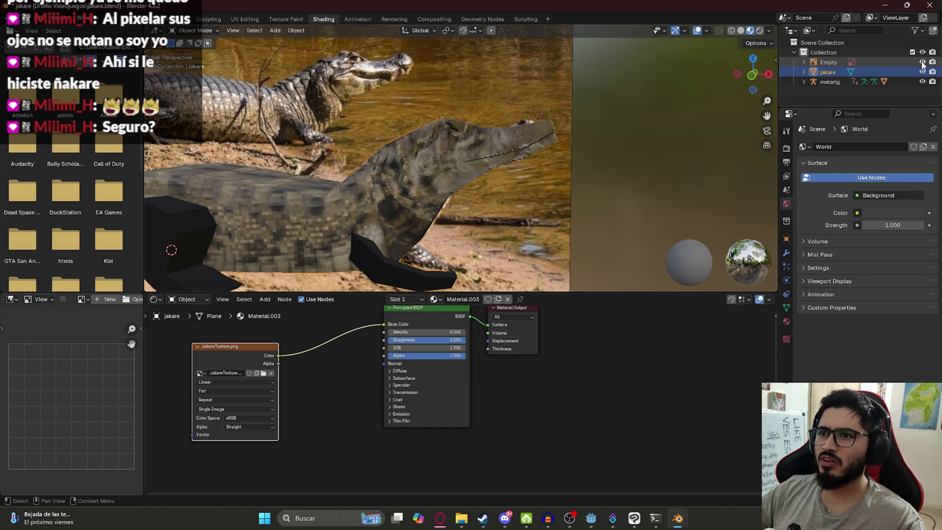
{"action": "left_click", "coordinate": [922, 63]}
{"action": "middle_click_drag", "start_coordinate": [444, 122], "coordinate": [437, 126]}
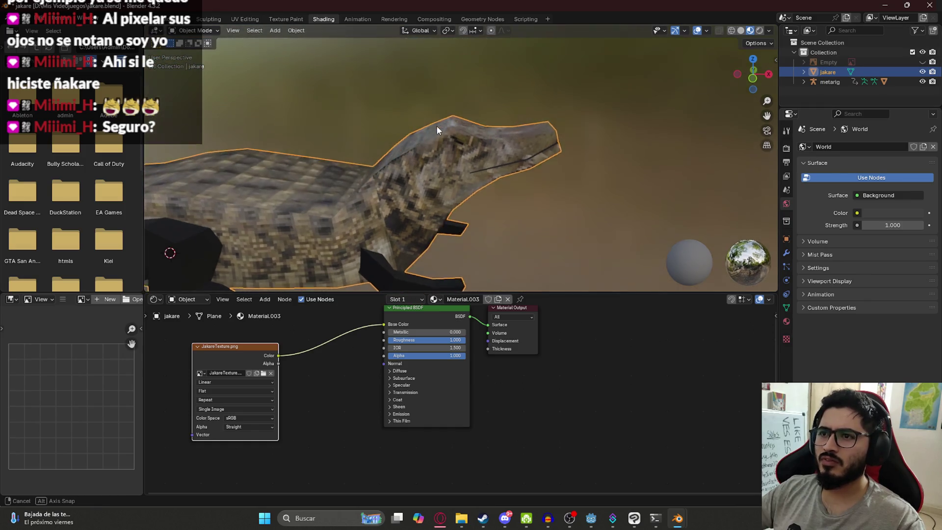
{"action": "scroll", "coordinate": [490, 108], "scroll_direction": "up", "scroll_amount": 6}
{"action": "scroll", "coordinate": [487, 116], "scroll_direction": "down", "scroll_amount": 6}
{"action": "mouse_move", "coordinate": [501, 139]}
{"action": "middle_mouse_down"}
{"action": "mouse_move", "coordinate": [517, 96]}
{"action": "mouse_move", "coordinate": [544, 111]}
{"action": "mouse_move", "coordinate": [432, 176]}
{"action": "mouse_move", "coordinate": [455, 180]}
{"action": "middle_mouse_up"}
{"action": "left_click", "coordinate": [517, 95]}
{"action": "scroll", "coordinate": [455, 179], "scroll_direction": "up", "scroll_amount": 4}
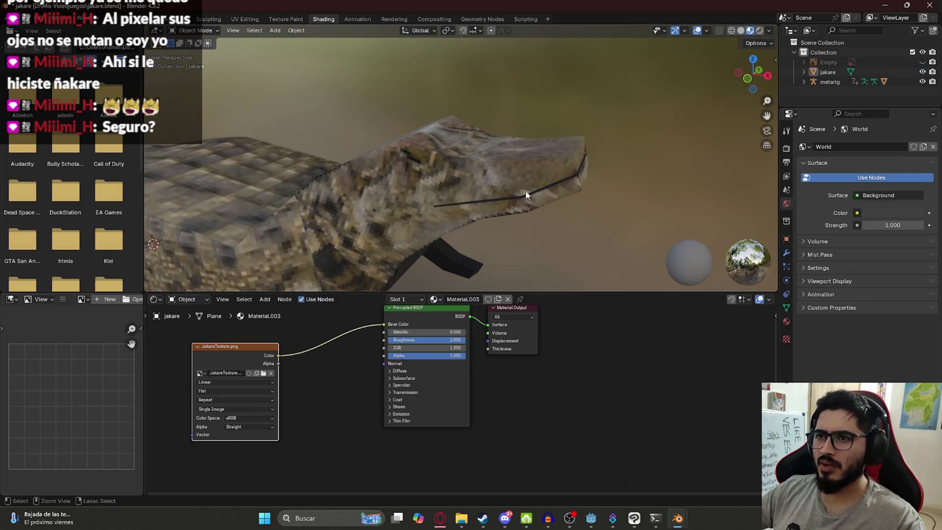
{"action": "key", "text": "ctrl+s"}
Expand Carpeta 1 and hide the flattened Carpeta 1 - copia layer.
{"action": "mouse_move", "coordinate": [640, 526]}
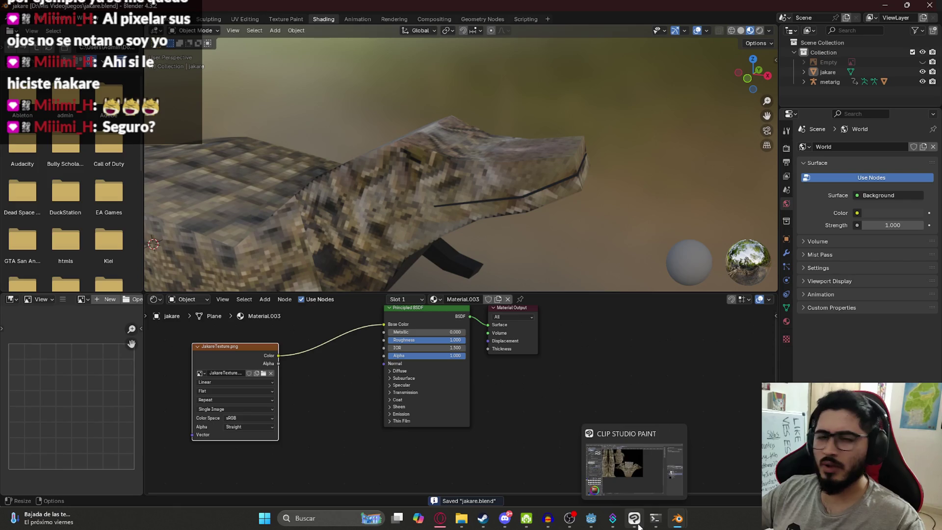
{"action": "left_click", "coordinate": [639, 526]}
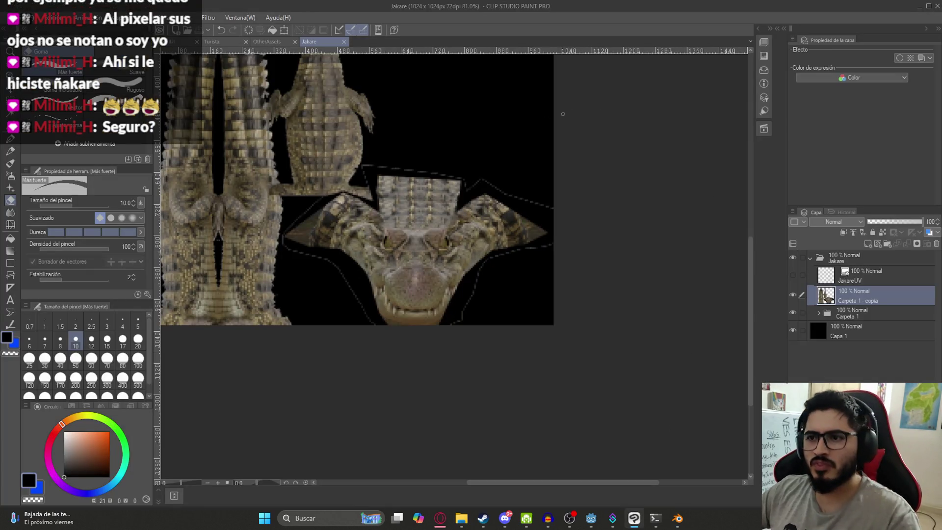
{"action": "scroll", "coordinate": [343, 221], "scroll_direction": "up", "scroll_amount": 2}
{"action": "left_click", "coordinate": [819, 314]}
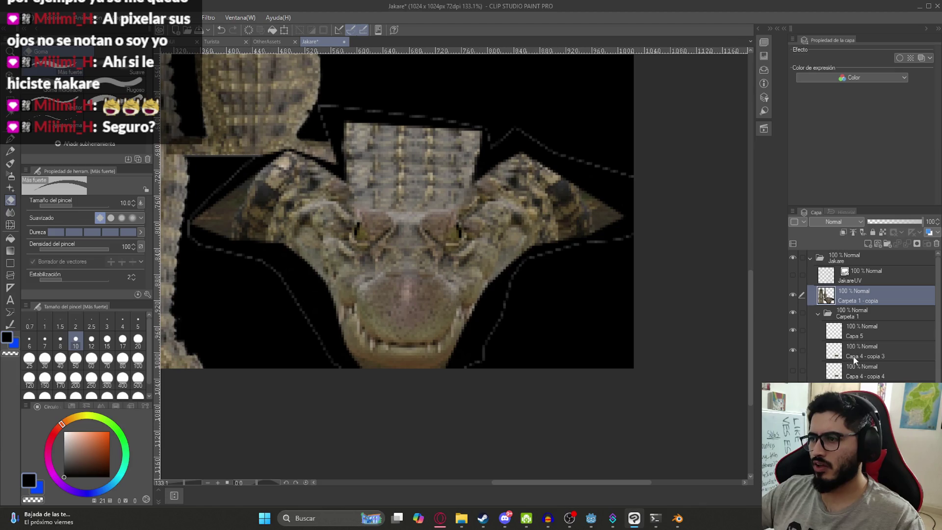
{"action": "left_click", "coordinate": [793, 295]}
{"action": "scroll", "coordinate": [482, 266], "scroll_direction": "up", "scroll_amount": 5}
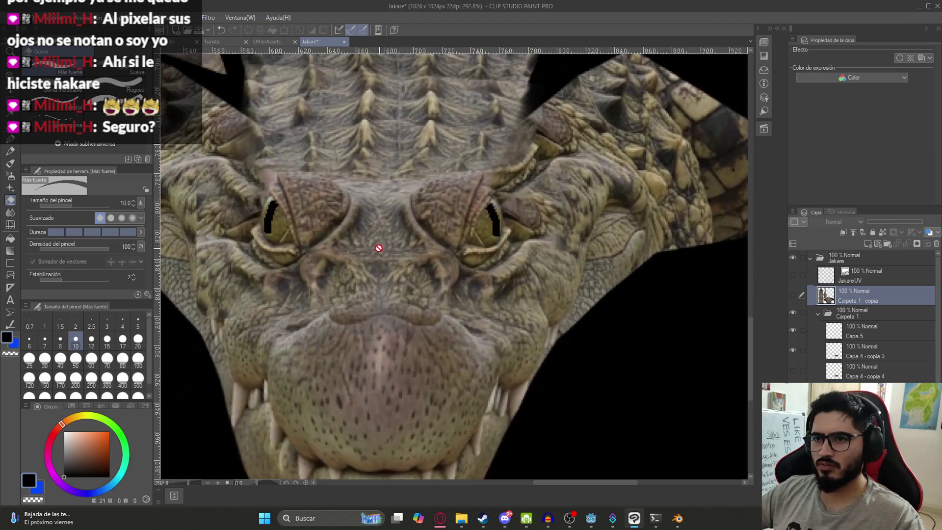
Duplicate the Carpeta 1 folder and merge the copy into layer Carpeta 1 - copia 2.
{"action": "key", "text": "m"}
{"action": "left_click", "coordinate": [829, 313]}
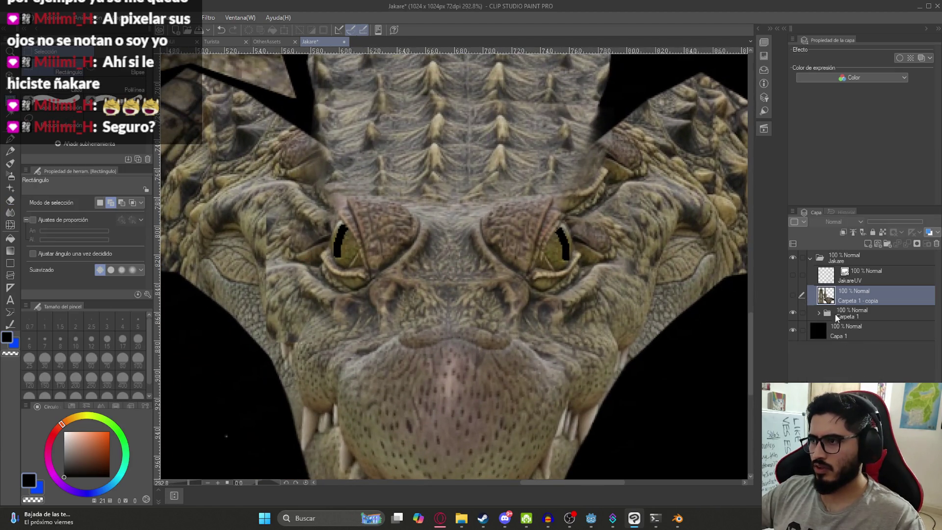
{"action": "left_click", "coordinate": [864, 313]}
{"action": "right_click", "coordinate": [847, 312]}
{"action": "left_click", "coordinate": [878, 267]}
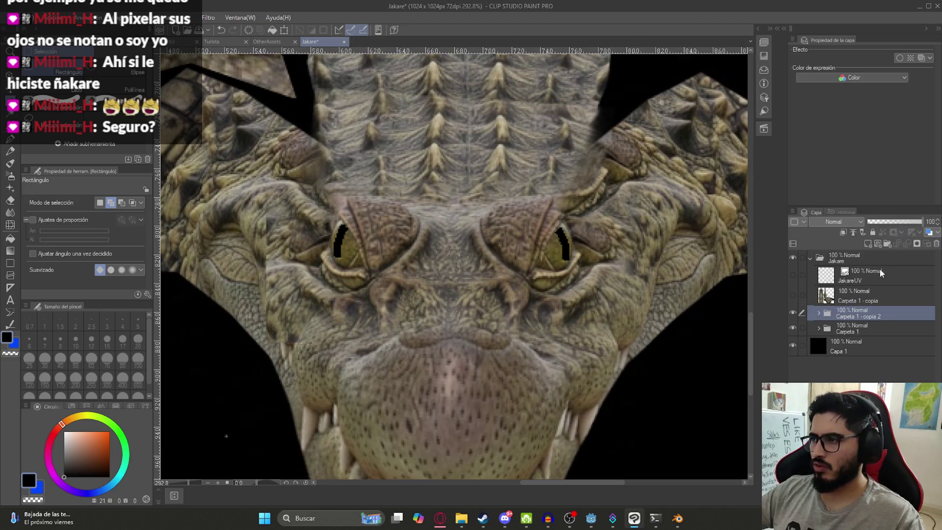
{"action": "scroll", "coordinate": [339, 240], "scroll_direction": "up", "scroll_amount": 3}
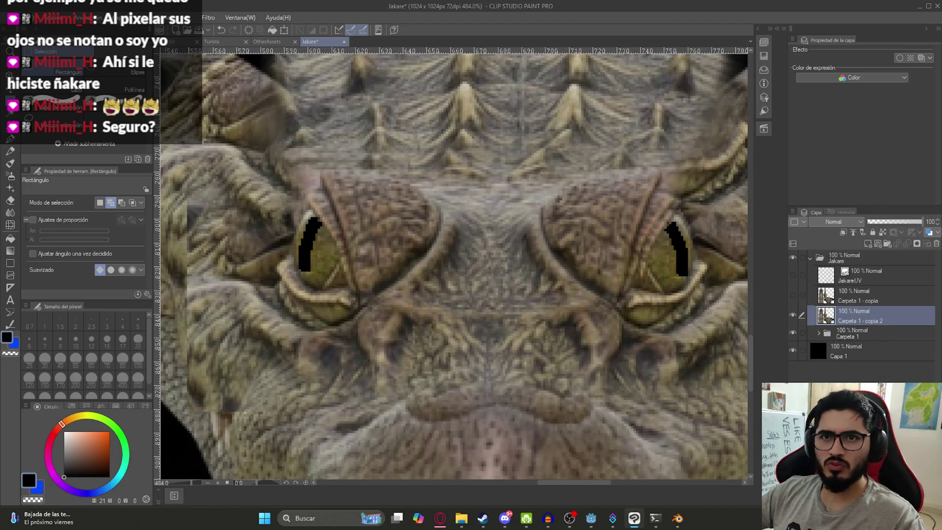
Outline both eyes with the polyline selection and paste them onto a new layer.
{"action": "left_click", "coordinate": [135, 88]}
{"action": "scroll", "coordinate": [328, 212], "scroll_direction": "up", "scroll_amount": 2}
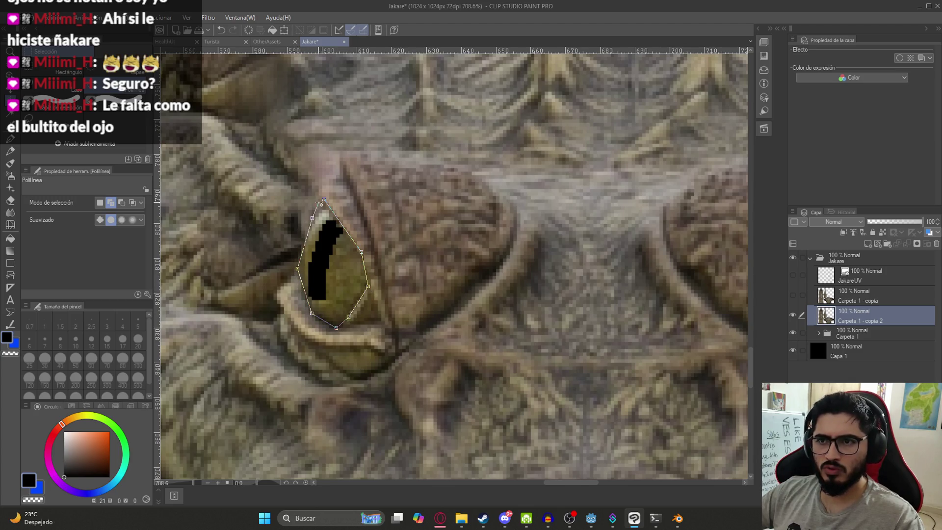
{"action": "left_click", "coordinate": [323, 201]}
{"action": "scroll", "coordinate": [510, 241], "scroll_direction": "down", "scroll_amount": 5}
{"action": "scroll", "coordinate": [367, 303], "scroll_direction": "up", "scroll_amount": 6}
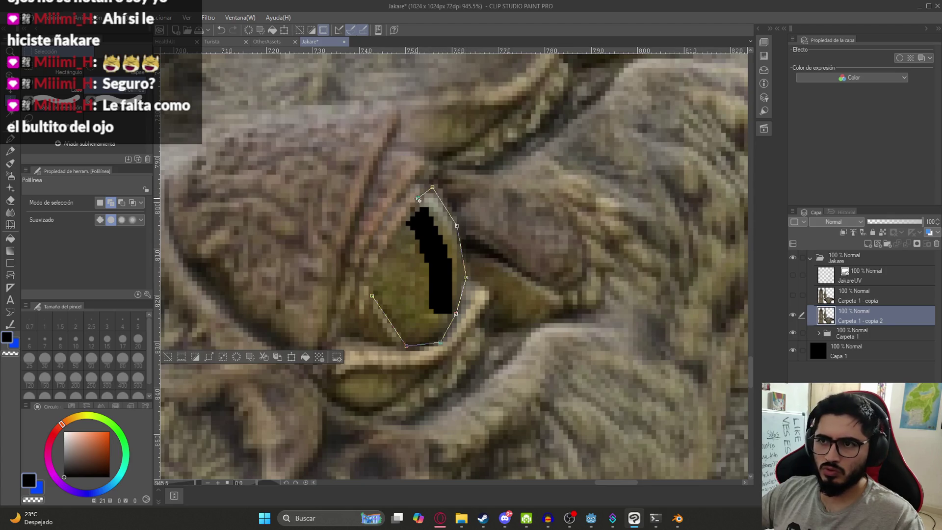
{"action": "left_click", "coordinate": [371, 291]}
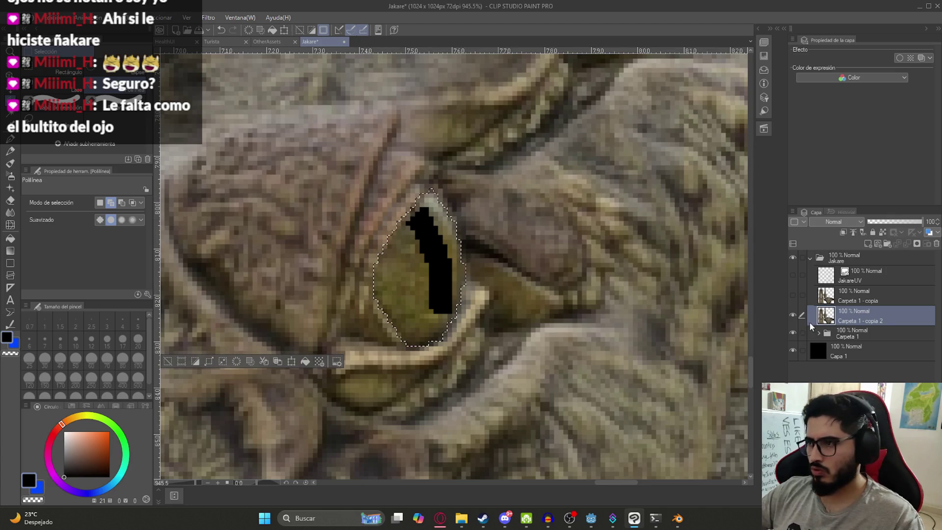
{"action": "key", "text": "ctrl+v"}
Hide the textured layer copy and the Carpeta 1 folder so only the eyes show.
{"action": "left_click", "coordinate": [794, 335]}
{"action": "scroll", "coordinate": [491, 265], "scroll_direction": "down", "scroll_amount": 6}
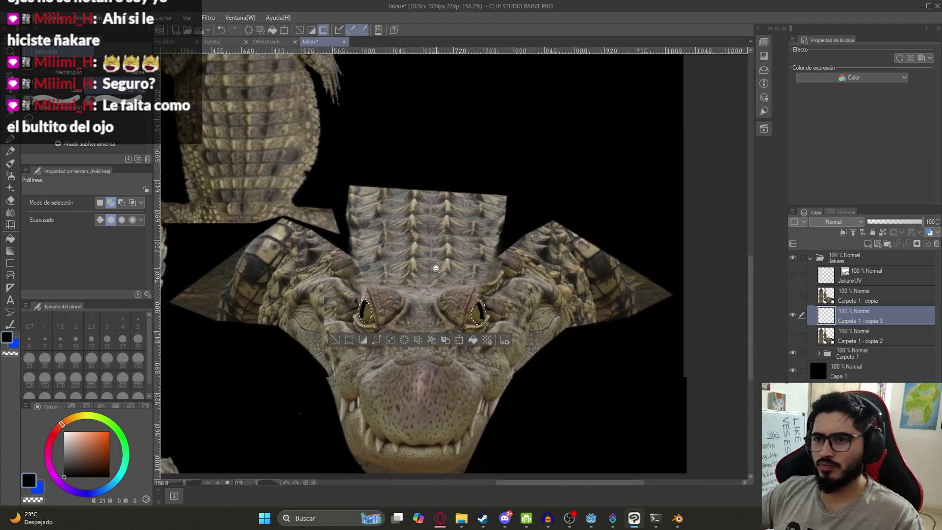
{"action": "left_click", "coordinate": [793, 353]}
{"action": "scroll", "coordinate": [425, 351], "scroll_direction": "down", "scroll_amount": 3}
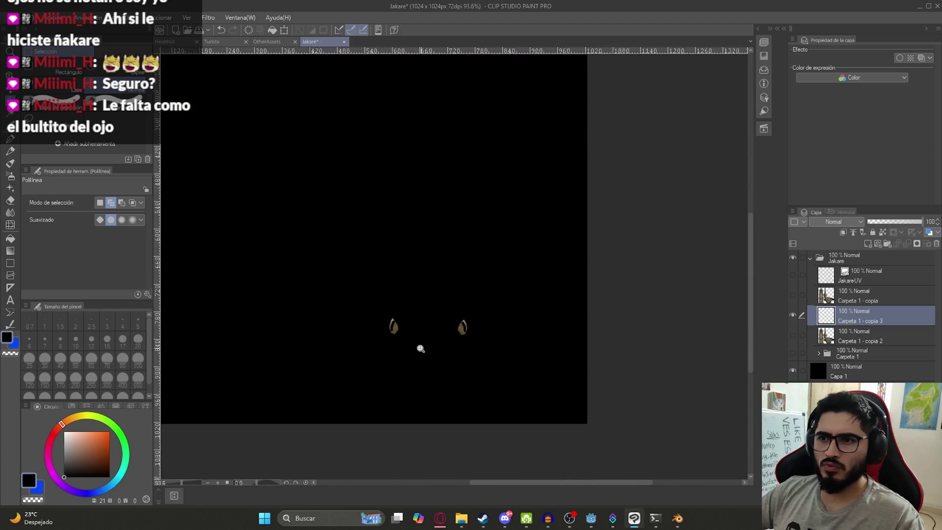
Apply Brightness/Contrast with brightness 55 and contrast 55 to the eye layer.
{"action": "left_click", "coordinate": [229, 17]}
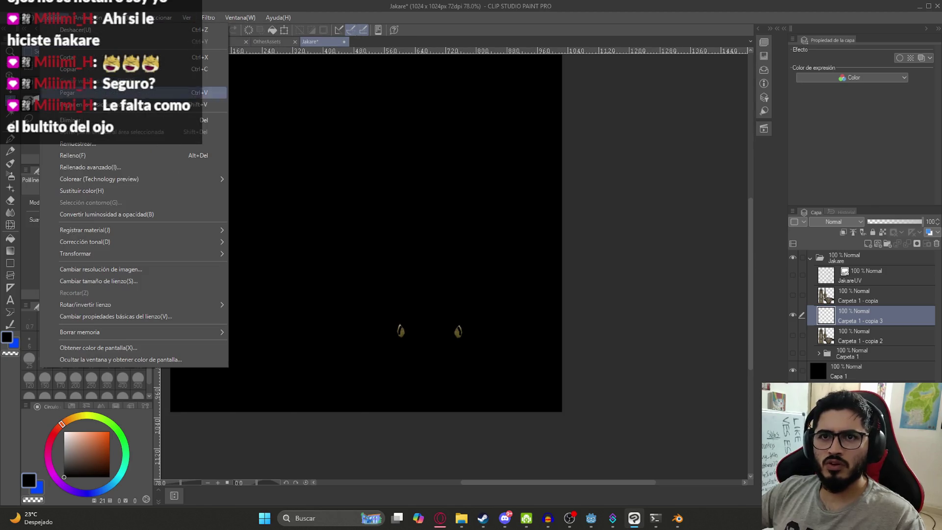
{"action": "left_click", "coordinate": [303, 245]}
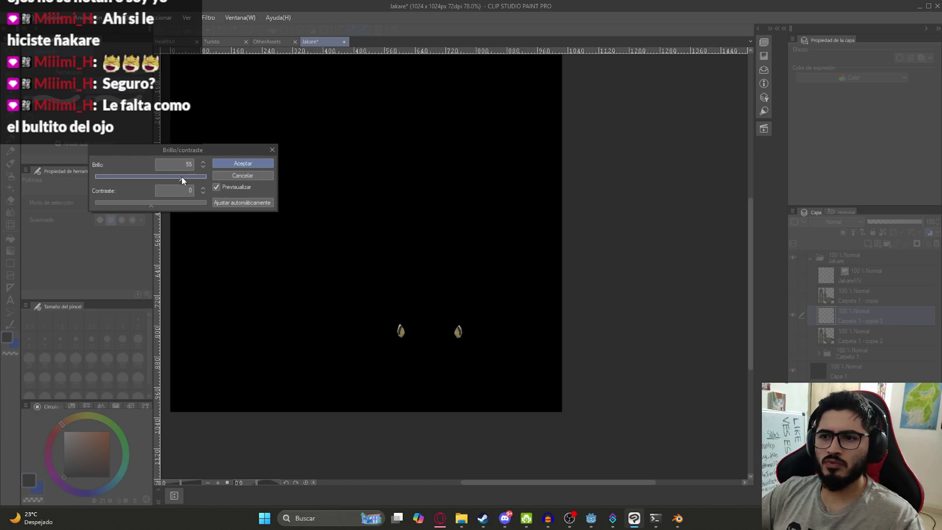
{"action": "left_click", "coordinate": [177, 202]}
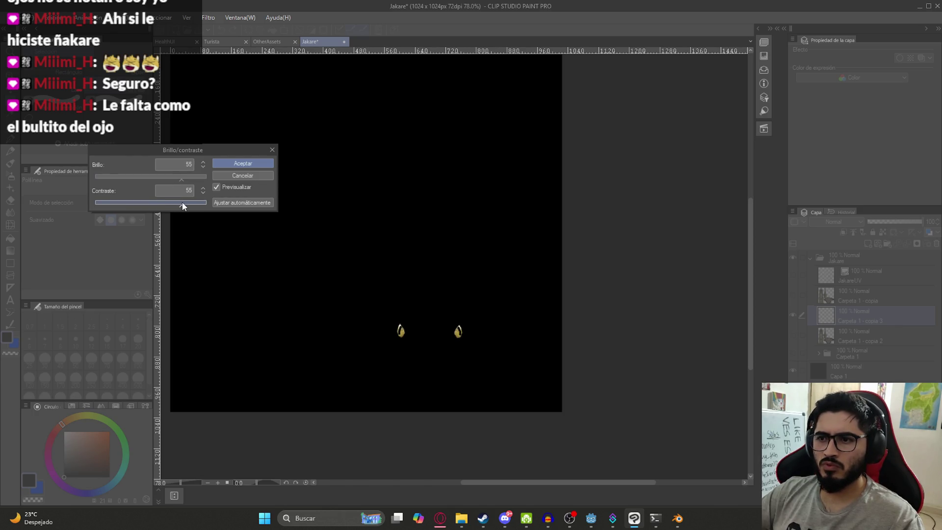
{"action": "left_click", "coordinate": [244, 164]}
{"action": "scroll", "coordinate": [515, 295], "scroll_direction": "down", "scroll_amount": 2}
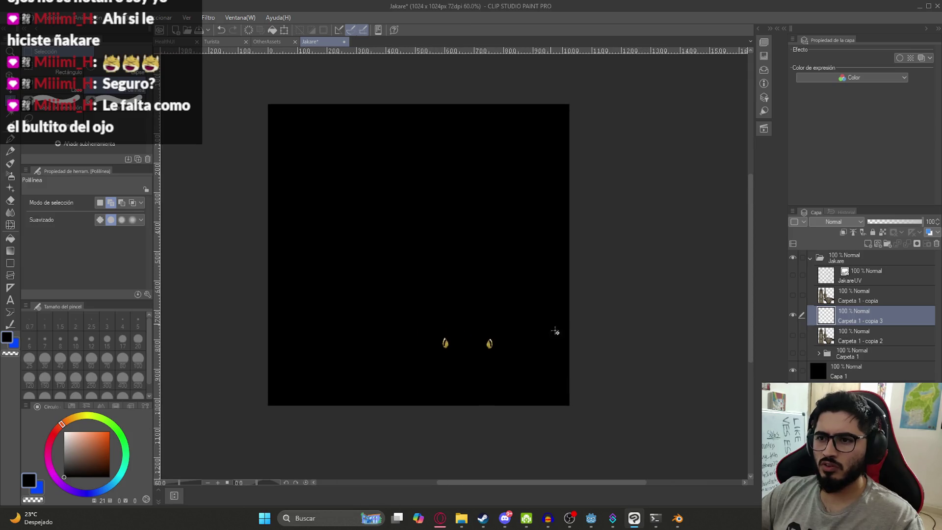
Export the eye layer alone as a PNG image.
{"action": "left_click", "coordinate": [10, 18]}
{"action": "mouse_move", "coordinate": [135, 145]}
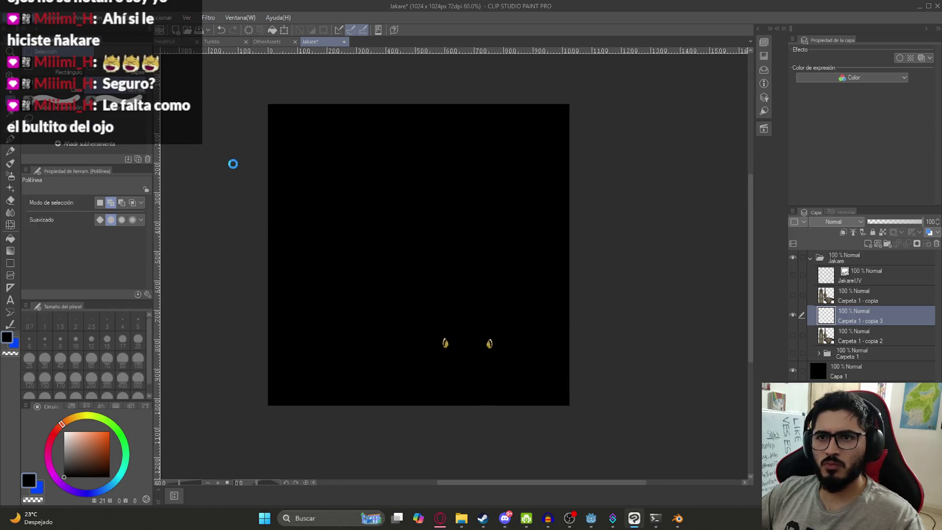
{"action": "left_click", "coordinate": [234, 166]}
{"action": "type", "text": "Jakare"}
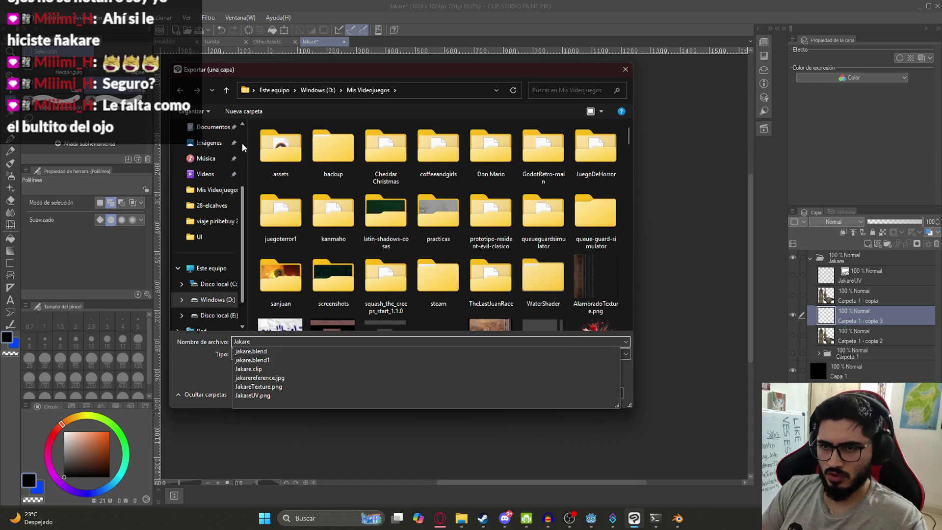
{"action": "key", "text": "Return"}
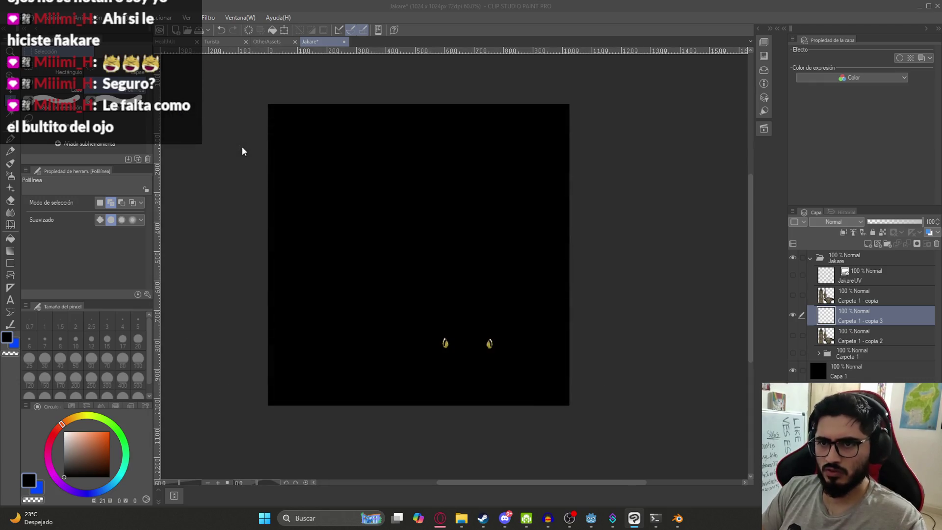
{"action": "mouse_move", "coordinate": [677, 518]}
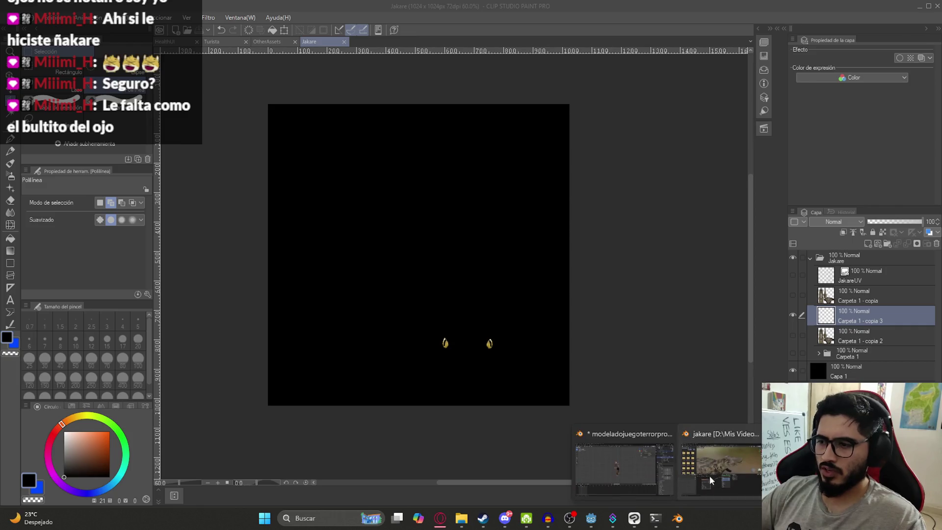
{"action": "left_click", "coordinate": [702, 482]}
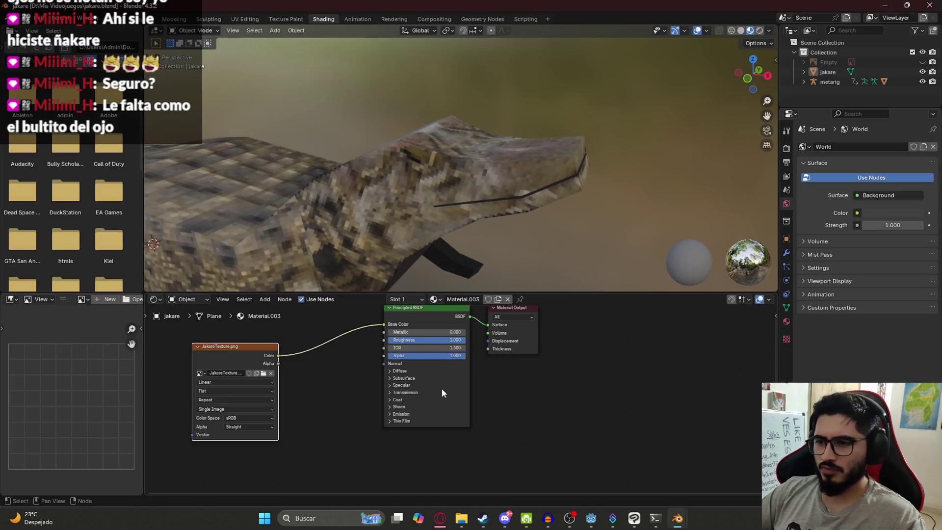
Expand the Principled BSDF Emission section and set Emission Strength to 1.
{"action": "left_click", "coordinate": [395, 414]}
{"action": "left_click", "coordinate": [426, 431]}
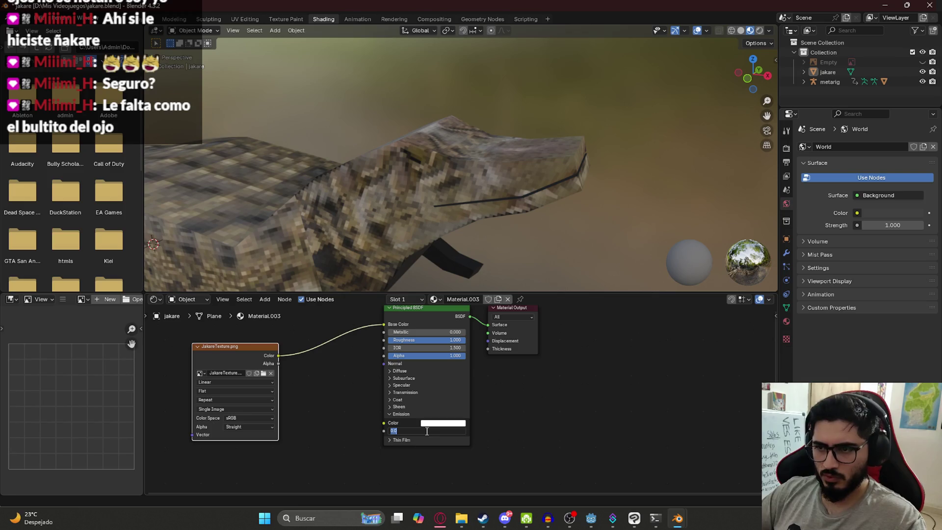
{"action": "type", "text": "1"}
{"action": "key", "text": "Return"}
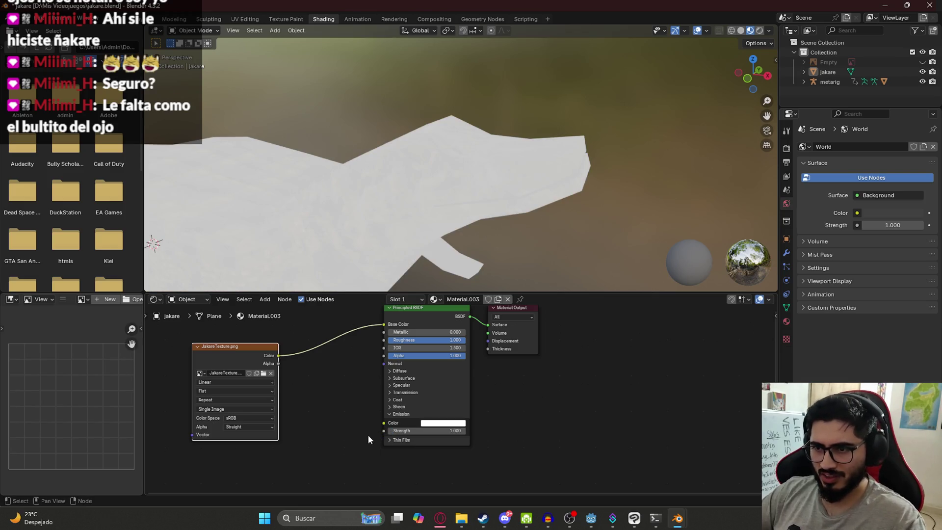
Connect a new Image Texture node to Emission Color and load JakareEyes.png.
{"action": "left_click_drag", "start_coordinate": [384, 423], "coordinate": [330, 441]}
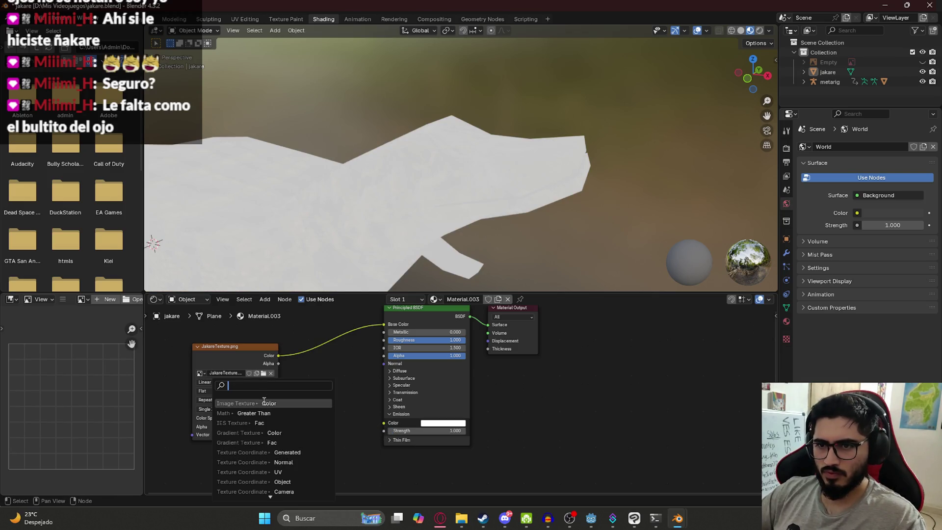
{"action": "left_click", "coordinate": [290, 435]}
{"action": "left_click", "coordinate": [290, 435]}
{"action": "middle_click_drag", "start_coordinate": [348, 492], "coordinate": [376, 409]}
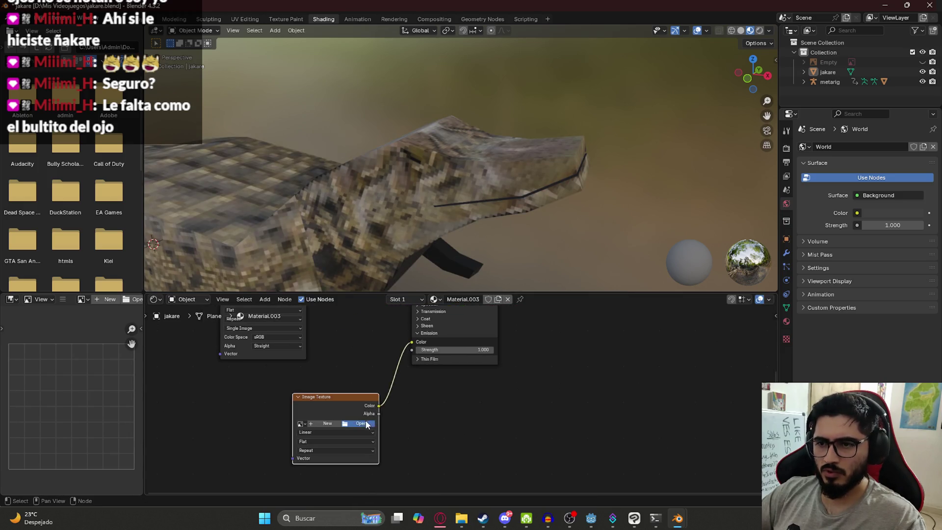
{"action": "left_click", "coordinate": [367, 425]}
{"action": "mouse_move", "coordinate": [725, 154]}
{"action": "left_mouse_down"}
{"action": "mouse_move", "coordinate": [721, 359]}
{"action": "mouse_move", "coordinate": [708, 384]}
{"action": "mouse_move", "coordinate": [703, 261]}
{"action": "mouse_move", "coordinate": [704, 274]}
{"action": "left_mouse_up"}
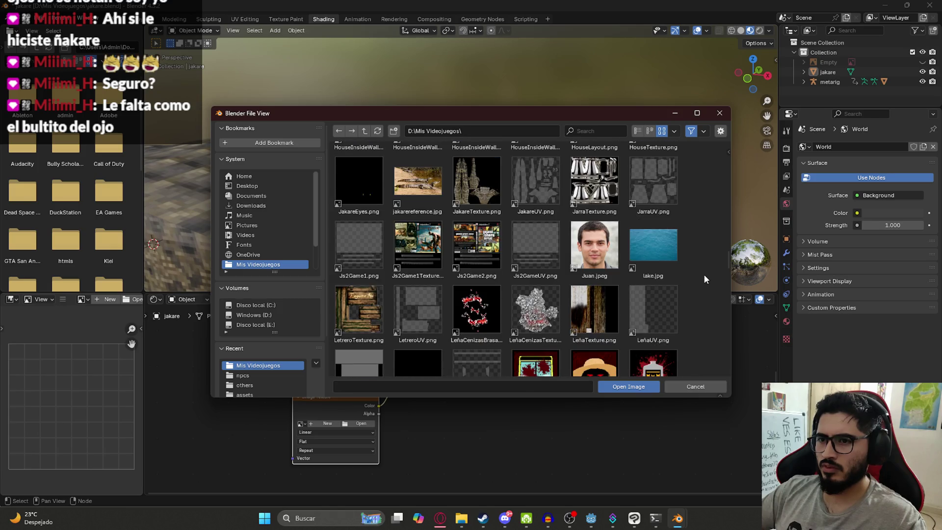
{"action": "double_click", "coordinate": [364, 189]}
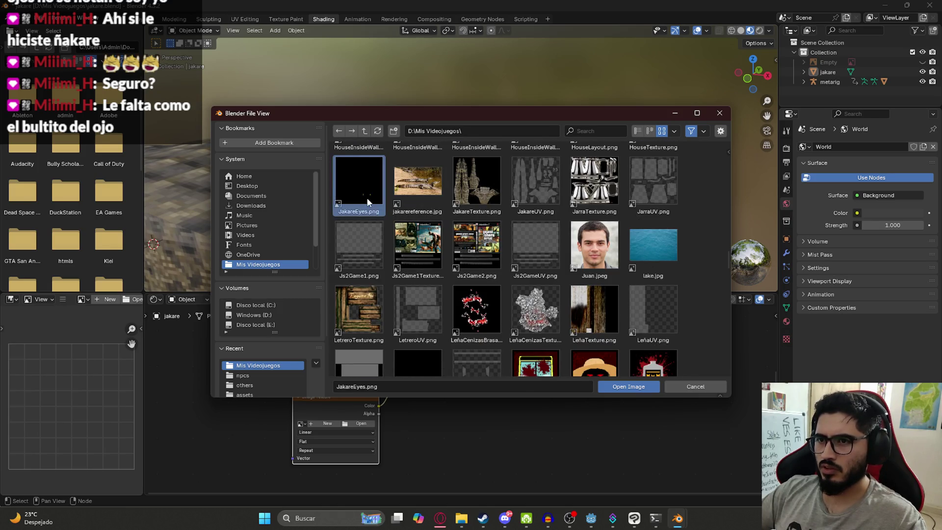
{"action": "scroll", "coordinate": [577, 208], "scroll_direction": "down", "scroll_amount": 3}
Compare the eye glow by setting emission strength to 0, then back to 1.
{"action": "middle_click_drag", "start_coordinate": [484, 194], "coordinate": [507, 169]}
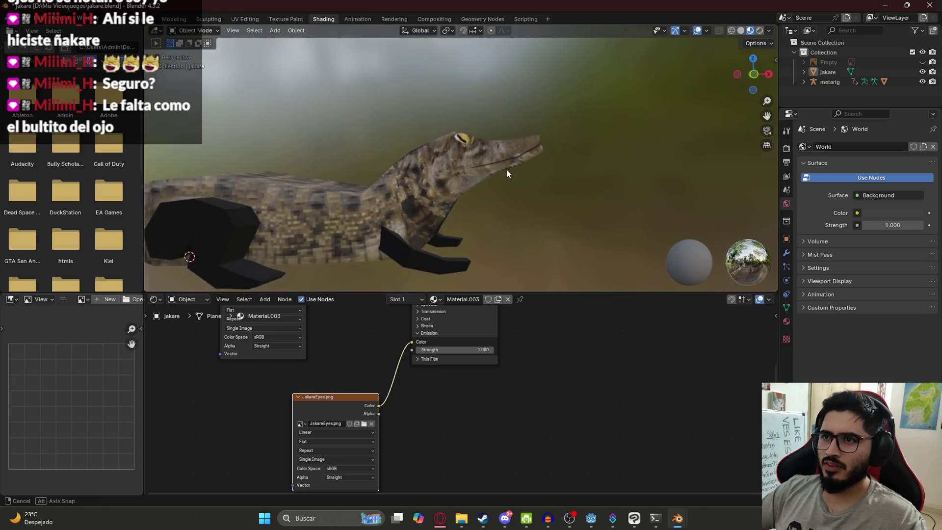
{"action": "double_click", "coordinate": [455, 350]}
{"action": "type", "text": "0"}
{"action": "key", "text": "Return"}
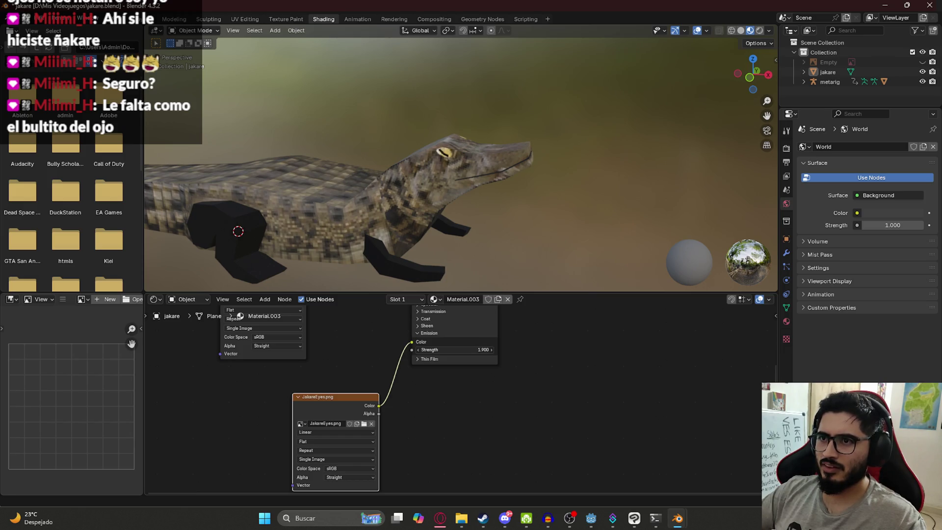
{"action": "scroll", "coordinate": [491, 349], "scroll_direction": "up", "scroll_amount": 1}
{"action": "left_click", "coordinate": [489, 337]}
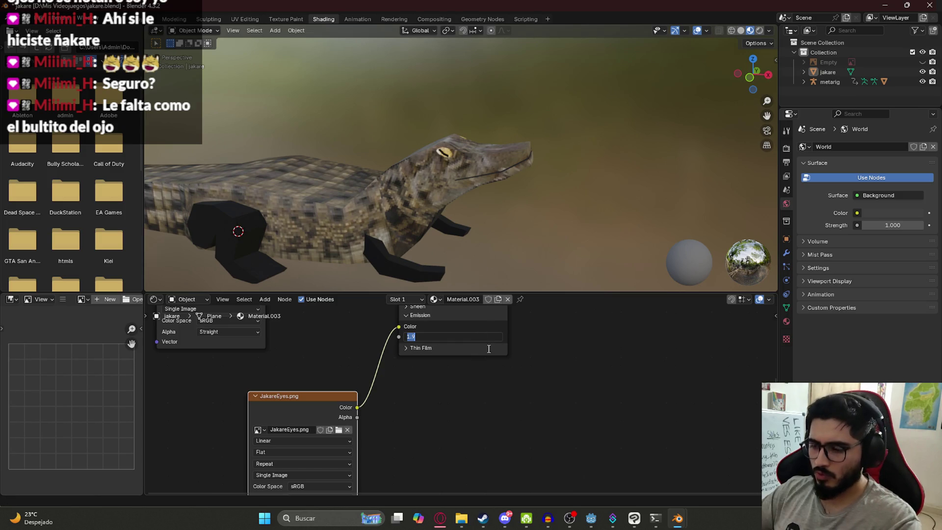
{"action": "type", "text": "1"}
{"action": "key", "text": "Return"}
Switch to the Layout workspace and orbit around the glowing-eyed crocodile.
{"action": "mouse_move", "coordinate": [528, 148]}
{"action": "middle_mouse_down"}
{"action": "mouse_move", "coordinate": [369, 140]}
{"action": "mouse_move", "coordinate": [371, 98]}
{"action": "mouse_move", "coordinate": [480, 126]}
{"action": "mouse_move", "coordinate": [460, 166]}
{"action": "mouse_move", "coordinate": [485, 192]}
{"action": "mouse_move", "coordinate": [523, 185]}
{"action": "mouse_move", "coordinate": [534, 162]}
{"action": "middle_mouse_up"}
{"action": "scroll", "coordinate": [533, 160], "scroll_direction": "up", "scroll_amount": 5}
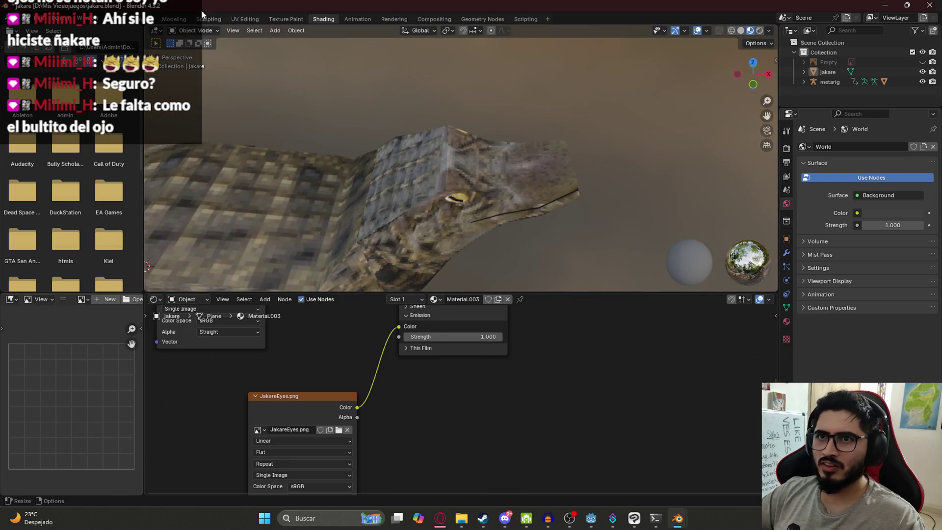
{"action": "left_click", "coordinate": [145, 18]}
{"action": "mouse_move", "coordinate": [453, 214]}
{"action": "middle_mouse_down"}
{"action": "mouse_move", "coordinate": [520, 229]}
{"action": "mouse_move", "coordinate": [576, 208]}
{"action": "mouse_move", "coordinate": [442, 223]}
{"action": "mouse_move", "coordinate": [512, 239]}
{"action": "middle_mouse_up"}
Select the jakare crocodile, zoom in on its head and enter Edit Mode.
{"action": "left_click", "coordinate": [441, 222]}
{"action": "mouse_move", "coordinate": [396, 191]}
{"action": "middle_mouse_down"}
{"action": "mouse_move", "coordinate": [468, 208]}
{"action": "mouse_move", "coordinate": [519, 161]}
{"action": "mouse_move", "coordinate": [531, 175]}
{"action": "middle_mouse_up"}
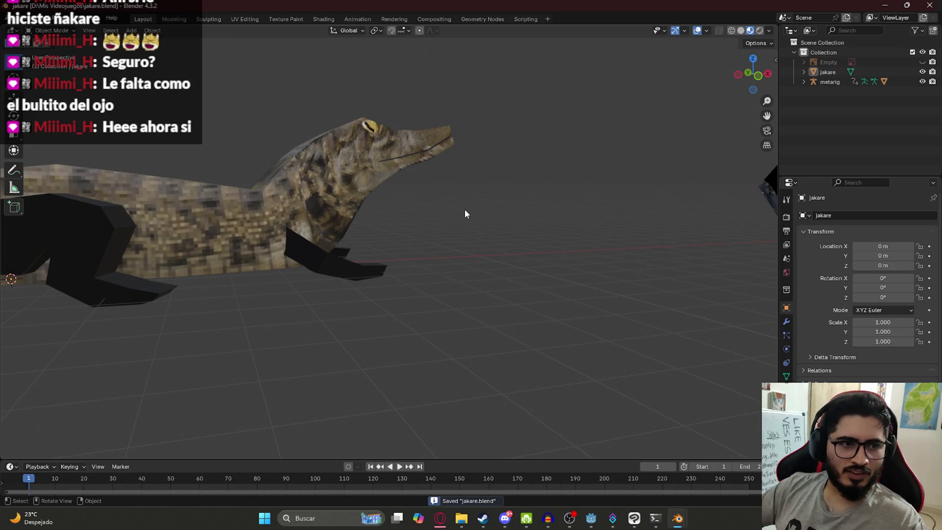
{"action": "mouse_move", "coordinate": [487, 223]}
{"action": "middle_mouse_down"}
{"action": "mouse_move", "coordinate": [387, 233]}
{"action": "mouse_move", "coordinate": [419, 178]}
{"action": "mouse_move", "coordinate": [452, 166]}
{"action": "mouse_move", "coordinate": [372, 170]}
{"action": "mouse_move", "coordinate": [371, 140]}
{"action": "mouse_move", "coordinate": [318, 152]}
{"action": "mouse_move", "coordinate": [311, 123]}
{"action": "mouse_move", "coordinate": [303, 153]}
{"action": "mouse_move", "coordinate": [199, 143]}
{"action": "mouse_move", "coordinate": [245, 165]}
{"action": "mouse_move", "coordinate": [326, 173]}
{"action": "middle_mouse_up"}
{"action": "scroll", "coordinate": [371, 141], "scroll_direction": "up", "scroll_amount": 5}
{"action": "left_click", "coordinate": [311, 123]}
{"action": "mouse_move", "coordinate": [385, 124]}
{"action": "middle_mouse_down"}
{"action": "mouse_move", "coordinate": [354, 116]}
{"action": "mouse_move", "coordinate": [408, 92]}
{"action": "mouse_move", "coordinate": [441, 240]}
{"action": "mouse_move", "coordinate": [457, 226]}
{"action": "mouse_move", "coordinate": [358, 255]}
{"action": "mouse_move", "coordinate": [366, 265]}
{"action": "mouse_move", "coordinate": [413, 252]}
{"action": "mouse_move", "coordinate": [488, 274]}
{"action": "mouse_move", "coordinate": [452, 235]}
{"action": "mouse_move", "coordinate": [431, 252]}
{"action": "mouse_move", "coordinate": [378, 260]}
{"action": "mouse_move", "coordinate": [406, 276]}
{"action": "mouse_move", "coordinate": [392, 347]}
{"action": "middle_mouse_up"}
{"action": "left_click", "coordinate": [440, 240]}
{"action": "scroll", "coordinate": [405, 275], "scroll_direction": "down", "scroll_amount": 6}
{"action": "mouse_move", "coordinate": [461, 281]}
{"action": "middle_mouse_down"}
{"action": "mouse_move", "coordinate": [399, 301]}
{"action": "mouse_move", "coordinate": [368, 293]}
{"action": "mouse_move", "coordinate": [522, 301]}
{"action": "mouse_move", "coordinate": [514, 236]}
{"action": "mouse_move", "coordinate": [428, 225]}
{"action": "mouse_move", "coordinate": [341, 78]}
{"action": "middle_mouse_up"}
{"action": "scroll", "coordinate": [514, 236], "scroll_direction": "up", "scroll_amount": 10}
{"action": "left_click", "coordinate": [427, 225]}
{"action": "key", "text": "Tab"}
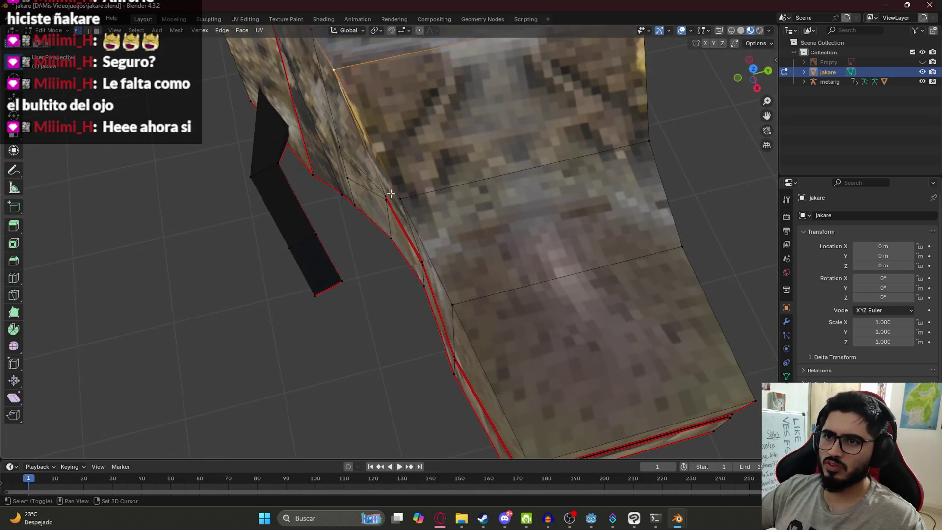
{"action": "middle_click_drag", "start_coordinate": [414, 191], "coordinate": [429, 230], "text": "shift"}
{"action": "mouse_move", "coordinate": [519, 229]}
{"action": "middle_mouse_down"}
{"action": "mouse_move", "coordinate": [574, 200]}
{"action": "mouse_move", "coordinate": [560, 223]}
{"action": "middle_mouse_up"}
Scale the selected head face along Y, then extrude it and narrow the extrusion along Y.
{"action": "key", "text": "s"}
{"action": "key", "text": "y"}
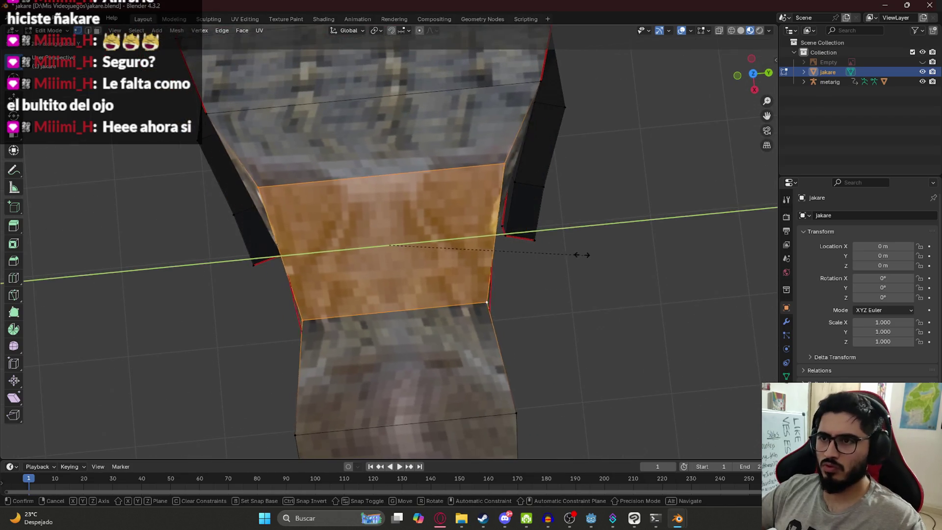
{"action": "left_click", "coordinate": [551, 170]}
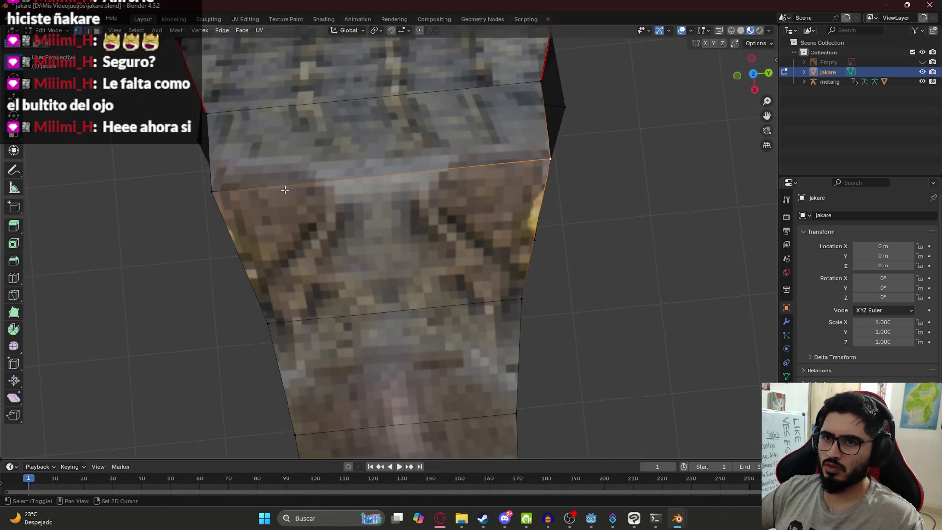
{"action": "key", "text": "e"}
{"action": "key", "text": "s"}
{"action": "key", "text": "y"}
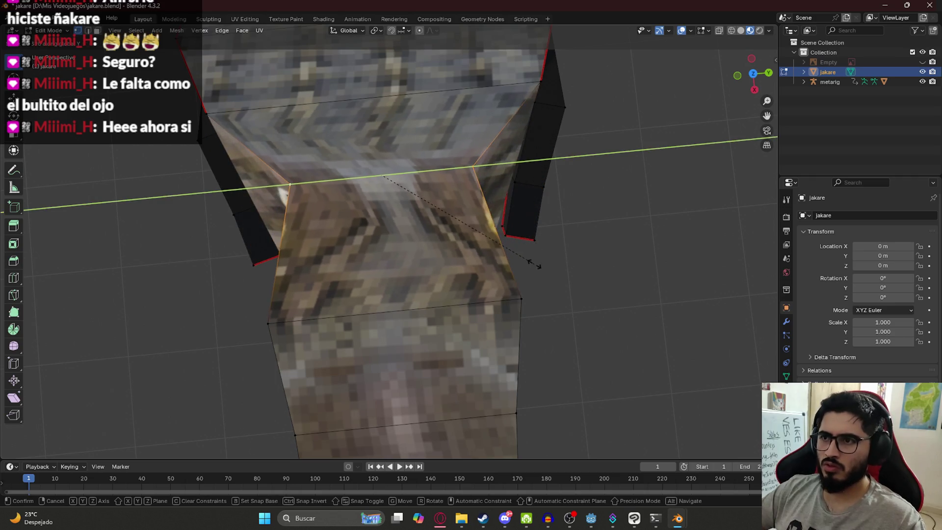
{"action": "left_click", "coordinate": [545, 264]}
Widen the head geometry along the Y axis, then undo the change to the eye bump.
{"action": "mouse_move", "coordinate": [566, 263]}
{"action": "middle_mouse_down"}
{"action": "mouse_move", "coordinate": [473, 235]}
{"action": "mouse_move", "coordinate": [473, 206]}
{"action": "mouse_move", "coordinate": [511, 205]}
{"action": "middle_mouse_up"}
{"action": "scroll", "coordinate": [463, 231], "scroll_direction": "down", "scroll_amount": 5}
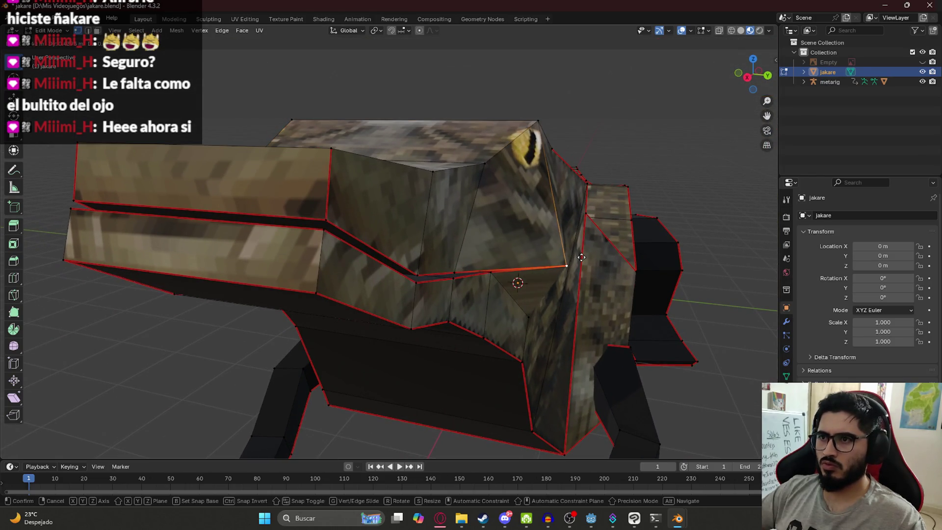
{"action": "middle_click_drag", "start_coordinate": [569, 263], "coordinate": [397, 253]}
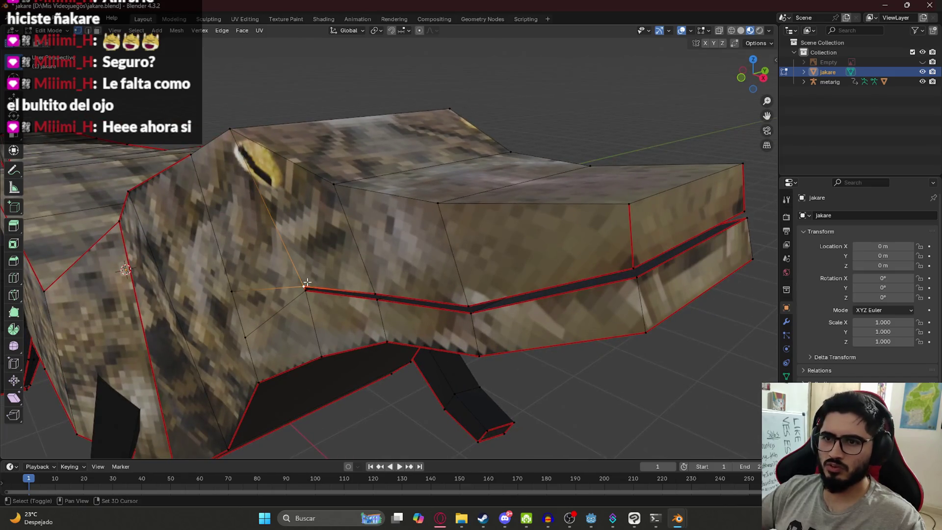
{"action": "mouse_move", "coordinate": [308, 291]}
{"action": "middle_mouse_down"}
{"action": "mouse_move", "coordinate": [362, 257]}
{"action": "mouse_move", "coordinate": [510, 326]}
{"action": "middle_mouse_up"}
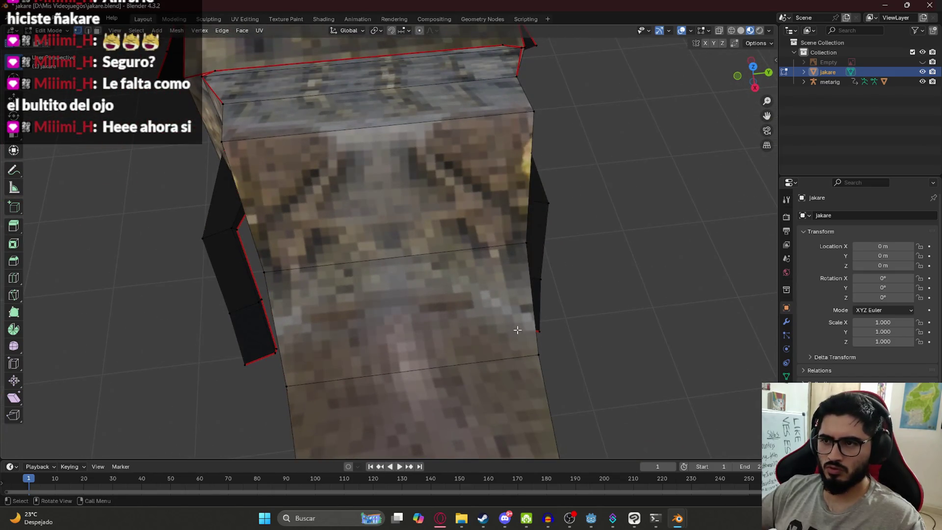
{"action": "key", "text": "s"}
{"action": "key", "text": "x"}
{"action": "key", "text": "y"}
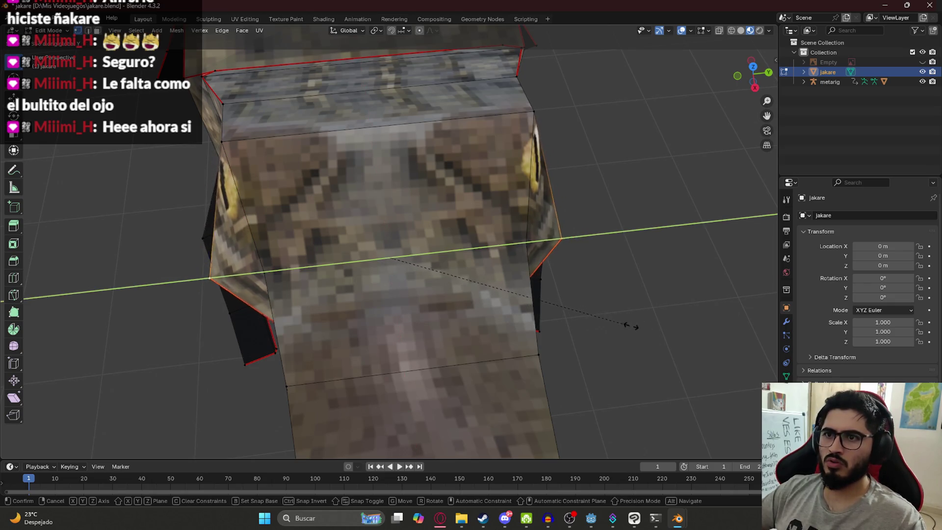
{"action": "left_click", "coordinate": [655, 326]}
{"action": "mouse_move", "coordinate": [572, 311]}
{"action": "middle_mouse_down"}
{"action": "mouse_move", "coordinate": [382, 264]}
{"action": "mouse_move", "coordinate": [462, 309]}
{"action": "mouse_move", "coordinate": [385, 291]}
{"action": "middle_mouse_up"}
{"action": "key", "text": "ctrl+z"}
Resize the selected faces along X, undo an eye-flap stretch, then narrow them along Y.
{"action": "middle_click_drag", "start_coordinate": [482, 247], "coordinate": [494, 315]}
{"action": "key", "text": "s"}
{"action": "key", "text": "x"}
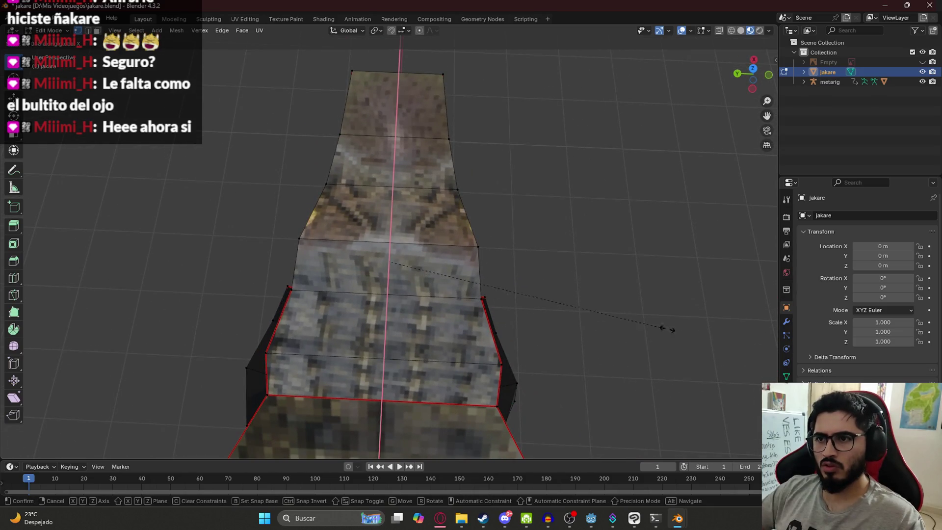
{"action": "left_click", "coordinate": [658, 328]}
{"action": "key", "text": "s"}
{"action": "key", "text": "y"}
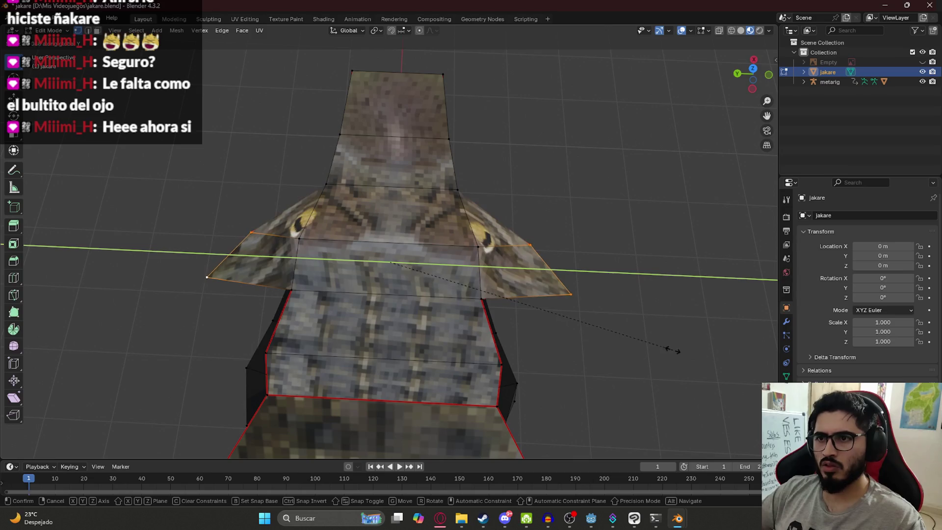
{"action": "left_click", "coordinate": [607, 345]}
{"action": "key", "text": "ctrl+z"}
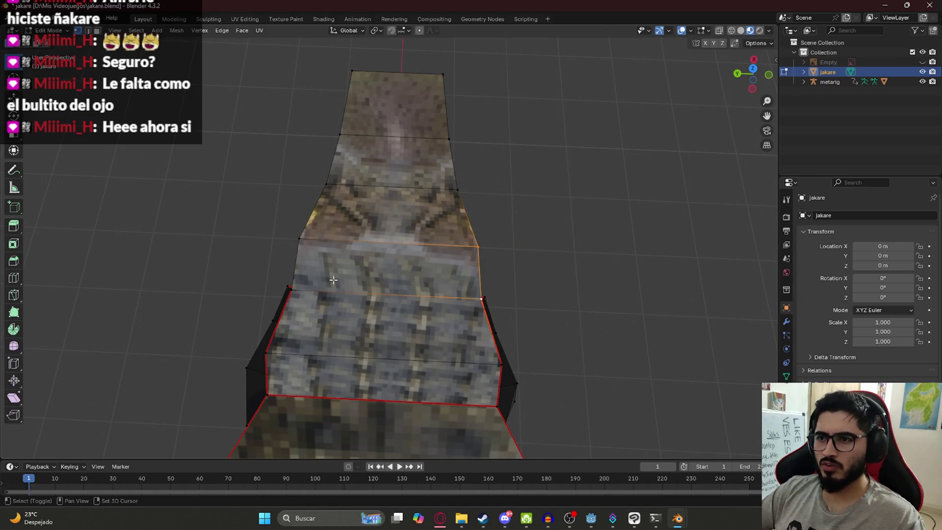
{"action": "key", "text": "s"}
{"action": "key", "text": "y"}
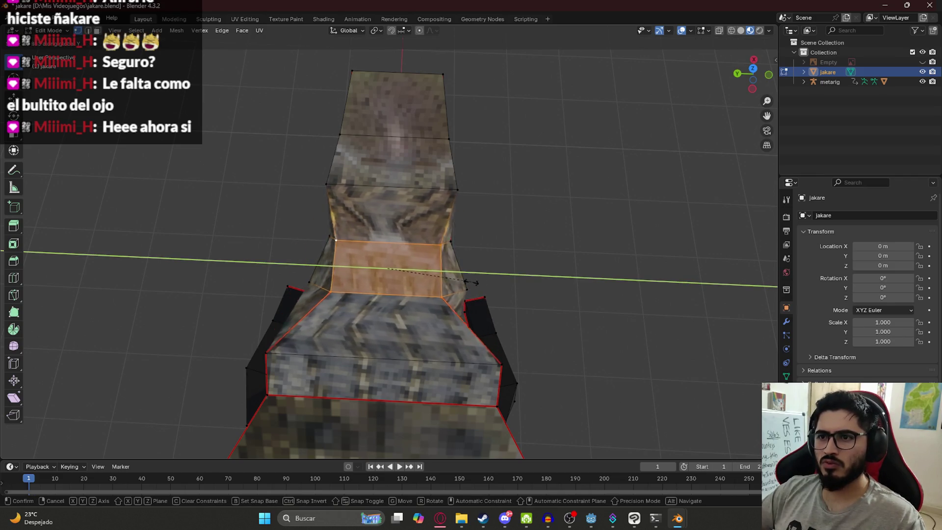
{"action": "left_click", "coordinate": [446, 281]}
{"action": "mouse_move", "coordinate": [446, 280]}
{"action": "middle_mouse_down"}
{"action": "mouse_move", "coordinate": [507, 278]}
{"action": "mouse_move", "coordinate": [377, 272]}
{"action": "mouse_move", "coordinate": [661, 265]}
{"action": "mouse_move", "coordinate": [450, 257]}
{"action": "middle_mouse_up"}
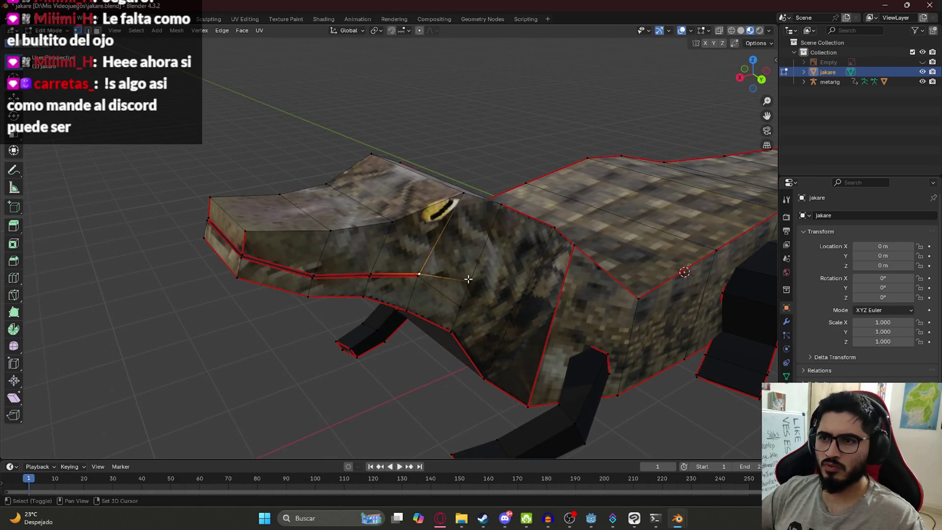
Widen three head loops sideways by scaling each along the Y axis.
{"action": "middle_click_drag", "start_coordinate": [376, 272], "coordinate": [392, 312]}
{"action": "key", "text": "s"}
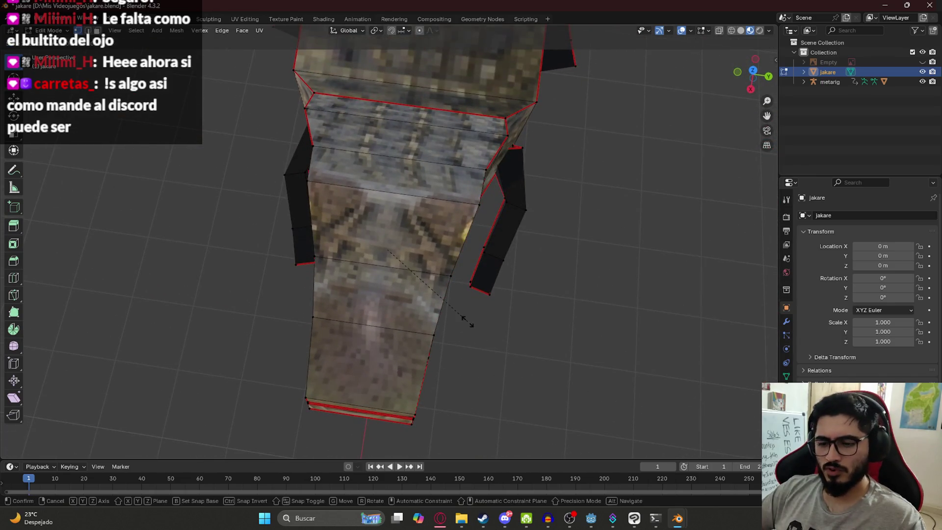
{"action": "key", "text": "y"}
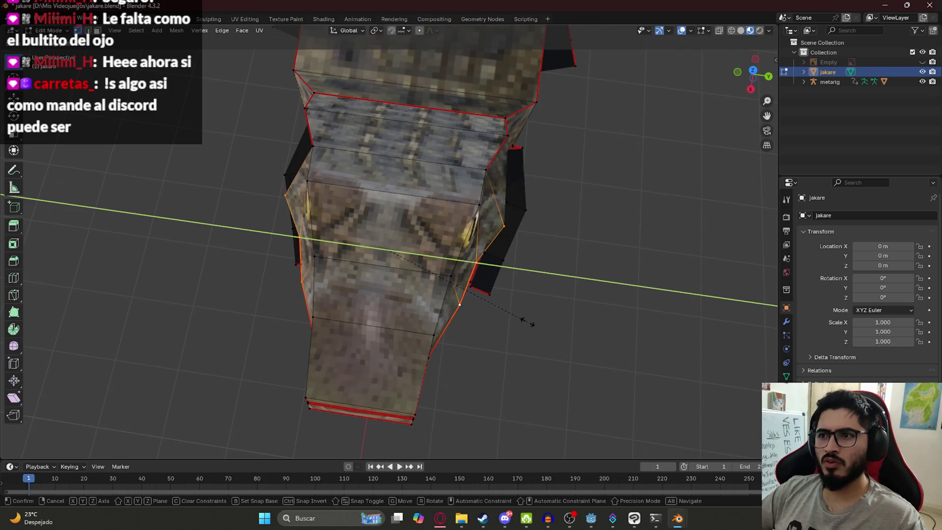
{"action": "left_click", "coordinate": [528, 322]}
{"action": "mouse_move", "coordinate": [526, 319]}
{"action": "middle_mouse_down"}
{"action": "mouse_move", "coordinate": [550, 294]}
{"action": "mouse_move", "coordinate": [577, 316]}
{"action": "middle_mouse_up"}
{"action": "mouse_move", "coordinate": [546, 348]}
{"action": "middle_mouse_down"}
{"action": "mouse_move", "coordinate": [538, 286]}
{"action": "mouse_move", "coordinate": [526, 322]}
{"action": "mouse_move", "coordinate": [598, 362]}
{"action": "mouse_move", "coordinate": [537, 339]}
{"action": "middle_mouse_up"}
{"action": "key", "text": "s"}
{"action": "key", "text": "y"}
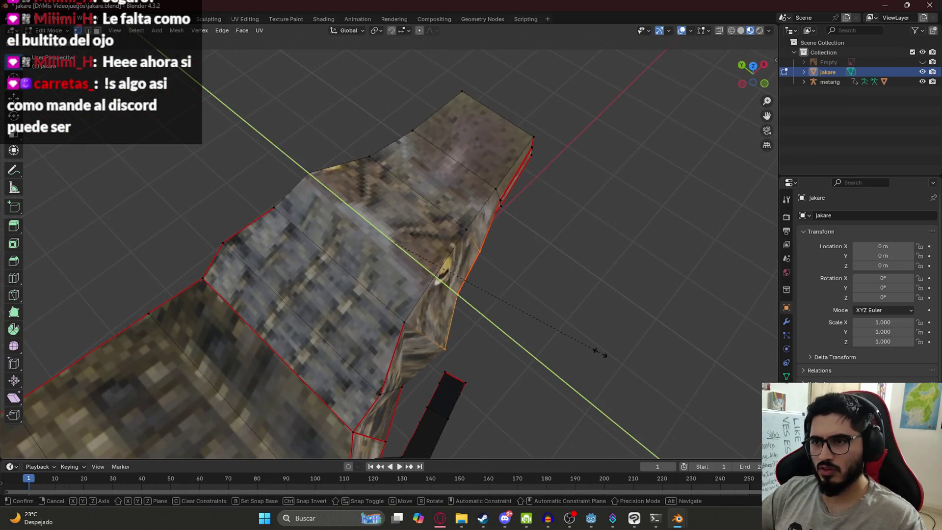
{"action": "left_click", "coordinate": [630, 361]}
{"action": "mouse_move", "coordinate": [630, 361]}
{"action": "middle_mouse_down"}
{"action": "mouse_move", "coordinate": [272, 295]}
{"action": "mouse_move", "coordinate": [267, 319]}
{"action": "mouse_move", "coordinate": [285, 345]}
{"action": "middle_mouse_up"}
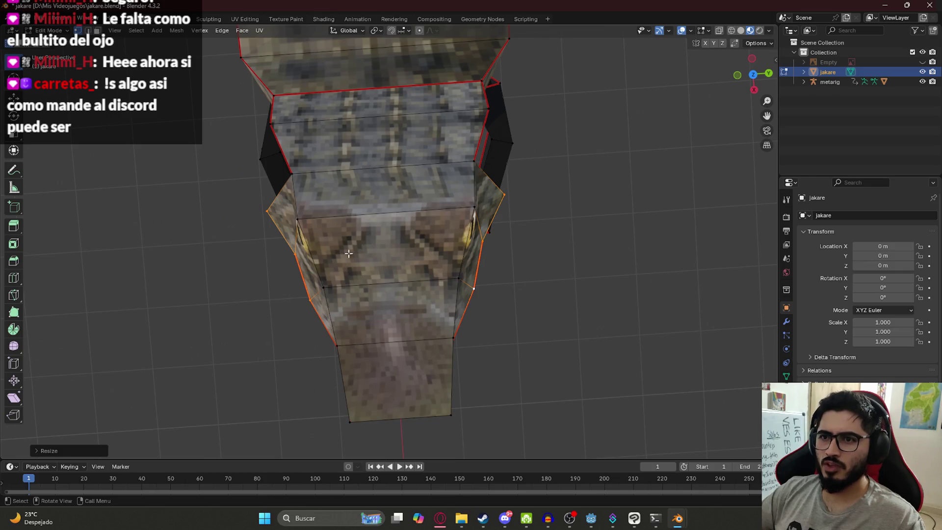
{"action": "key", "text": "s"}
{"action": "key", "text": "y"}
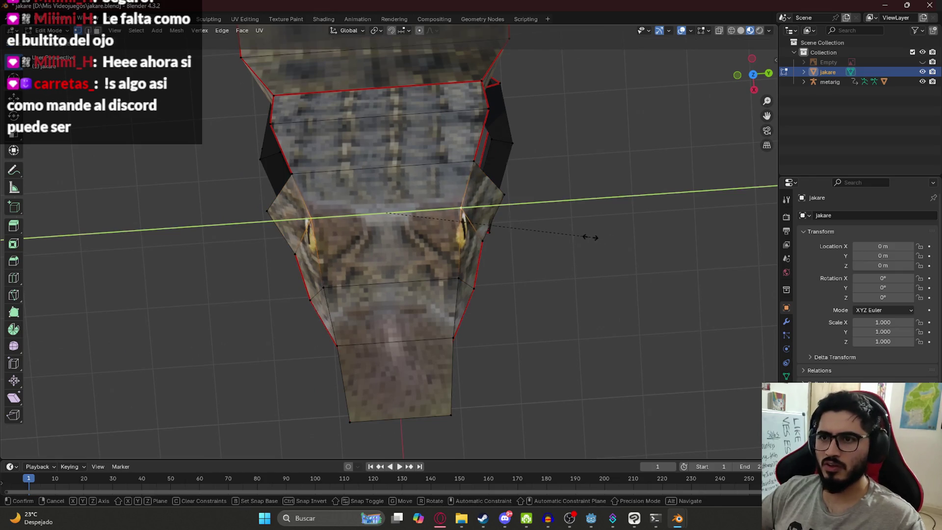
{"action": "left_click", "coordinate": [599, 237]}
Move a jaw vertex with G to reshape the underside of the snout.
{"action": "middle_click_drag", "start_coordinate": [555, 299], "coordinate": [626, 243]}
{"action": "key", "text": "Tab"}
{"action": "scroll", "coordinate": [678, 199], "scroll_direction": "up", "scroll_amount": 3}
{"action": "mouse_move", "coordinate": [679, 201]}
{"action": "middle_mouse_down"}
{"action": "mouse_move", "coordinate": [453, 269]}
{"action": "mouse_move", "coordinate": [474, 260]}
{"action": "mouse_move", "coordinate": [476, 235]}
{"action": "middle_mouse_up"}
{"action": "key", "text": "Tab"}
{"action": "scroll", "coordinate": [461, 265], "scroll_direction": "up", "scroll_amount": 3}
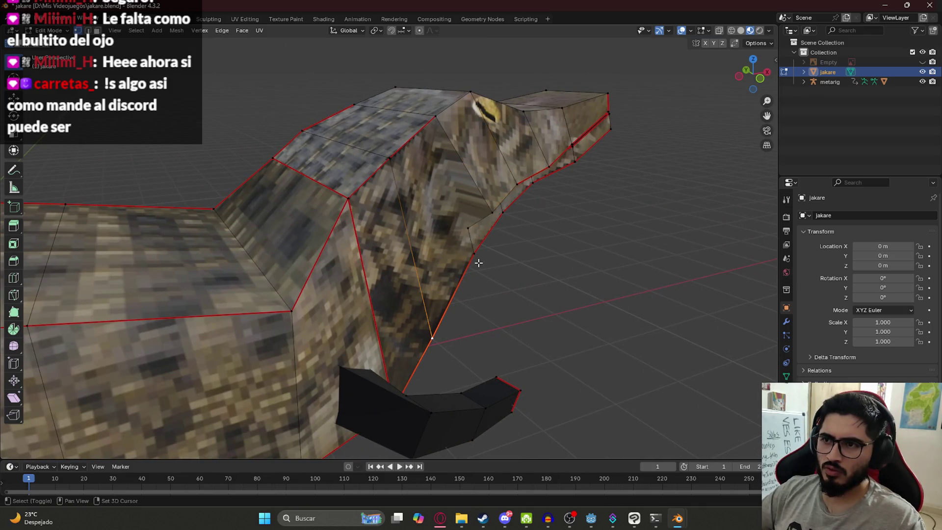
{"action": "key", "text": "g"}
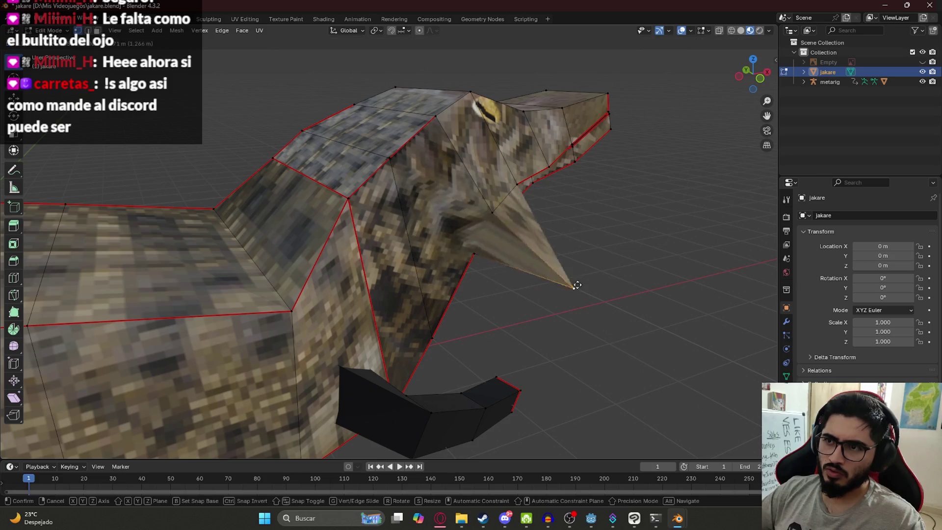
{"action": "left_click", "coordinate": [442, 238]}
{"action": "mouse_move", "coordinate": [443, 237]}
{"action": "middle_mouse_down"}
{"action": "mouse_move", "coordinate": [467, 230]}
{"action": "mouse_move", "coordinate": [398, 221]}
{"action": "middle_mouse_up"}
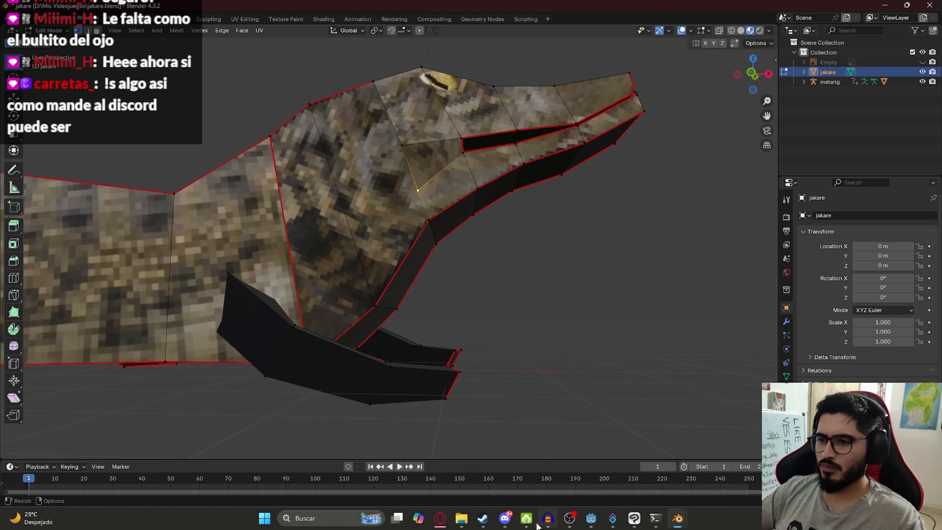
{"action": "left_click", "coordinate": [505, 526]}
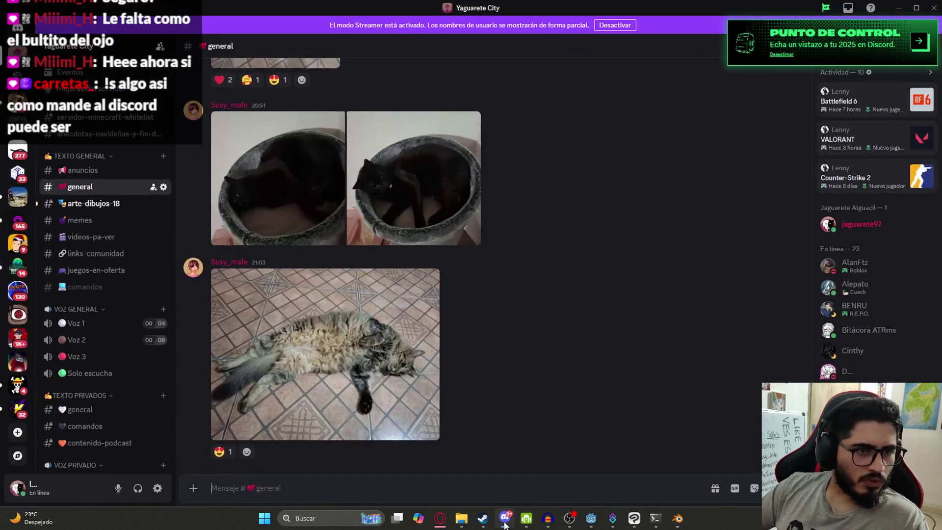
Jump to #arte-dibujos-18 and view the Piggie image at full size, then minimize Discord.
{"action": "key", "text": "alt+Down"}
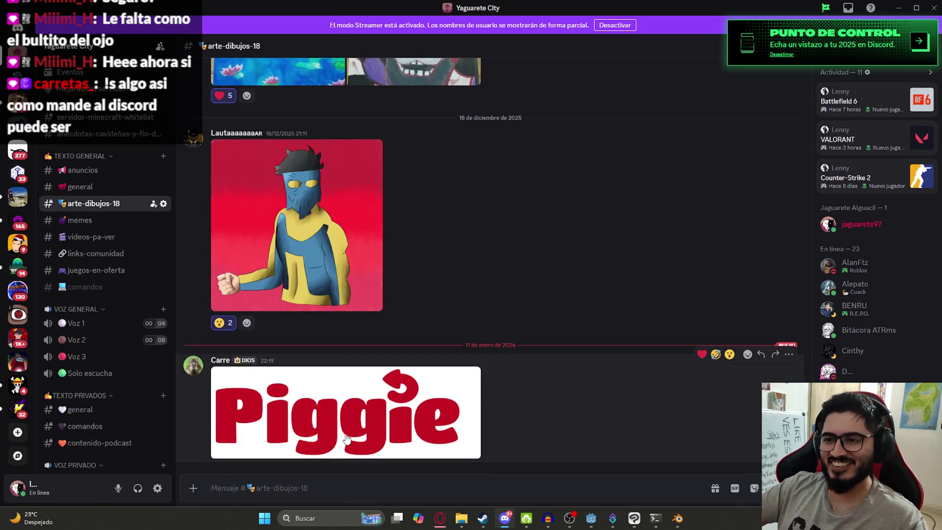
{"action": "left_click", "coordinate": [393, 388]}
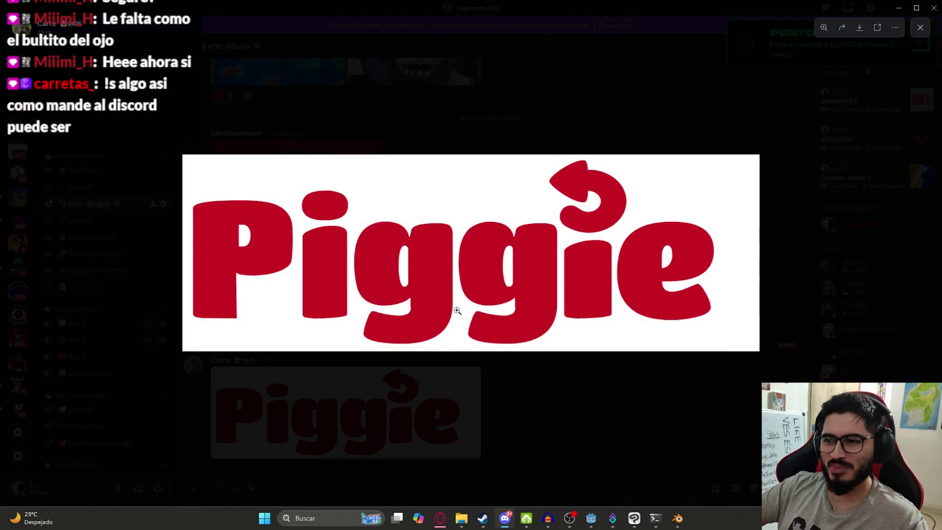
{"action": "left_click", "coordinate": [532, 416]}
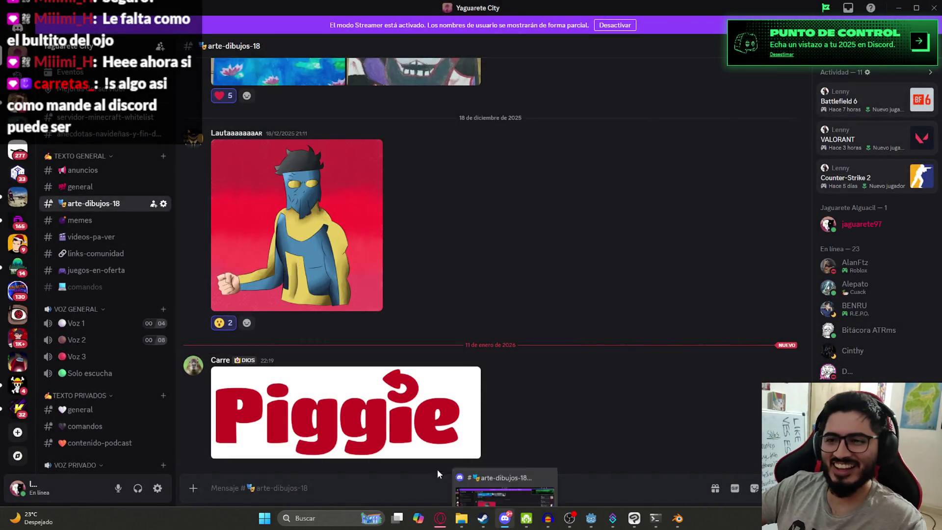
{"action": "left_click", "coordinate": [422, 432]}
{"action": "mouse_move", "coordinate": [507, 523]}
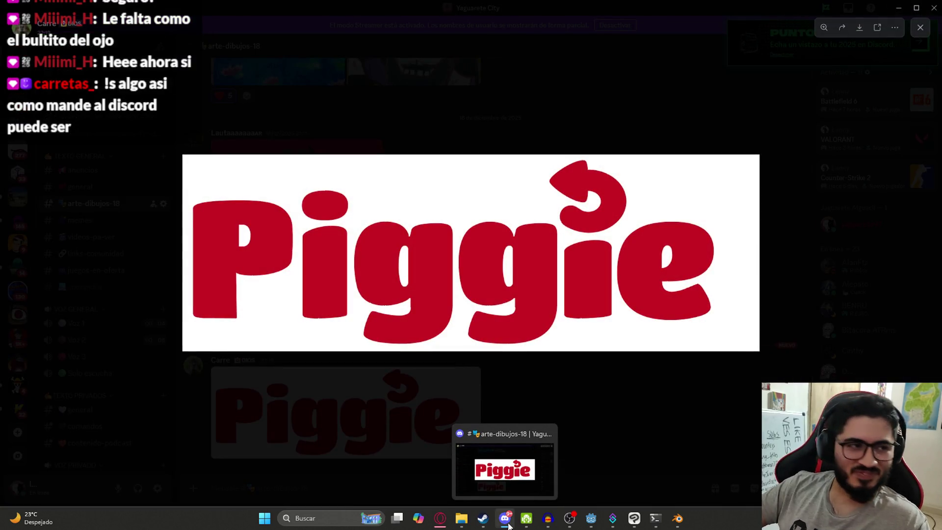
{"action": "left_click", "coordinate": [509, 523]}
Undo the last two head edits and select the upper vertex on the neck.
{"action": "mouse_move", "coordinate": [483, 362]}
{"action": "middle_mouse_down"}
{"action": "mouse_move", "coordinate": [445, 231]}
{"action": "mouse_move", "coordinate": [396, 193]}
{"action": "middle_mouse_up"}
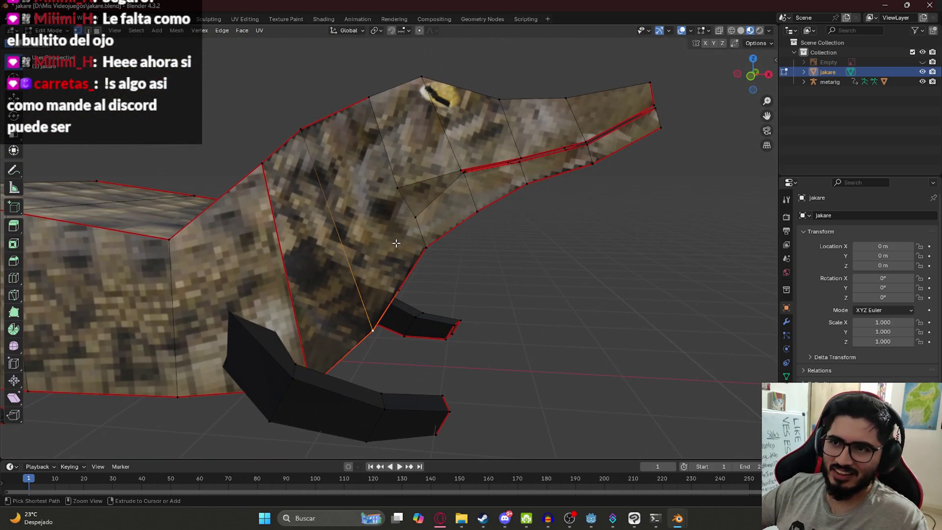
{"action": "key", "text": "ctrl+z"}
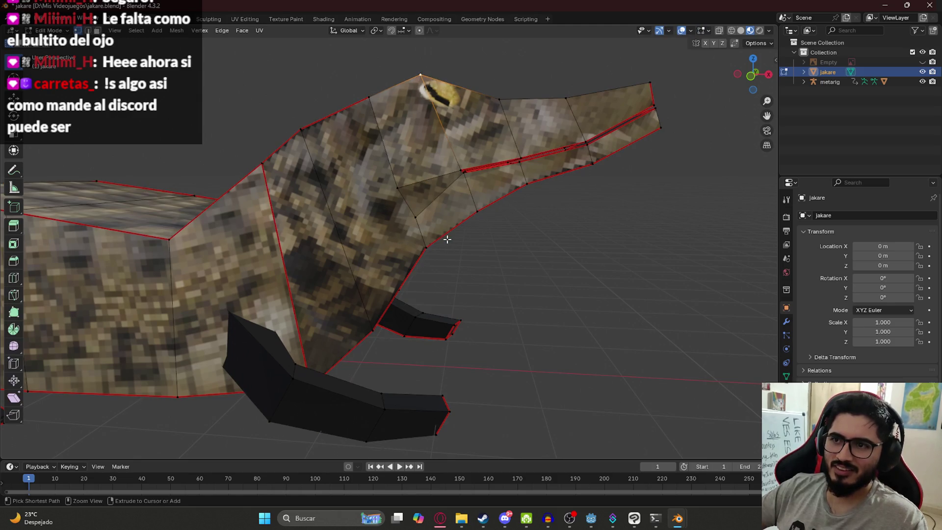
{"action": "key", "text": "ctrl+z"}
{"action": "middle_click_drag", "start_coordinate": [411, 177], "coordinate": [395, 201]}
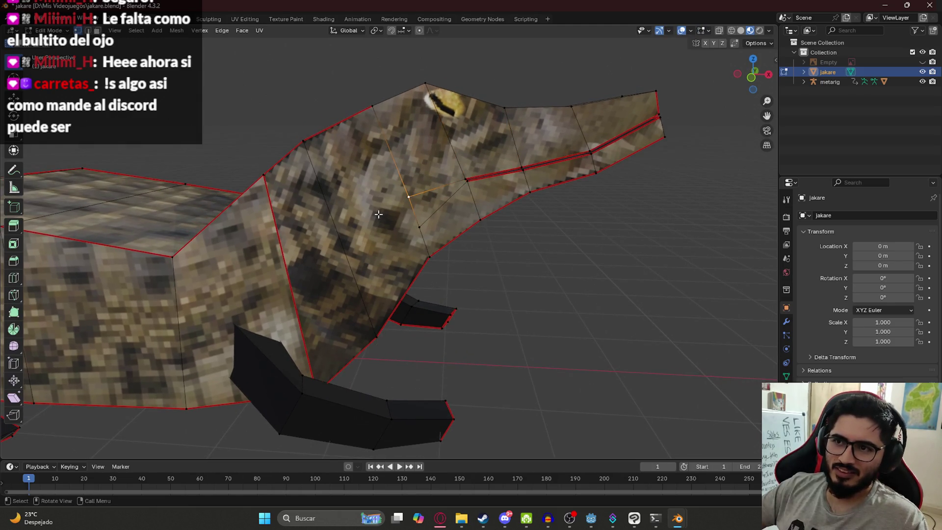
{"action": "left_click", "coordinate": [313, 142]}
Insert a Ctrl+R edge loop across the head and select an edge beside it.
{"action": "key", "text": "ctrl+r"}
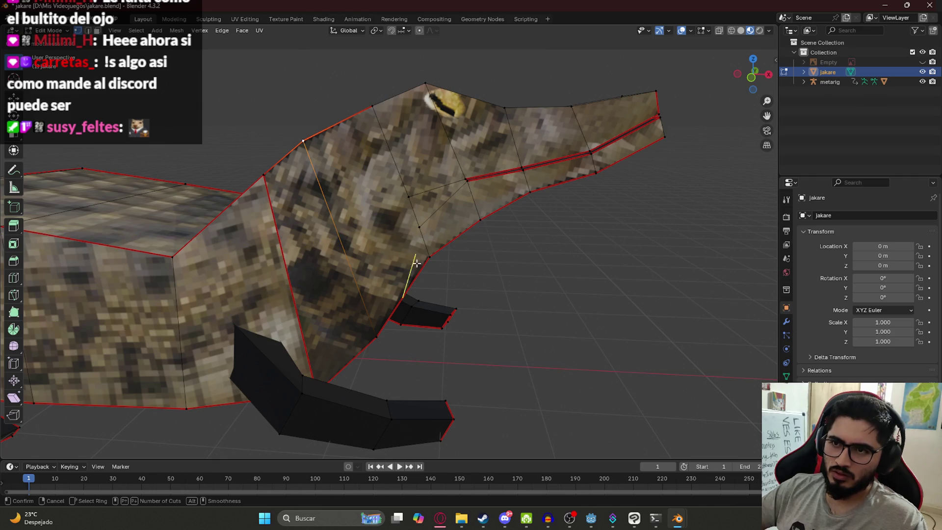
{"action": "middle_click_drag", "start_coordinate": [456, 303], "coordinate": [381, 261]}
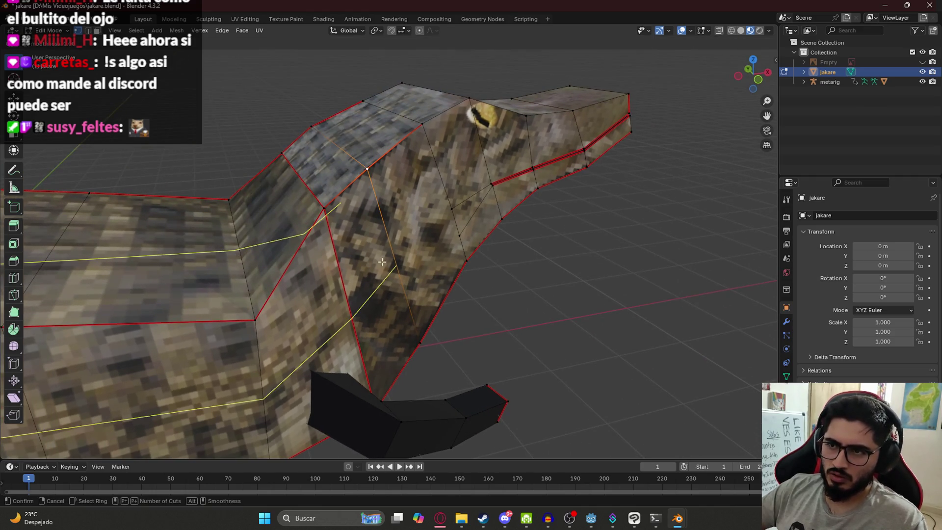
{"action": "left_click", "coordinate": [372, 208]}
{"action": "left_click", "coordinate": [359, 204]}
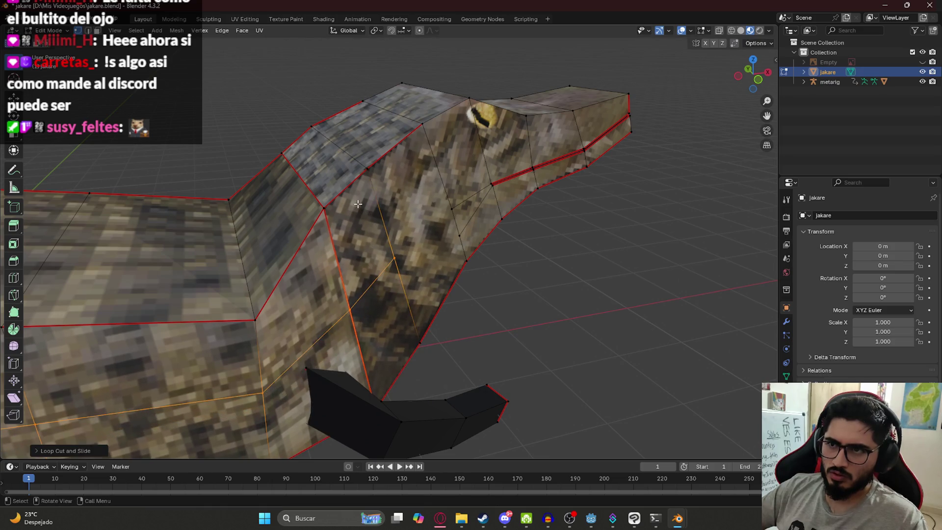
{"action": "left_click", "coordinate": [405, 252]}
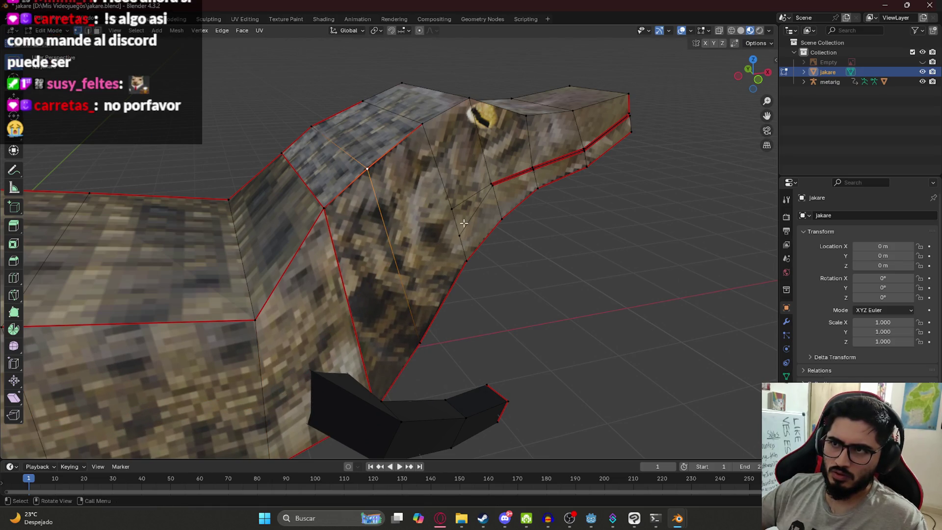
{"action": "middle_click_drag", "start_coordinate": [462, 221], "coordinate": [431, 277]}
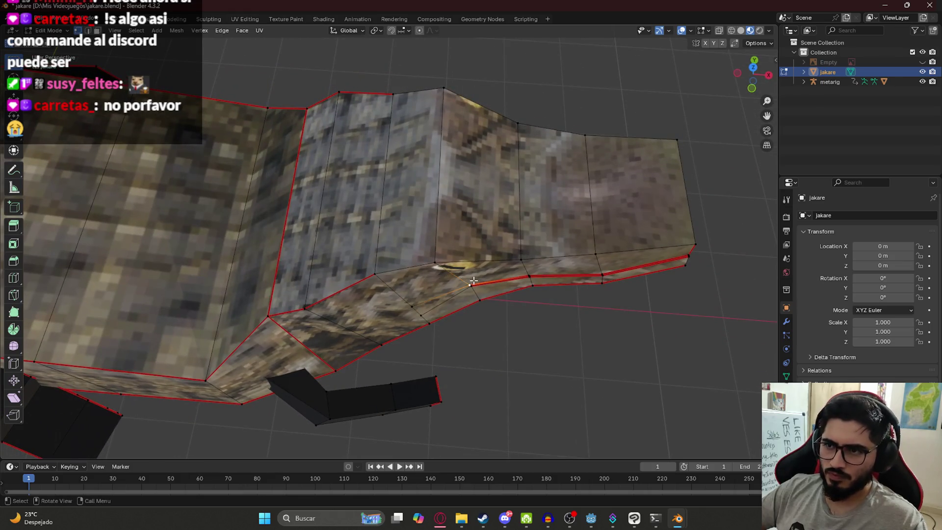
{"action": "mouse_move", "coordinate": [499, 308]}
{"action": "middle_mouse_down"}
{"action": "mouse_move", "coordinate": [391, 301]}
{"action": "mouse_move", "coordinate": [306, 249]}
{"action": "mouse_move", "coordinate": [427, 294]}
{"action": "mouse_move", "coordinate": [510, 349]}
{"action": "middle_mouse_up"}
{"action": "key", "text": "s"}
{"action": "key", "text": "y"}
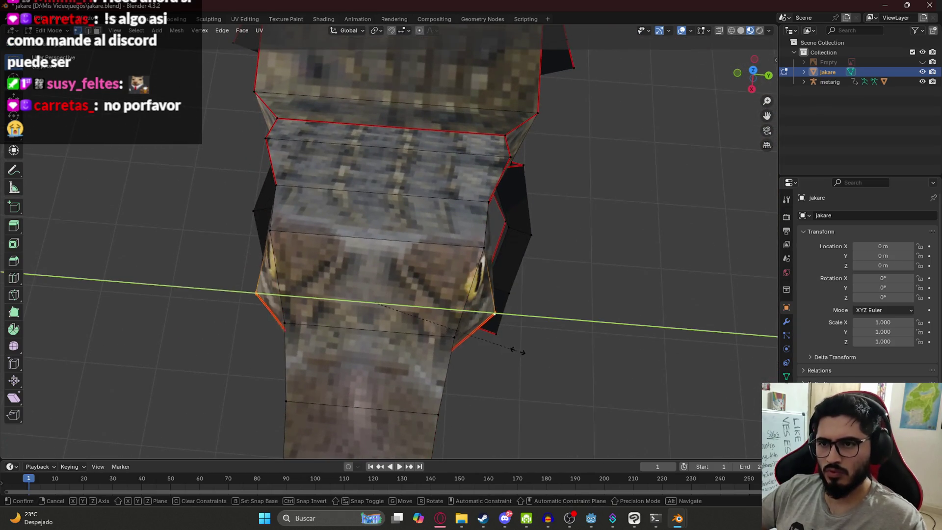
Confirm the Y-axis resize, then try and cancel a Y-axis move of the vertices.
{"action": "left_click", "coordinate": [506, 350]}
{"action": "mouse_move", "coordinate": [505, 350]}
{"action": "middle_mouse_down"}
{"action": "mouse_move", "coordinate": [389, 275]}
{"action": "mouse_move", "coordinate": [311, 257]}
{"action": "mouse_move", "coordinate": [345, 270]}
{"action": "mouse_move", "coordinate": [469, 280]}
{"action": "mouse_move", "coordinate": [499, 259]}
{"action": "mouse_move", "coordinate": [463, 238]}
{"action": "middle_mouse_up"}
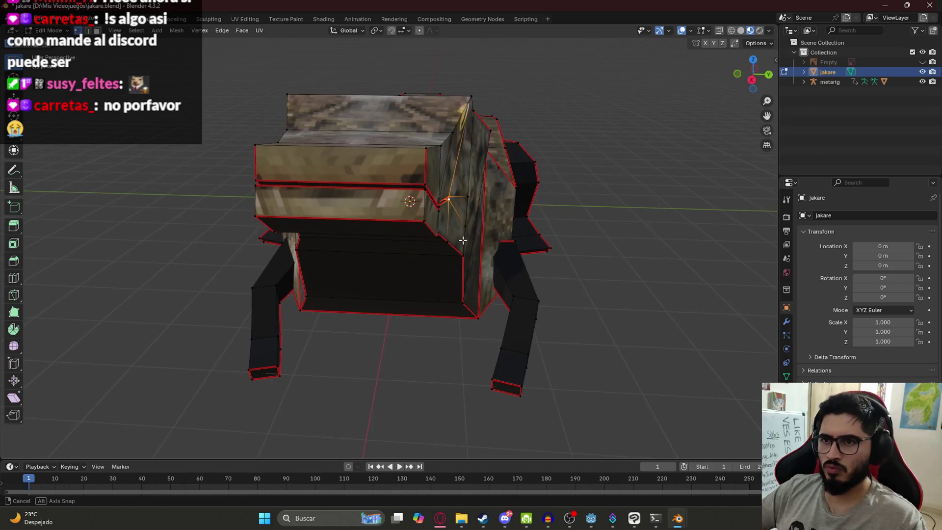
{"action": "key", "text": "g"}
{"action": "key", "text": "y"}
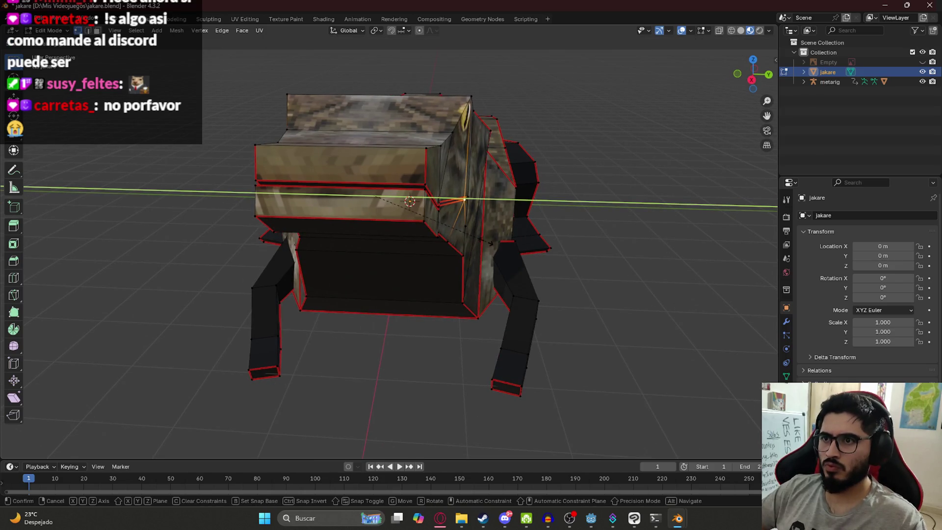
{"action": "right_click", "coordinate": [491, 244]}
{"action": "middle_click_drag", "start_coordinate": [491, 243], "coordinate": [459, 162]}
{"action": "mouse_move", "coordinate": [394, 146]}
{"action": "middle_mouse_down"}
{"action": "mouse_move", "coordinate": [411, 215]}
{"action": "mouse_move", "coordinate": [513, 261]}
{"action": "middle_mouse_up"}
Attempt two more Y-axis vertex moves and cancel both.
{"action": "key", "text": "g"}
{"action": "key", "text": "y"}
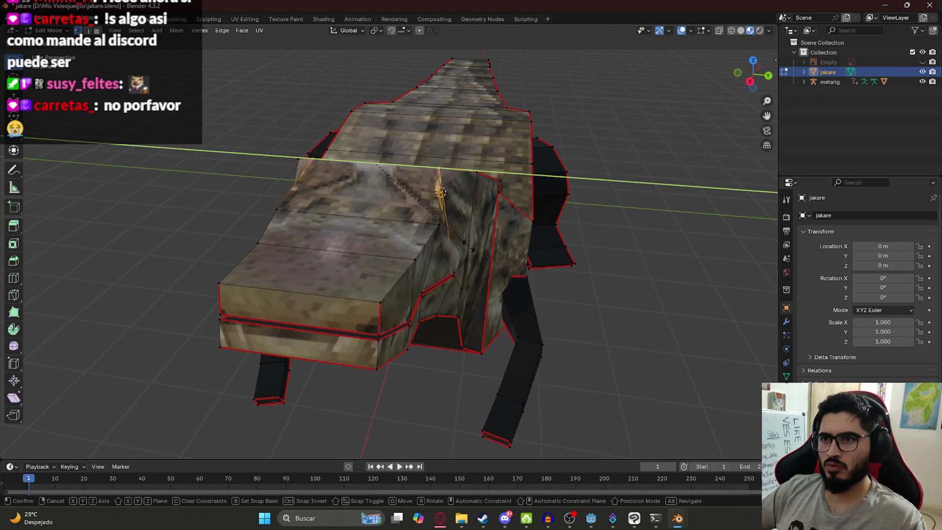
{"action": "right_click", "coordinate": [470, 247]}
{"action": "key", "text": "g"}
{"action": "key", "text": "y"}
{"action": "right_click", "coordinate": [538, 255]}
{"action": "mouse_move", "coordinate": [538, 256]}
{"action": "middle_mouse_down"}
{"action": "mouse_move", "coordinate": [502, 211]}
{"action": "mouse_move", "coordinate": [442, 231]}
{"action": "mouse_move", "coordinate": [368, 211]}
{"action": "mouse_move", "coordinate": [361, 225]}
{"action": "middle_mouse_up"}
{"action": "scroll", "coordinate": [417, 258], "scroll_direction": "up", "scroll_amount": 5}
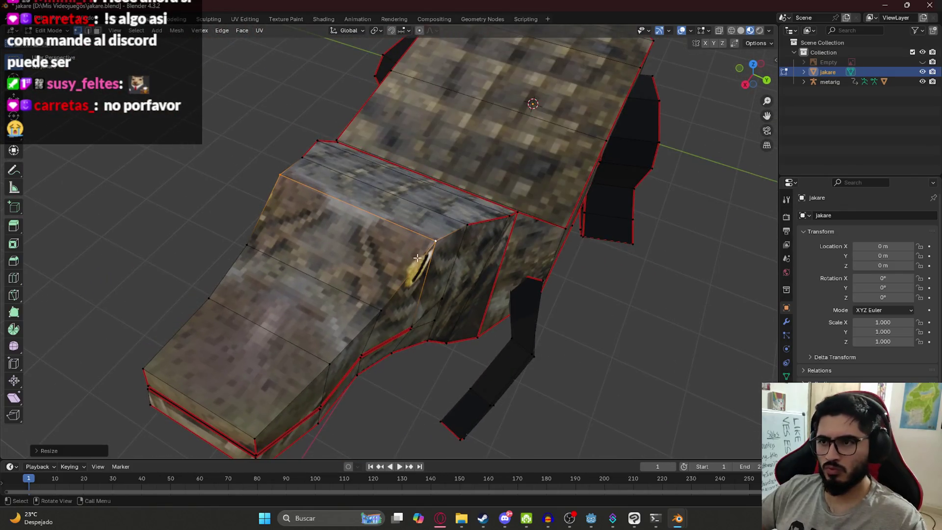
{"action": "scroll", "coordinate": [452, 274], "scroll_direction": "down", "scroll_amount": 5}
{"action": "scroll", "coordinate": [448, 277], "scroll_direction": "up", "scroll_amount": 4}
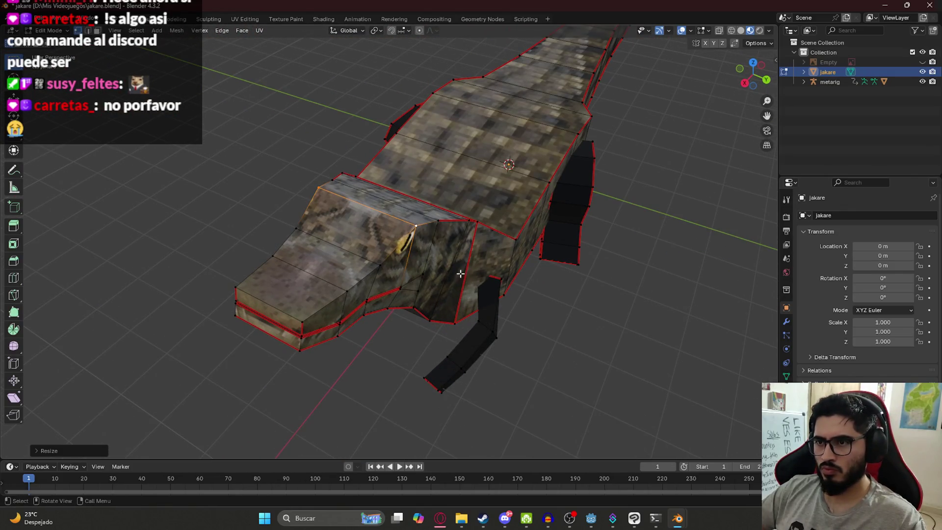
Move the vertex above the eye along X to raise the brow, then check it in Object Mode.
{"action": "key", "text": "Tab"}
{"action": "mouse_move", "coordinate": [504, 322]}
{"action": "middle_mouse_down"}
{"action": "mouse_move", "coordinate": [470, 295]}
{"action": "mouse_move", "coordinate": [423, 272]}
{"action": "mouse_move", "coordinate": [417, 280]}
{"action": "mouse_move", "coordinate": [437, 272]}
{"action": "mouse_move", "coordinate": [369, 262]}
{"action": "mouse_move", "coordinate": [449, 267]}
{"action": "mouse_move", "coordinate": [460, 216]}
{"action": "middle_mouse_up"}
{"action": "key", "text": "Tab"}
{"action": "key", "text": "g"}
{"action": "key", "text": "y"}
{"action": "key", "text": "x"}
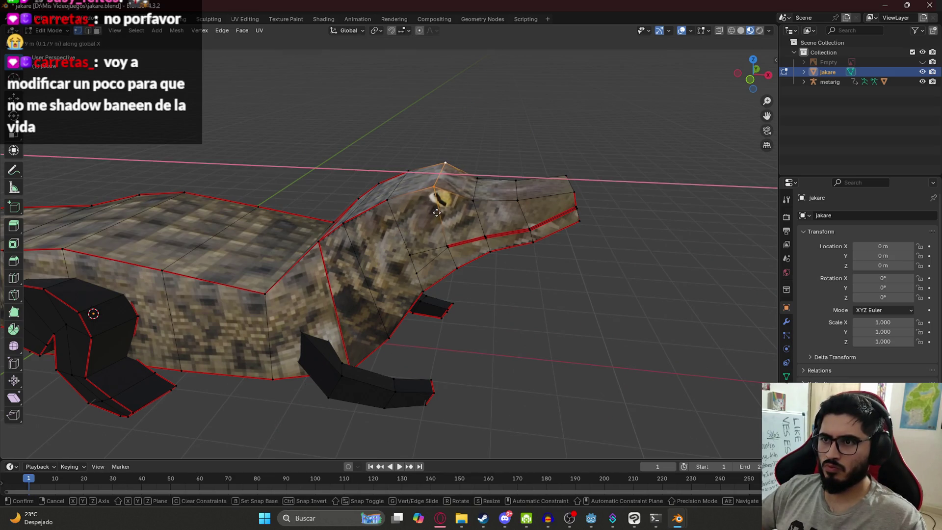
{"action": "left_click", "coordinate": [437, 213]}
{"action": "key", "text": "Tab"}
{"action": "mouse_move", "coordinate": [461, 252]}
{"action": "middle_mouse_down"}
{"action": "mouse_move", "coordinate": [476, 246]}
{"action": "mouse_move", "coordinate": [515, 261]}
{"action": "mouse_move", "coordinate": [536, 311]}
{"action": "mouse_move", "coordinate": [496, 283]}
{"action": "mouse_move", "coordinate": [466, 231]}
{"action": "middle_mouse_up"}
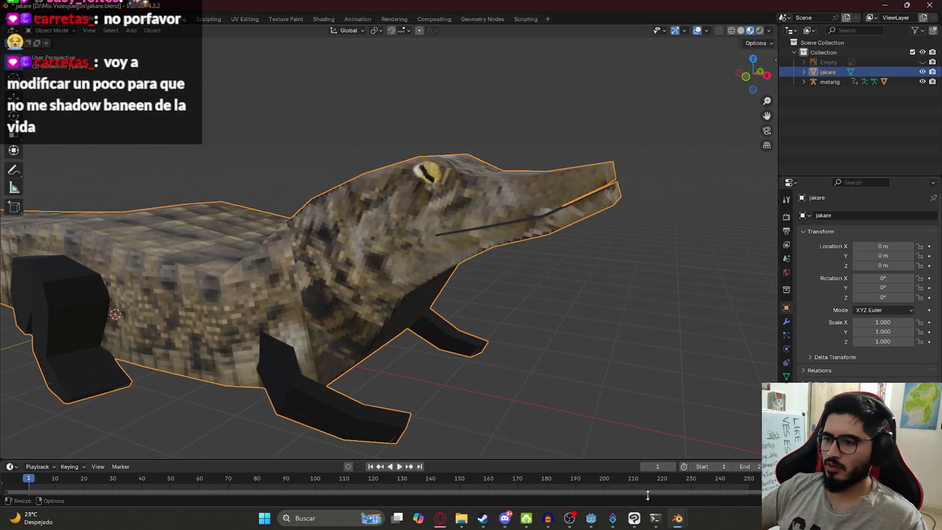
{"action": "left_click", "coordinate": [635, 519]}
{"action": "scroll", "coordinate": [490, 353], "scroll_direction": "up", "scroll_amount": 5}
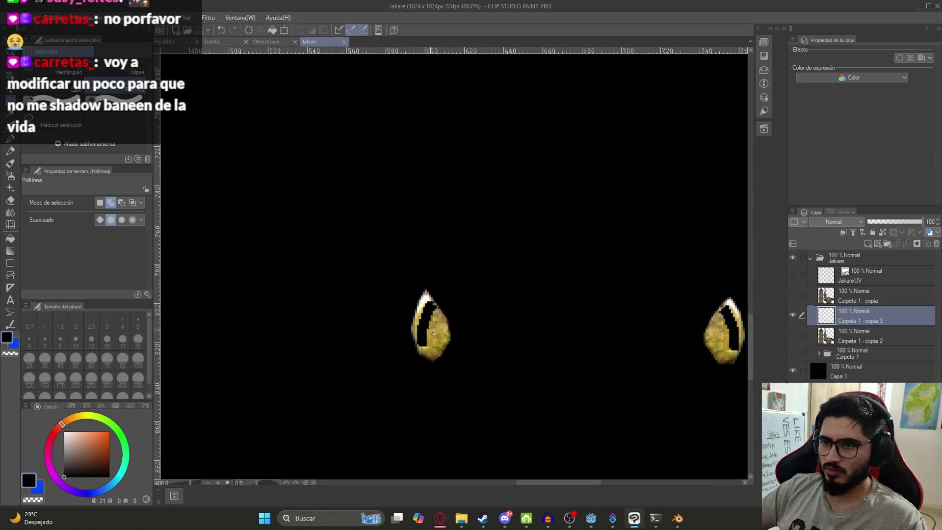
Toggle the Carpeta 1 - copia 3 layer off and on to compare the eye texture.
{"action": "scroll", "coordinate": [433, 332], "scroll_direction": "up", "scroll_amount": 5}
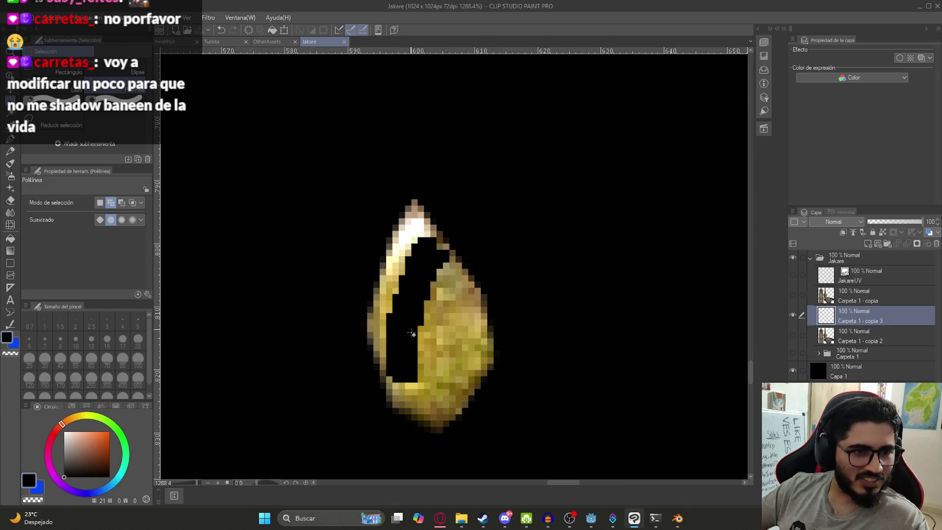
{"action": "left_click", "coordinate": [792, 314]}
{"action": "left_click", "coordinate": [792, 315]}
{"action": "scroll", "coordinate": [345, 328], "scroll_direction": "down", "scroll_amount": 2}
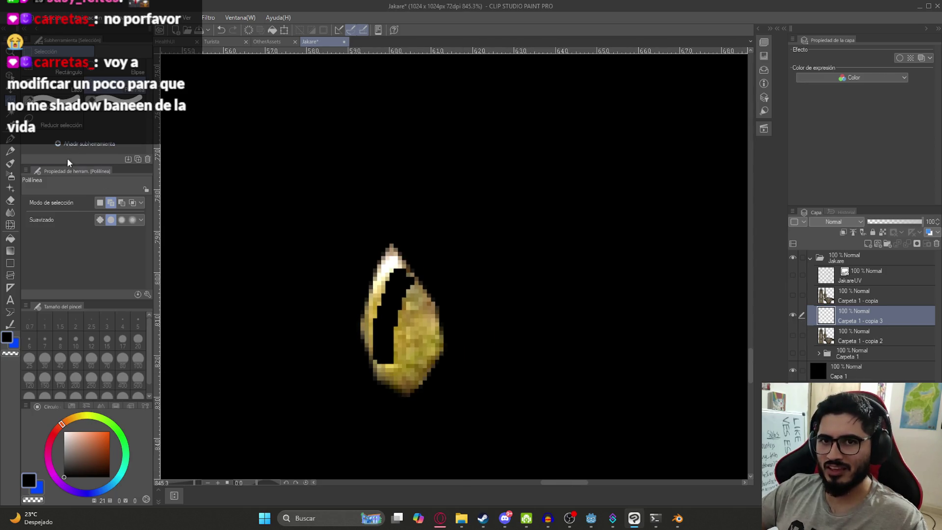
Choose the Copy Stamp sub tool with a brush size of 5.
{"action": "left_click", "coordinate": [12, 212]}
{"action": "left_click", "coordinate": [46, 130]}
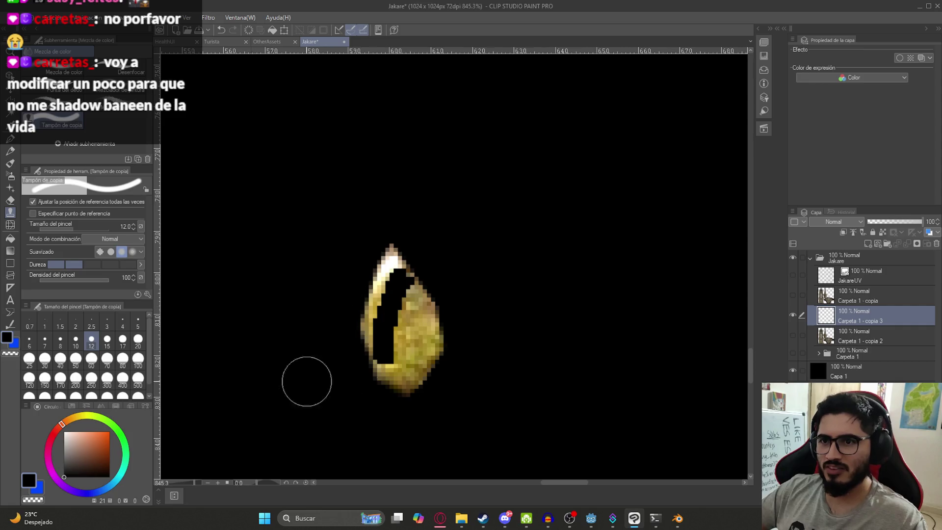
{"action": "left_click", "coordinate": [60, 323]}
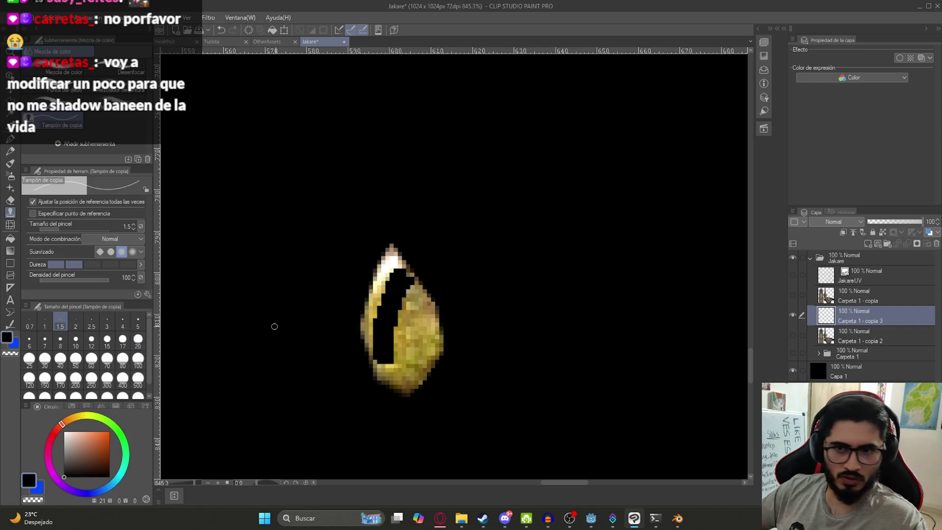
{"action": "left_click", "coordinate": [75, 338]}
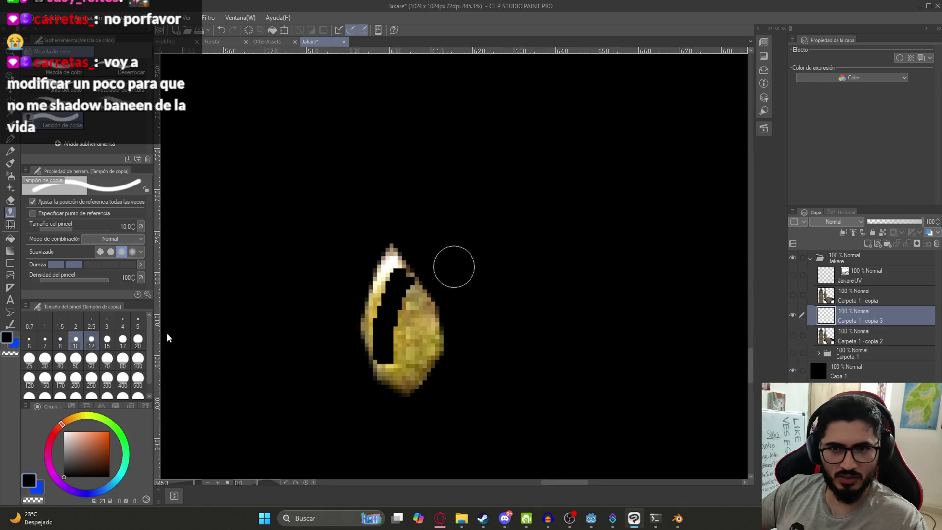
{"action": "scroll", "coordinate": [401, 325], "scroll_direction": "up", "scroll_amount": 1}
{"action": "left_click", "coordinate": [141, 326]}
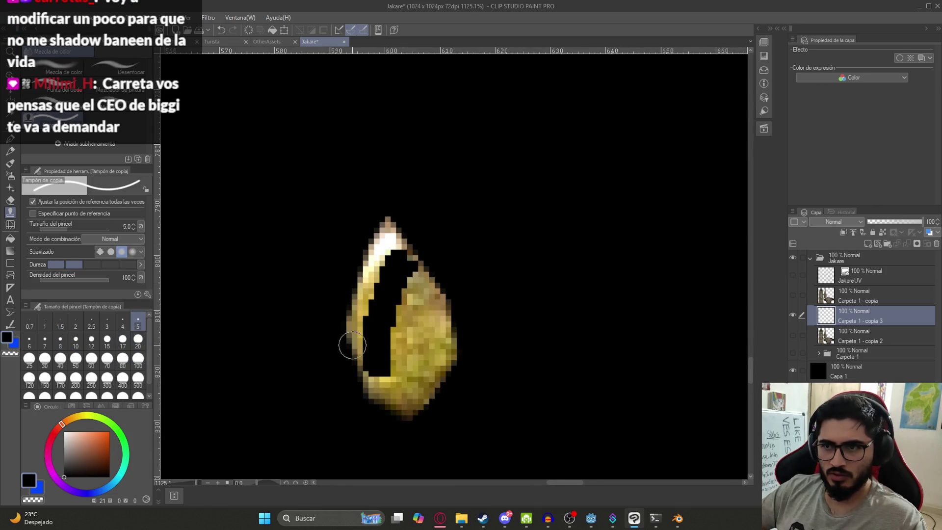
Clone yellow over the dark gaps at the eye's lower left and lower body.
{"action": "mouse_move", "coordinate": [417, 374]}
{"action": "left_mouse_down"}
{"action": "mouse_move", "coordinate": [374, 370]}
{"action": "mouse_move", "coordinate": [380, 355]}
{"action": "mouse_move", "coordinate": [353, 326]}
{"action": "mouse_move", "coordinate": [366, 330]}
{"action": "left_mouse_up"}
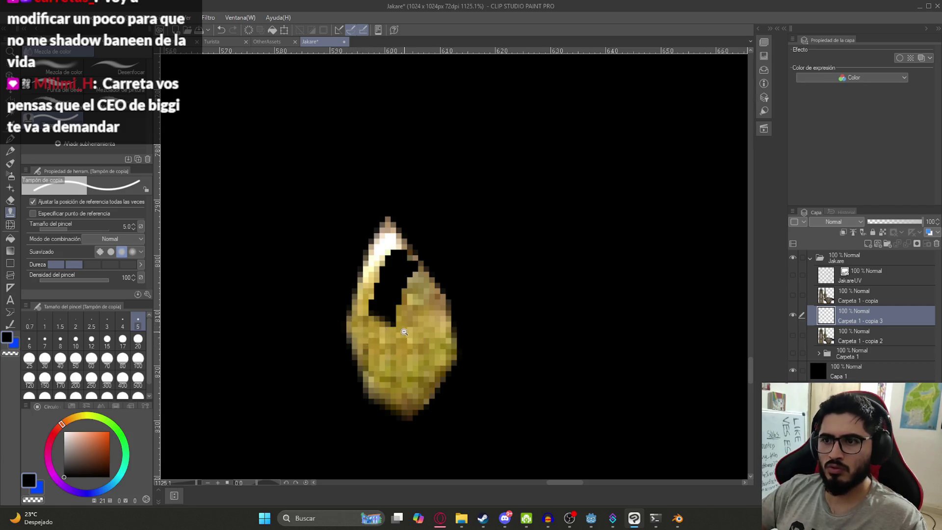
{"action": "scroll", "coordinate": [406, 332], "scroll_direction": "down", "scroll_amount": 5}
{"action": "scroll", "coordinate": [490, 328], "scroll_direction": "up", "scroll_amount": 5}
{"action": "mouse_move", "coordinate": [393, 338]}
{"action": "left_mouse_down"}
{"action": "mouse_move", "coordinate": [417, 330]}
{"action": "mouse_move", "coordinate": [420, 317]}
{"action": "left_mouse_up"}
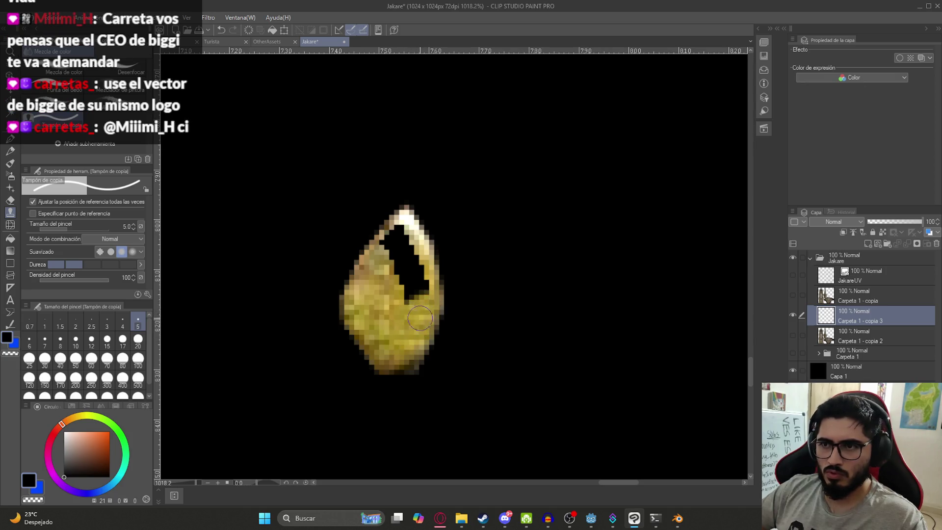
{"action": "scroll", "coordinate": [413, 313], "scroll_direction": "down", "scroll_amount": 3}
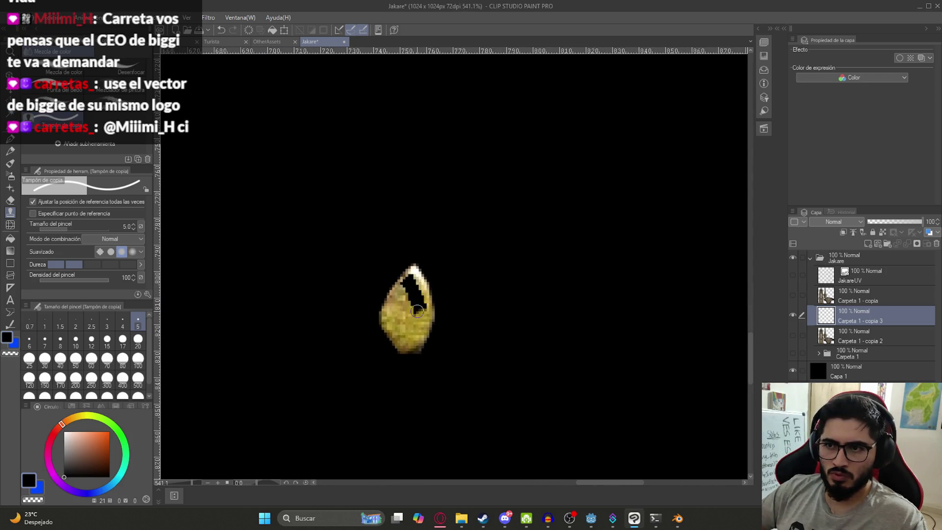
{"action": "scroll", "coordinate": [425, 308], "scroll_direction": "down", "scroll_amount": 4}
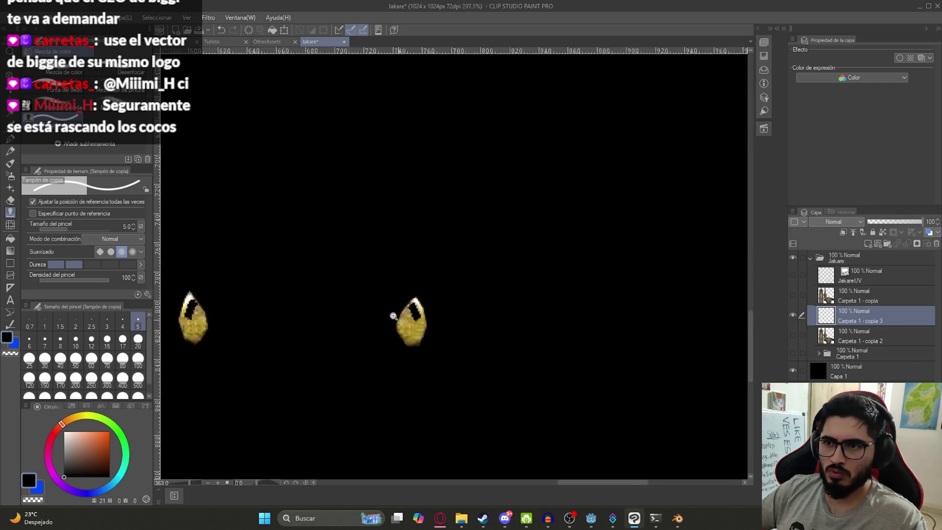
{"action": "scroll", "coordinate": [265, 268], "scroll_direction": "down", "scroll_amount": 1}
Save, then export the single layer as PNG named JakareEyes.png, overwriting the old file.
{"action": "key", "text": "ctrl+s"}
{"action": "left_click", "coordinate": [10, 18]}
{"action": "mouse_move", "coordinate": [124, 143]}
{"action": "left_click", "coordinate": [248, 169]}
{"action": "type", "text": "JakareEyes"}
{"action": "left_click", "coordinate": [554, 392]}
{"action": "key", "text": "Return"}
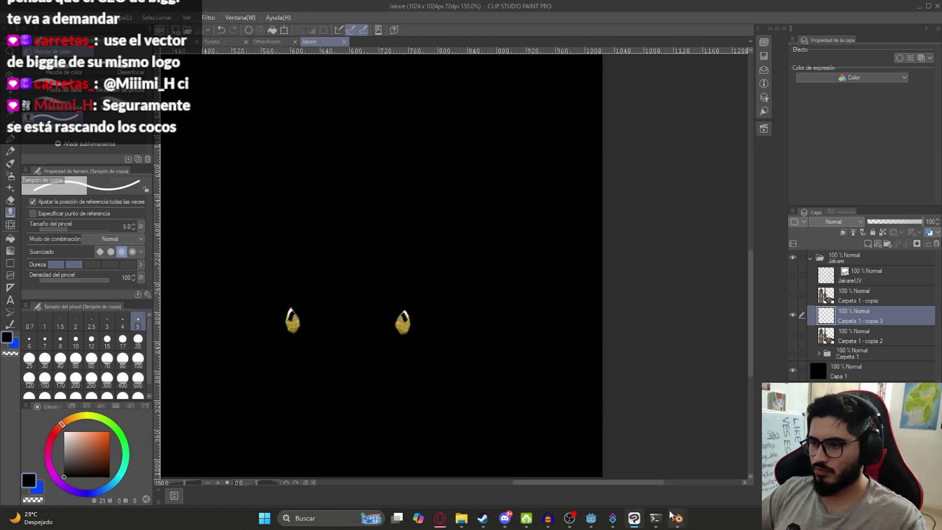
{"action": "mouse_move", "coordinate": [678, 518]}
{"action": "left_click", "coordinate": [623, 459]}
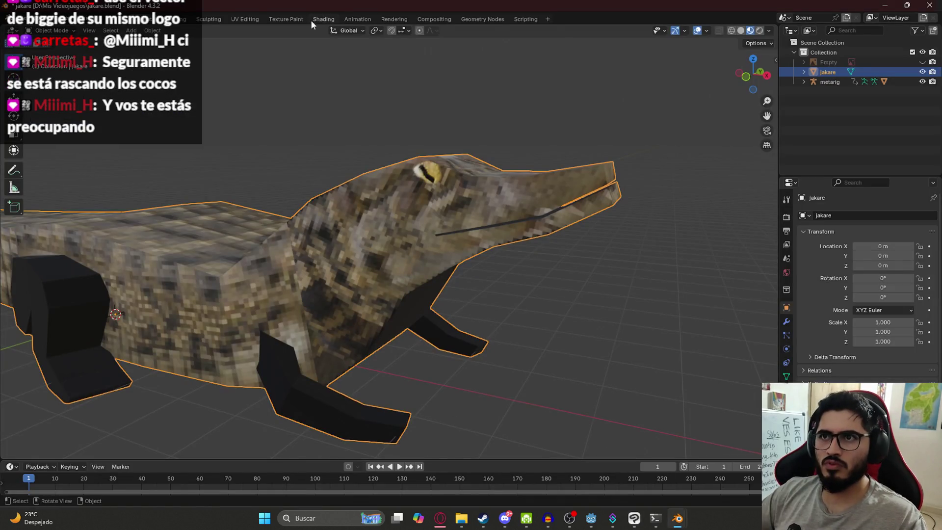
In the Shading workspace, replace the eye Image Texture with the updated JakareEyes.png.
{"action": "left_click", "coordinate": [317, 19]}
{"action": "left_click", "coordinate": [352, 430]}
{"action": "left_click", "coordinate": [322, 430]}
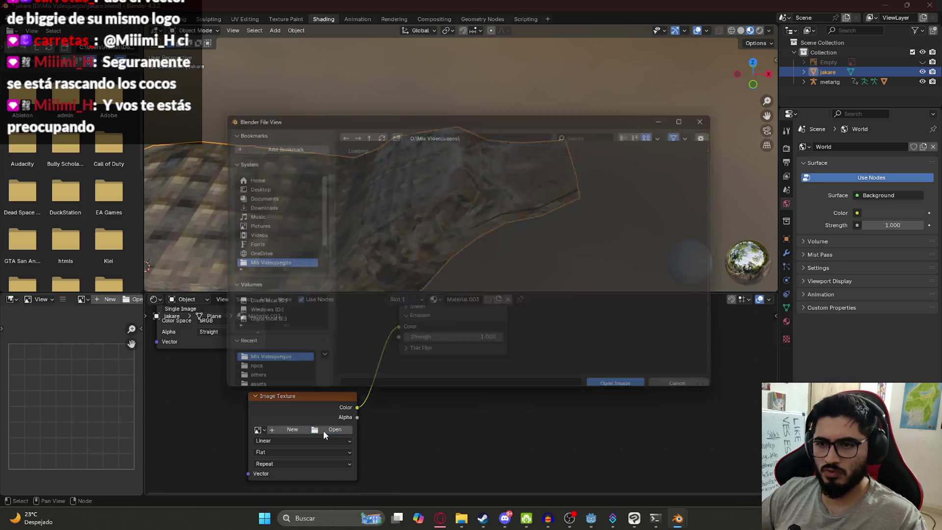
{"action": "scroll", "coordinate": [525, 284], "scroll_direction": "down", "scroll_amount": 15}
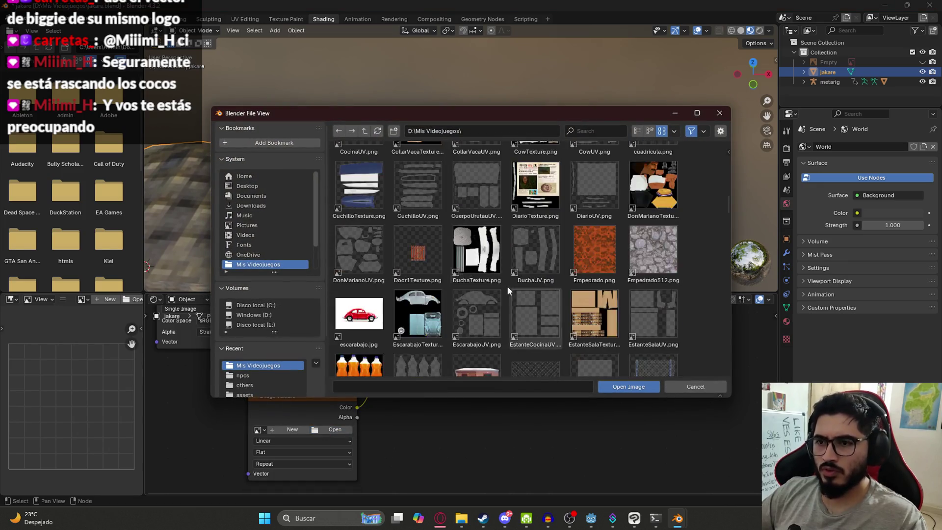
{"action": "scroll", "coordinate": [466, 291], "scroll_direction": "down", "scroll_amount": 8}
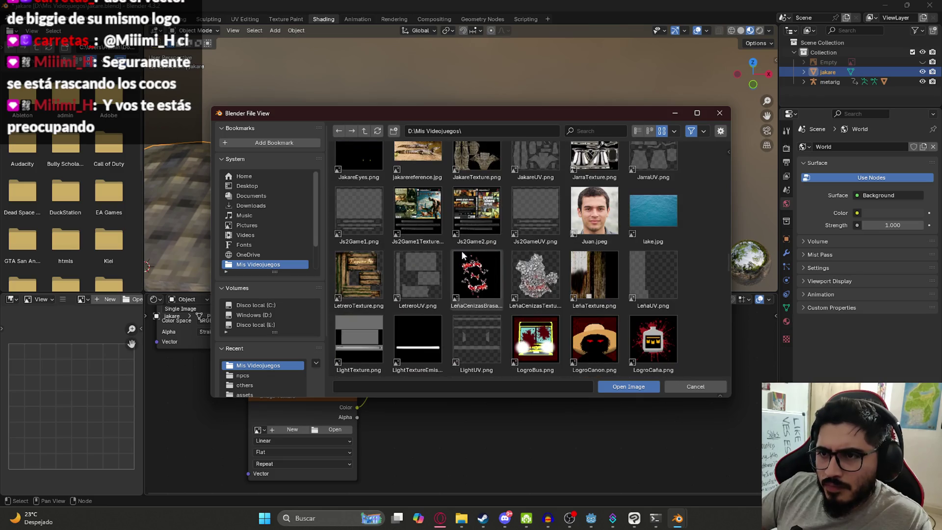
{"action": "double_click", "coordinate": [354, 153]}
Save jakare.blend with the glowing yellow eyes applied.
{"action": "mouse_move", "coordinate": [701, 166]}
{"action": "middle_mouse_down"}
{"action": "mouse_move", "coordinate": [575, 149]}
{"action": "mouse_move", "coordinate": [550, 132]}
{"action": "mouse_move", "coordinate": [572, 152]}
{"action": "mouse_move", "coordinate": [499, 163]}
{"action": "mouse_move", "coordinate": [403, 155]}
{"action": "middle_mouse_up"}
{"action": "key", "text": "ctrl+s"}
{"action": "scroll", "coordinate": [338, 159], "scroll_direction": "up", "scroll_amount": 3}
{"action": "scroll", "coordinate": [435, 111], "scroll_direction": "up", "scroll_amount": 3}
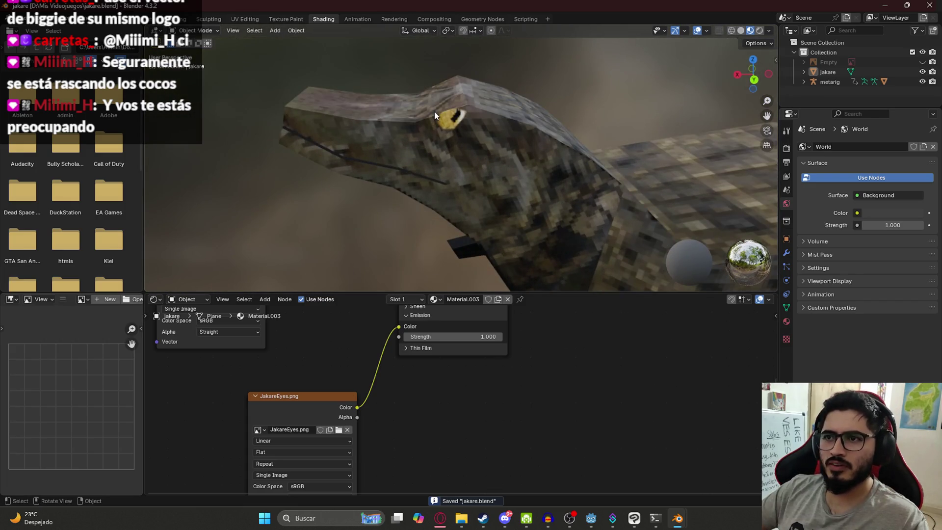
In Edit Mode, raise the vertex above the crocodile's eye to form a brow ridge, then save.
{"action": "left_click", "coordinate": [434, 111]}
{"action": "key", "text": "Tab"}
{"action": "middle_click_drag", "start_coordinate": [434, 111], "coordinate": [493, 95]}
{"action": "scroll", "coordinate": [492, 94], "scroll_direction": "up", "scroll_amount": 3}
{"action": "key", "text": "g"}
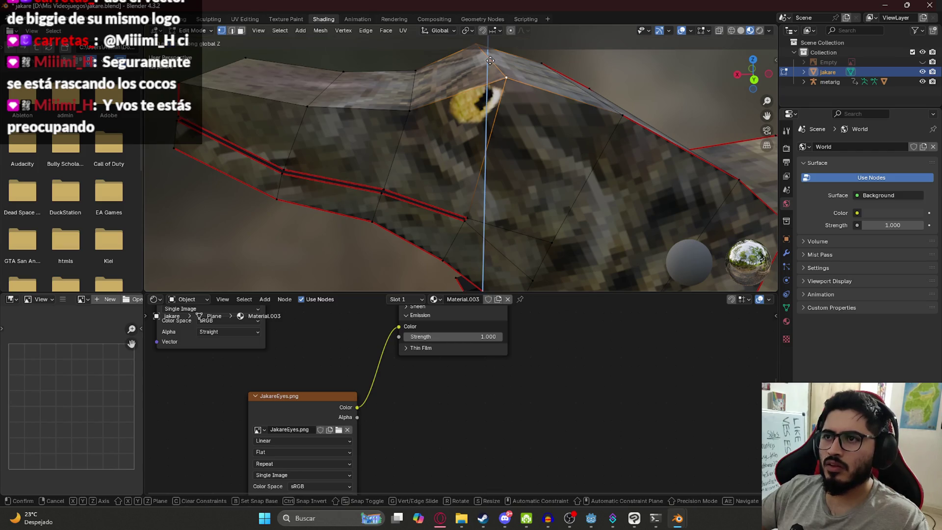
{"action": "left_click", "coordinate": [488, 59]}
{"action": "mouse_move", "coordinate": [488, 59]}
{"action": "middle_mouse_down"}
{"action": "mouse_move", "coordinate": [463, 58]}
{"action": "mouse_move", "coordinate": [434, 205]}
{"action": "mouse_move", "coordinate": [534, 238]}
{"action": "middle_mouse_up"}
{"action": "key", "text": "ctrl+s"}
Return to Object Mode, deselect the crocodile and save jakare.blend again.
{"action": "mouse_move", "coordinate": [488, 141]}
{"action": "middle_mouse_down"}
{"action": "mouse_move", "coordinate": [509, 261]}
{"action": "mouse_move", "coordinate": [486, 240]}
{"action": "mouse_move", "coordinate": [489, 221]}
{"action": "mouse_move", "coordinate": [520, 205]}
{"action": "mouse_move", "coordinate": [481, 229]}
{"action": "mouse_move", "coordinate": [610, 211]}
{"action": "mouse_move", "coordinate": [460, 189]}
{"action": "mouse_move", "coordinate": [487, 198]}
{"action": "mouse_move", "coordinate": [498, 189]}
{"action": "mouse_move", "coordinate": [456, 198]}
{"action": "mouse_move", "coordinate": [454, 182]}
{"action": "middle_mouse_up"}
{"action": "key", "text": "Tab"}
{"action": "left_click", "coordinate": [482, 234]}
{"action": "scroll", "coordinate": [452, 164], "scroll_direction": "up", "scroll_amount": 5}
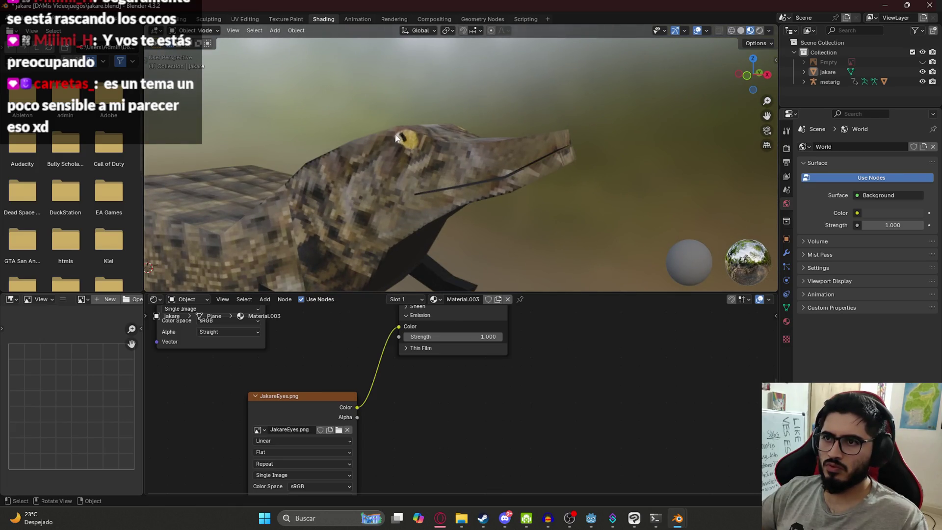
{"action": "mouse_move", "coordinate": [493, 140]}
{"action": "middle_mouse_down"}
{"action": "mouse_move", "coordinate": [382, 155]}
{"action": "mouse_move", "coordinate": [340, 146]}
{"action": "middle_mouse_up"}
{"action": "key", "text": "ctrl+s"}
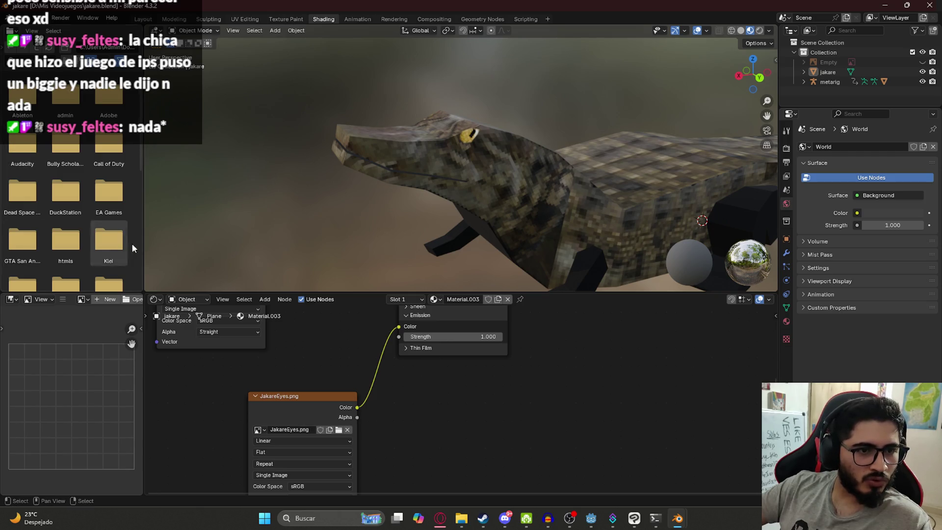
{"action": "mouse_move", "coordinate": [456, 224]}
{"action": "middle_mouse_down"}
{"action": "mouse_move", "coordinate": [484, 178]}
{"action": "mouse_move", "coordinate": [623, 180]}
{"action": "mouse_move", "coordinate": [464, 175]}
{"action": "mouse_move", "coordinate": [479, 209]}
{"action": "mouse_move", "coordinate": [458, 230]}
{"action": "mouse_move", "coordinate": [395, 168]}
{"action": "mouse_move", "coordinate": [377, 117]}
{"action": "mouse_move", "coordinate": [366, 181]}
{"action": "mouse_move", "coordinate": [500, 127]}
{"action": "mouse_move", "coordinate": [378, 115]}
{"action": "middle_mouse_up"}
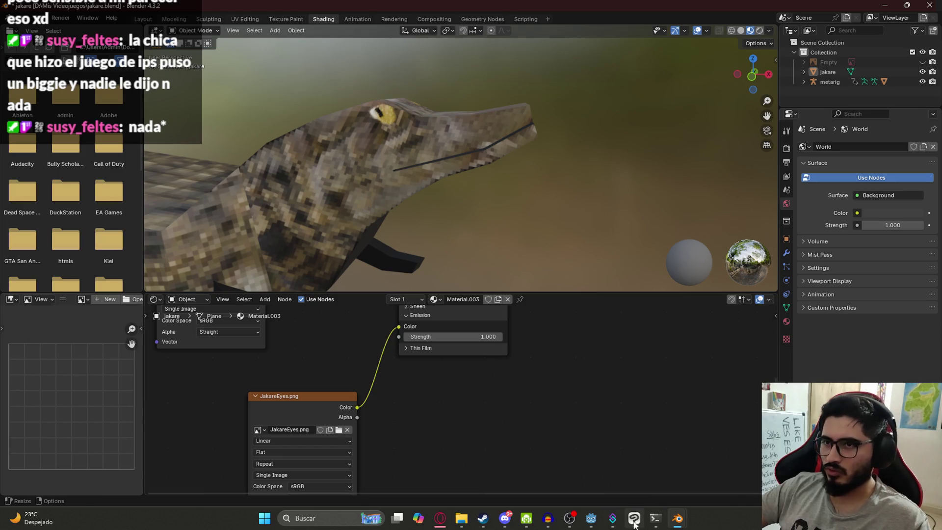
Clone yellow over the white highlight and the upper dark gap of the left eye shape.
{"action": "left_click", "coordinate": [635, 524]}
{"action": "scroll", "coordinate": [431, 319], "scroll_direction": "up", "scroll_amount": 1}
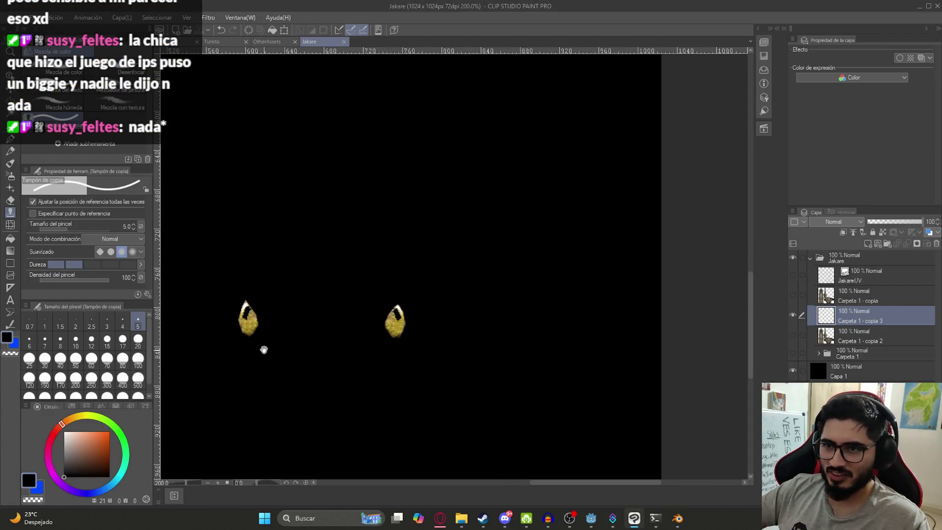
{"action": "left_click_drag", "start_coordinate": [264, 350], "coordinate": [409, 319]}
{"action": "scroll", "coordinate": [336, 297], "scroll_direction": "up", "scroll_amount": 5}
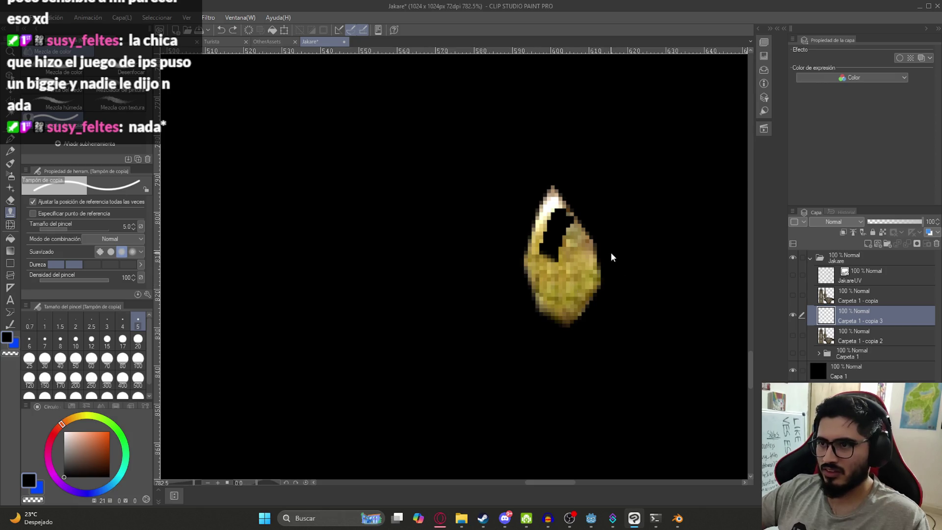
{"action": "left_click_drag", "start_coordinate": [612, 293], "coordinate": [453, 318]}
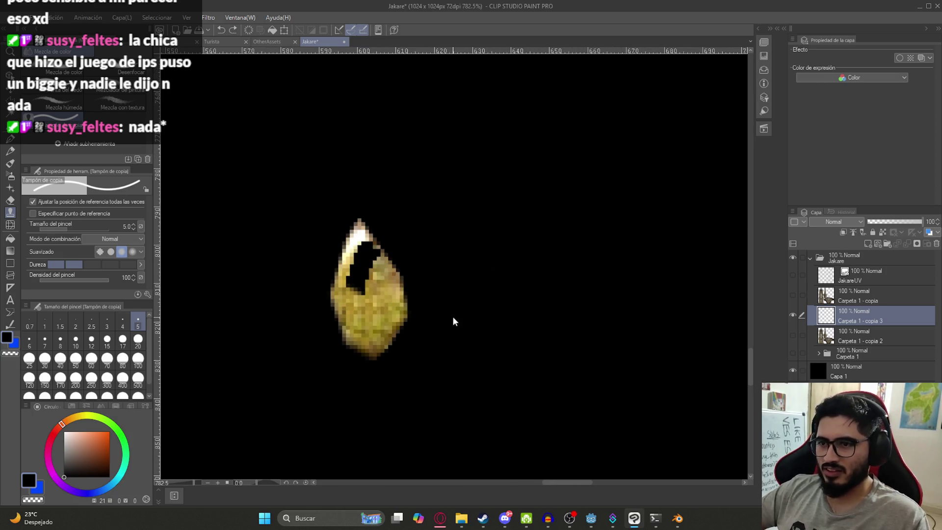
{"action": "mouse_move", "coordinate": [356, 293]}
{"action": "left_mouse_down"}
{"action": "mouse_move", "coordinate": [348, 333]}
{"action": "mouse_move", "coordinate": [333, 322]}
{"action": "left_mouse_up"}
{"action": "scroll", "coordinate": [385, 314], "scroll_direction": "up", "scroll_amount": 1}
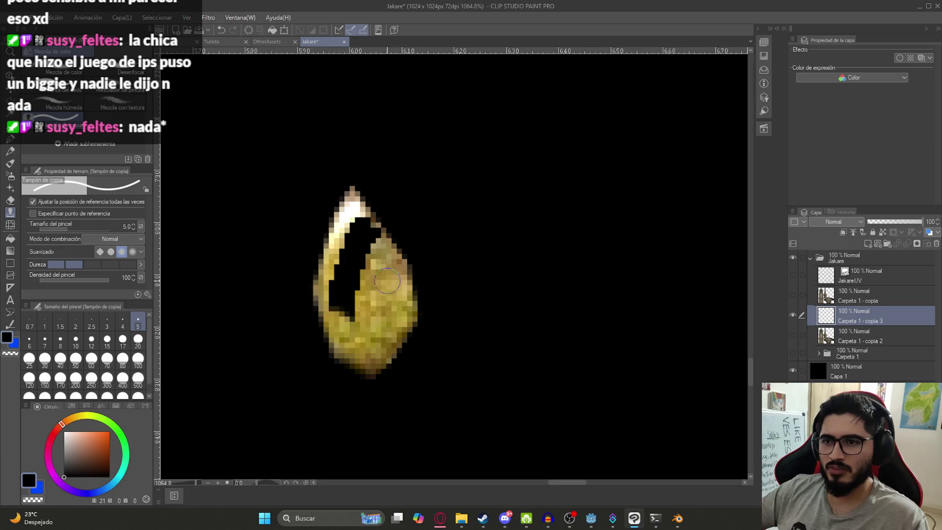
{"action": "left_click_drag", "start_coordinate": [382, 246], "coordinate": [350, 214]}
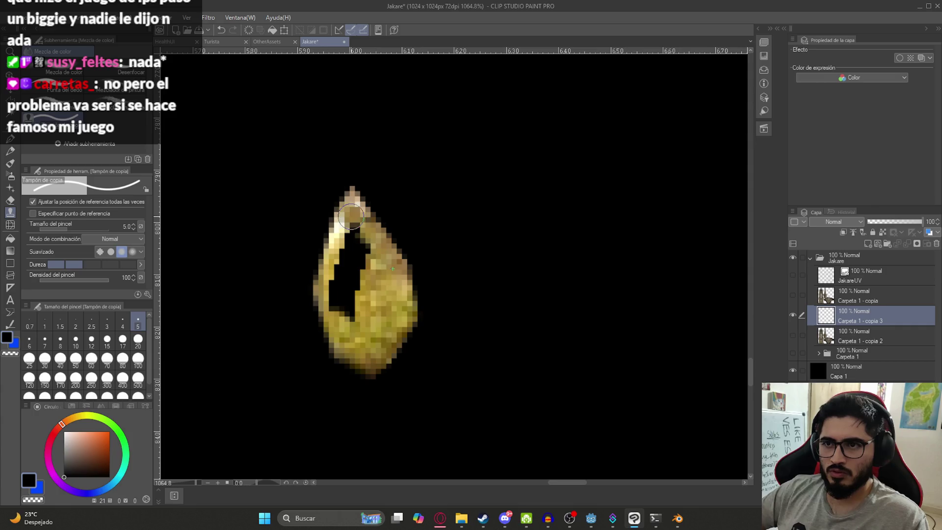
{"action": "left_click_drag", "start_coordinate": [385, 260], "coordinate": [354, 228]}
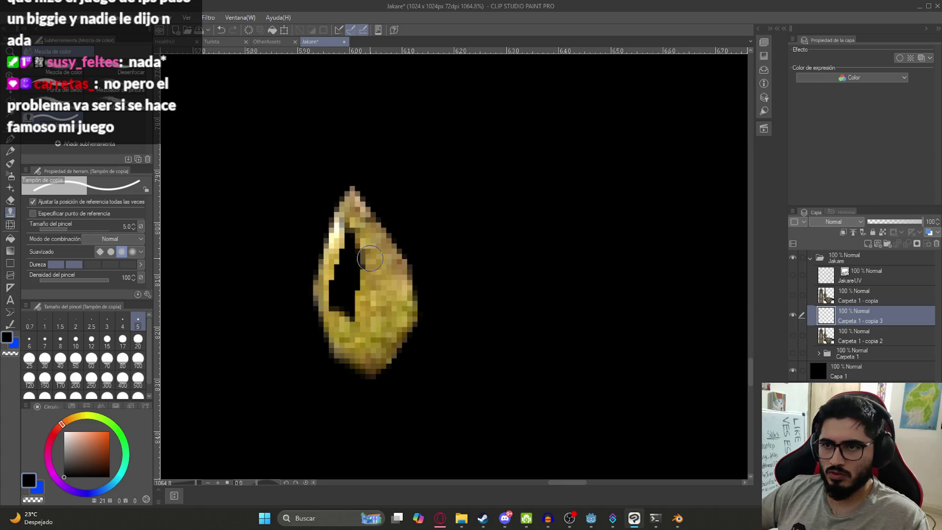
{"action": "left_click_drag", "start_coordinate": [359, 248], "coordinate": [348, 233]}
Patch the lower dark gap and the gap near the eye tip with yellow.
{"action": "scroll", "coordinate": [344, 240], "scroll_direction": "down", "scroll_amount": 10}
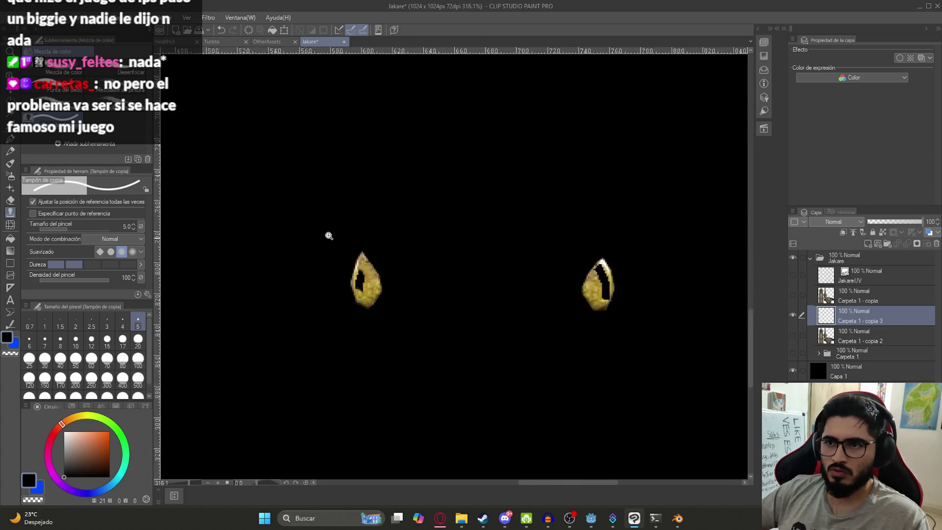
{"action": "scroll", "coordinate": [441, 291], "scroll_direction": "up", "scroll_amount": 10}
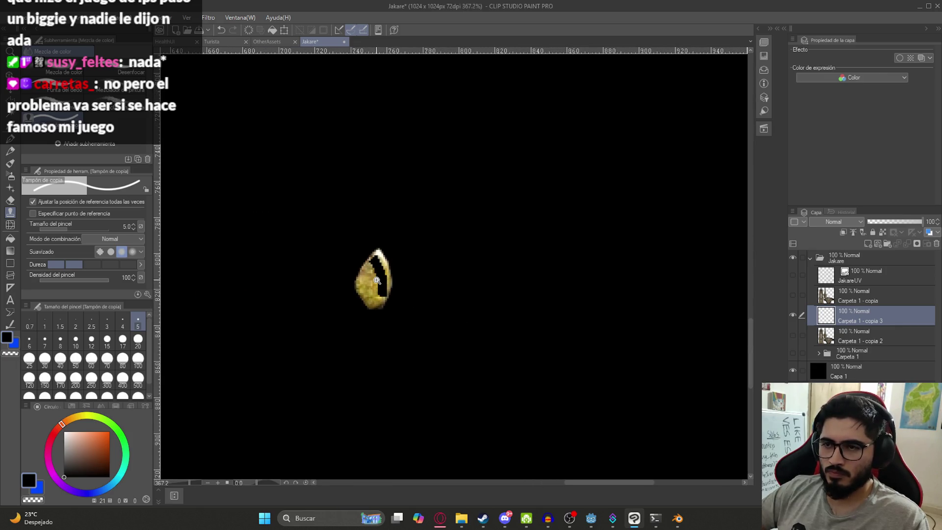
{"action": "mouse_move", "coordinate": [399, 343]}
{"action": "left_mouse_down"}
{"action": "mouse_move", "coordinate": [424, 305]}
{"action": "mouse_move", "coordinate": [380, 302]}
{"action": "left_mouse_up"}
{"action": "mouse_move", "coordinate": [333, 254]}
{"action": "left_mouse_down"}
{"action": "mouse_move", "coordinate": [371, 209]}
{"action": "mouse_move", "coordinate": [351, 211]}
{"action": "mouse_move", "coordinate": [358, 192]}
{"action": "mouse_move", "coordinate": [385, 195]}
{"action": "left_mouse_up"}
{"action": "mouse_move", "coordinate": [363, 236]}
{"action": "left_mouse_down"}
{"action": "mouse_move", "coordinate": [326, 211]}
{"action": "mouse_move", "coordinate": [348, 226]}
{"action": "left_mouse_up"}
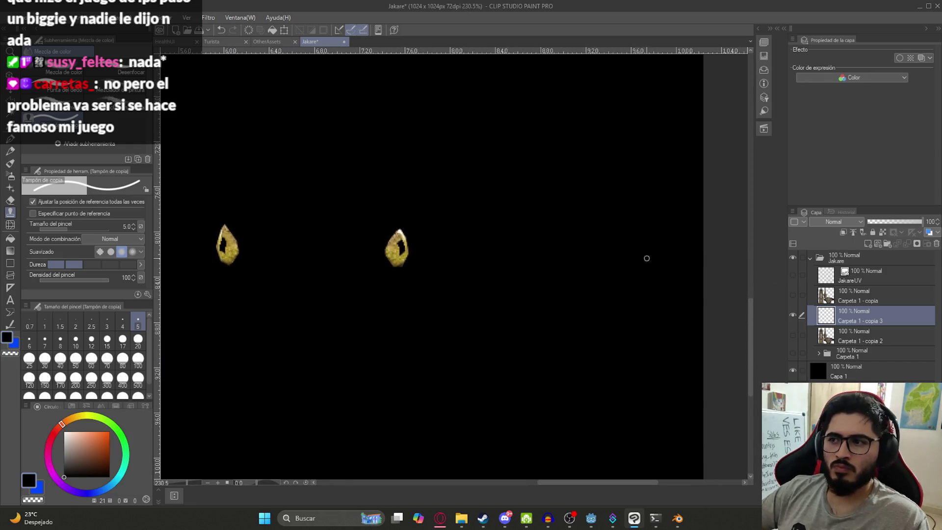
Export the eye layer as PNG, overwriting the existing JakareEyes.png.
{"action": "left_click", "coordinate": [16, 7]}
{"action": "mouse_move", "coordinate": [123, 144]}
{"action": "left_click", "coordinate": [206, 169]}
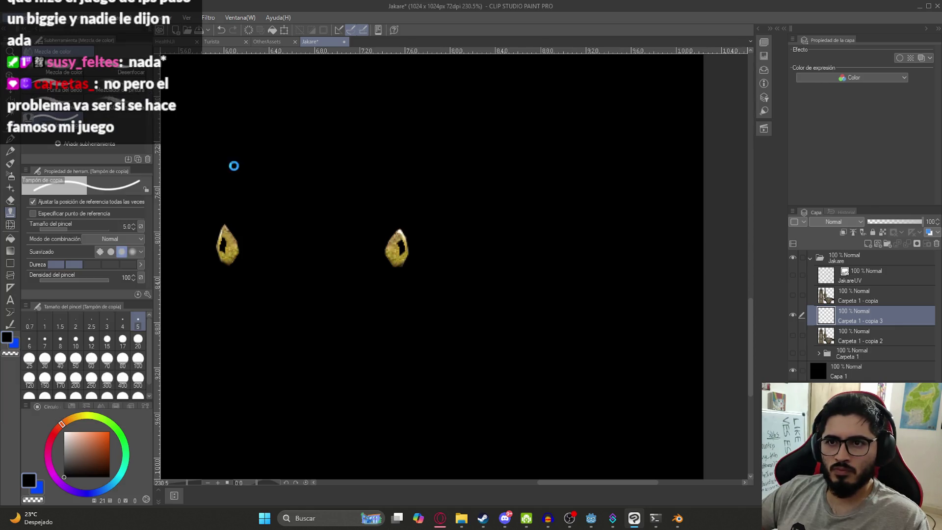
{"action": "scroll", "coordinate": [397, 277], "scroll_direction": "down", "scroll_amount": 10}
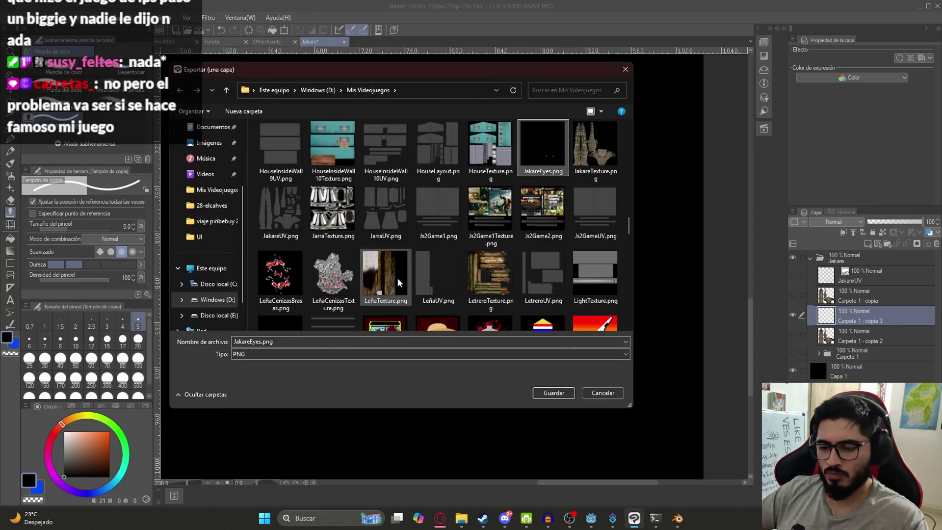
{"action": "double_click", "coordinate": [540, 147]}
{"action": "left_click", "coordinate": [495, 258]}
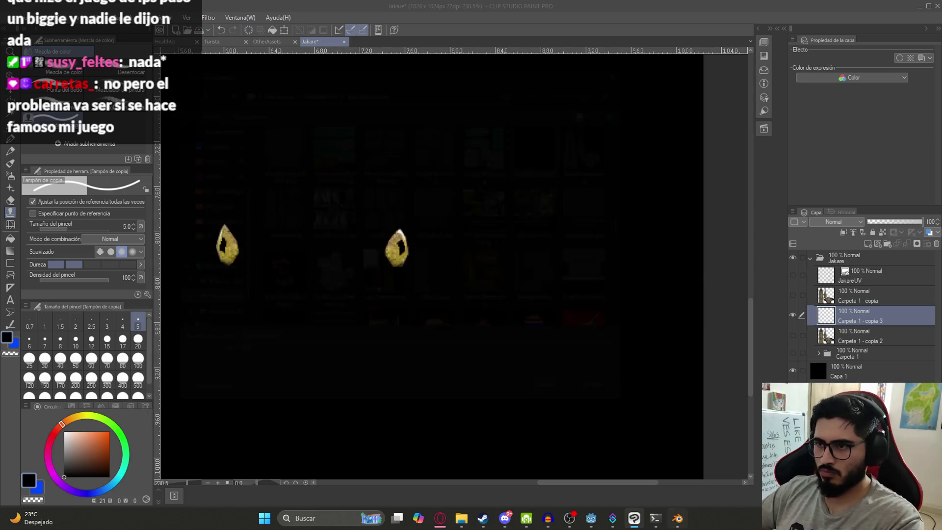
In Blender, replace the eye Image Texture with the re-exported JakareEyes.png.
{"action": "mouse_move", "coordinate": [677, 518]}
{"action": "left_click", "coordinate": [721, 451]}
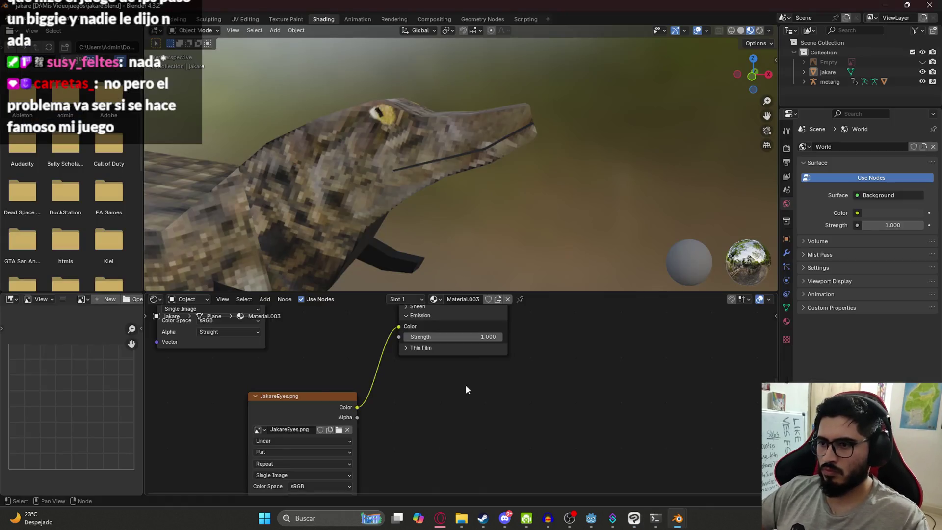
{"action": "left_click", "coordinate": [347, 429]}
{"action": "left_click", "coordinate": [346, 430]}
{"action": "mouse_move", "coordinate": [728, 164]}
{"action": "left_mouse_down"}
{"action": "mouse_move", "coordinate": [737, 248]}
{"action": "mouse_move", "coordinate": [749, 264]}
{"action": "left_mouse_up"}
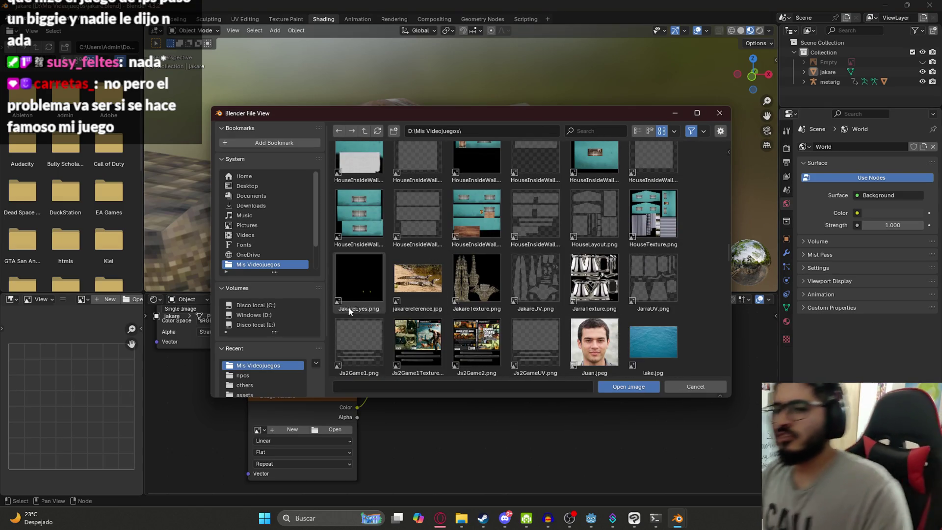
{"action": "double_click", "coordinate": [359, 277]}
Move a head vertex of the jakare mesh along the Z axis only.
{"action": "mouse_move", "coordinate": [511, 179]}
{"action": "middle_mouse_down"}
{"action": "mouse_move", "coordinate": [477, 132]}
{"action": "mouse_move", "coordinate": [411, 136]}
{"action": "middle_mouse_up"}
{"action": "left_click", "coordinate": [401, 125]}
{"action": "key", "text": "Tab"}
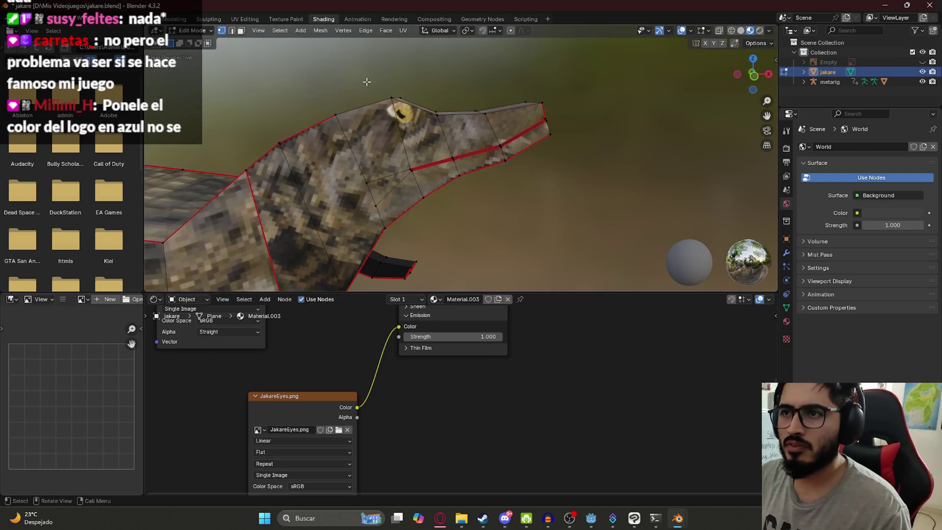
{"action": "key", "text": "g"}
{"action": "key", "text": "z"}
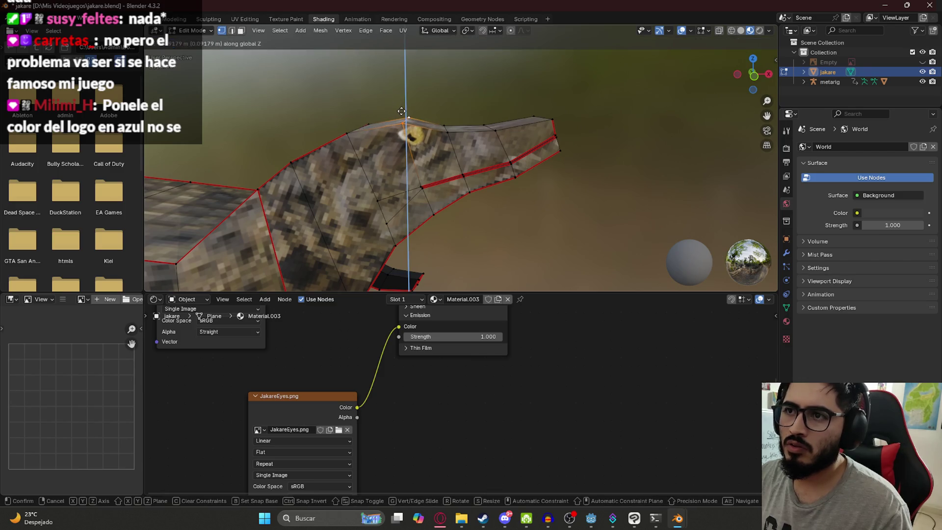
{"action": "left_click", "coordinate": [402, 110]}
{"action": "key", "text": "Tab"}
{"action": "middle_click_drag", "start_coordinate": [526, 172], "coordinate": [452, 196]}
{"action": "scroll", "coordinate": [420, 113], "scroll_direction": "up", "scroll_amount": 3}
Adjust two more head vertices along Z, checking the second in front orthographic view.
{"action": "key", "text": "Tab"}
{"action": "mouse_move", "coordinate": [432, 118]}
{"action": "middle_mouse_down"}
{"action": "mouse_move", "coordinate": [455, 124]}
{"action": "mouse_move", "coordinate": [452, 161]}
{"action": "middle_mouse_up"}
{"action": "key", "text": "g"}
{"action": "key", "text": "z"}
{"action": "left_click", "coordinate": [452, 147]}
{"action": "key", "text": "KP_1"}
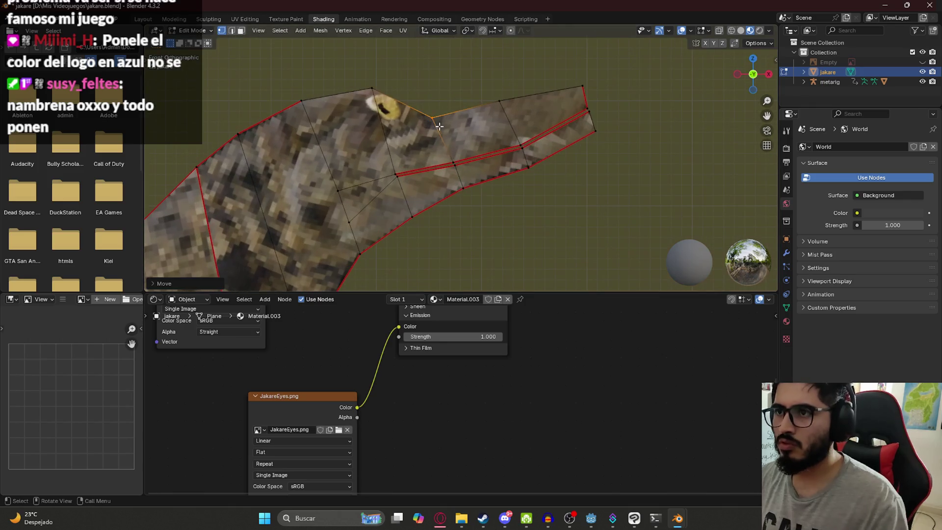
{"action": "key", "text": "g"}
{"action": "key", "text": "z"}
{"action": "left_click", "coordinate": [449, 140]}
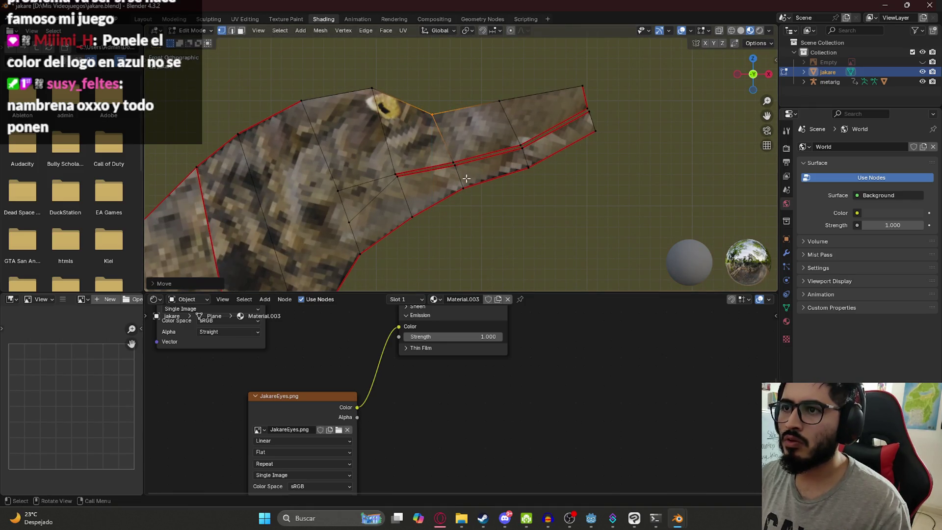
{"action": "scroll", "coordinate": [427, 163], "scroll_direction": "down", "scroll_amount": 2}
{"action": "mouse_move", "coordinate": [457, 185]}
{"action": "middle_mouse_down"}
{"action": "mouse_move", "coordinate": [354, 204]}
{"action": "mouse_move", "coordinate": [415, 190]}
{"action": "mouse_move", "coordinate": [486, 196]}
{"action": "mouse_move", "coordinate": [462, 172]}
{"action": "mouse_move", "coordinate": [452, 137]}
{"action": "mouse_move", "coordinate": [502, 156]}
{"action": "mouse_move", "coordinate": [403, 98]}
{"action": "middle_mouse_up"}
{"action": "key", "text": "Tab"}
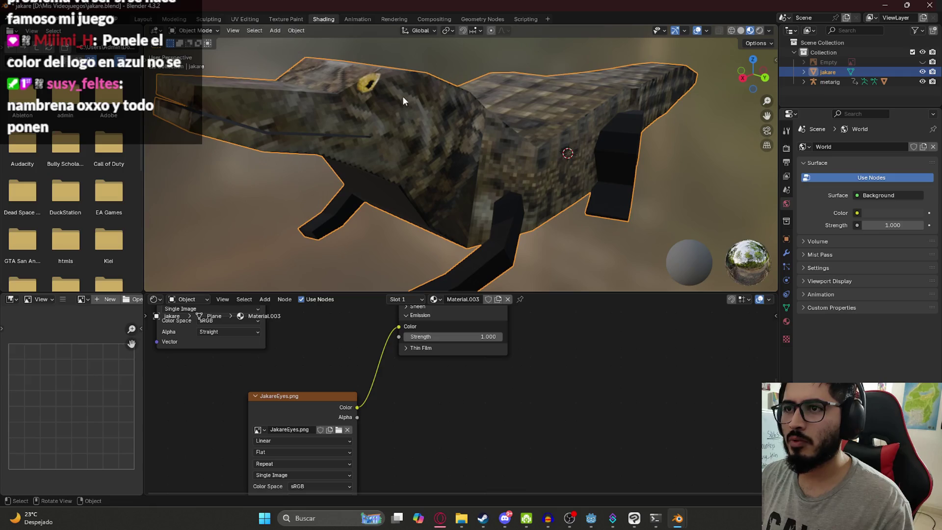
Save jakare.blend, then reselect the crocodile and toggle Edit Mode on and off.
{"action": "key", "text": "ctrl+s"}
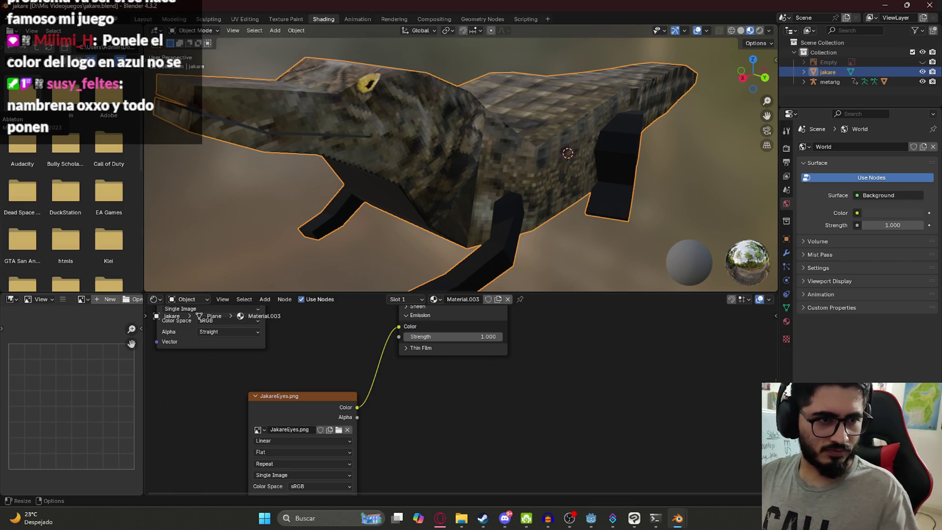
{"action": "mouse_move", "coordinate": [392, 180]}
{"action": "middle_mouse_down"}
{"action": "mouse_move", "coordinate": [382, 199]}
{"action": "mouse_move", "coordinate": [526, 164]}
{"action": "mouse_move", "coordinate": [408, 186]}
{"action": "mouse_move", "coordinate": [452, 210]}
{"action": "mouse_move", "coordinate": [410, 213]}
{"action": "mouse_move", "coordinate": [399, 194]}
{"action": "mouse_move", "coordinate": [374, 193]}
{"action": "mouse_move", "coordinate": [502, 228]}
{"action": "mouse_move", "coordinate": [389, 188]}
{"action": "middle_mouse_up"}
{"action": "left_click", "coordinate": [457, 183]}
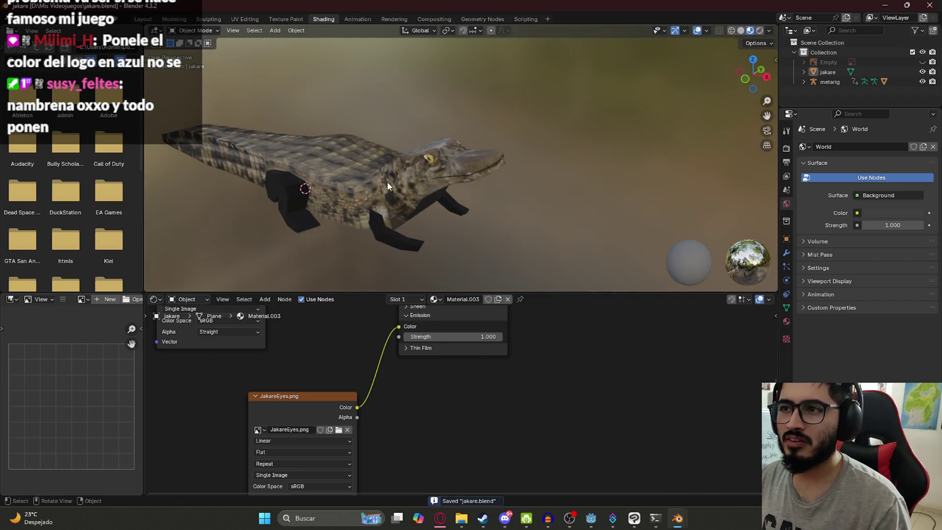
{"action": "scroll", "coordinate": [438, 121], "scroll_direction": "up", "scroll_amount": 5}
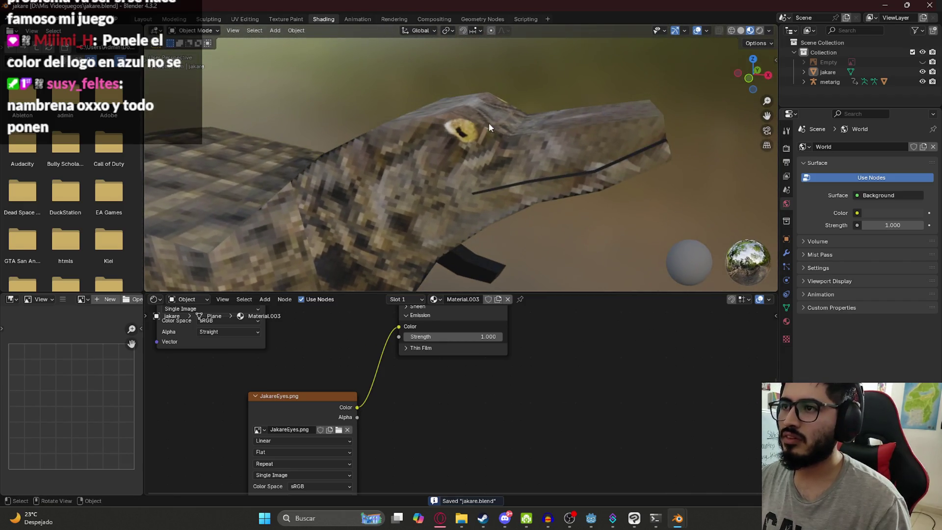
{"action": "left_click", "coordinate": [585, 181]}
{"action": "key", "text": "Tab"}
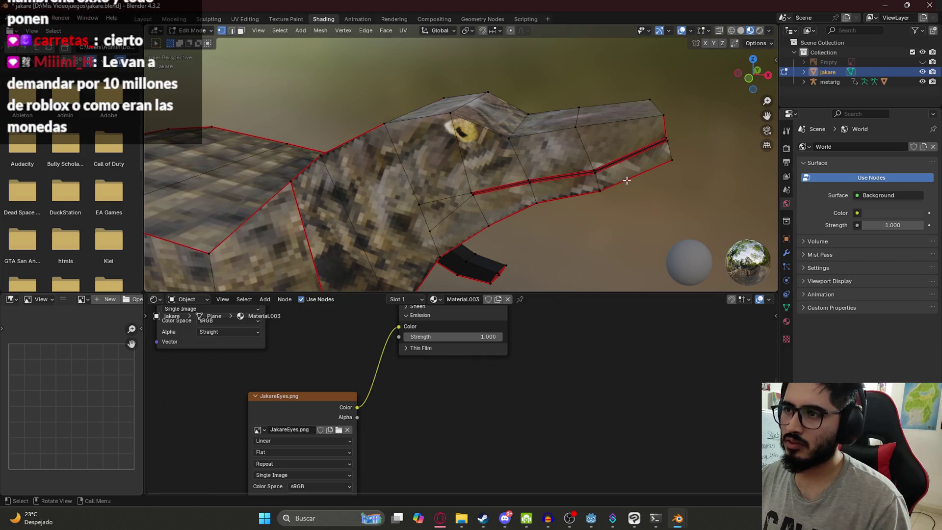
{"action": "key", "text": "Tab"}
{"action": "scroll", "coordinate": [536, 188], "scroll_direction": "down", "scroll_amount": 5}
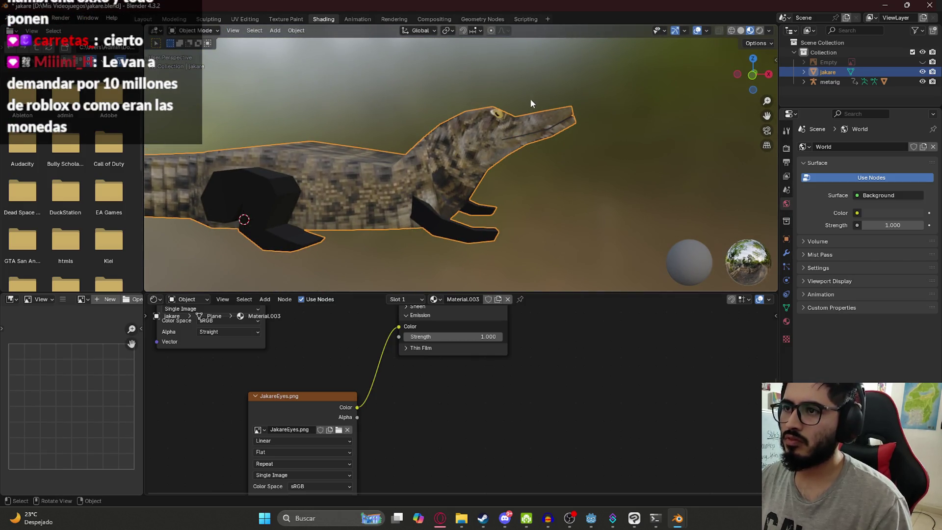
Compare the eye layer with the Carpeta 1 texture folder by toggling their visibility.
{"action": "left_click", "coordinate": [634, 518]}
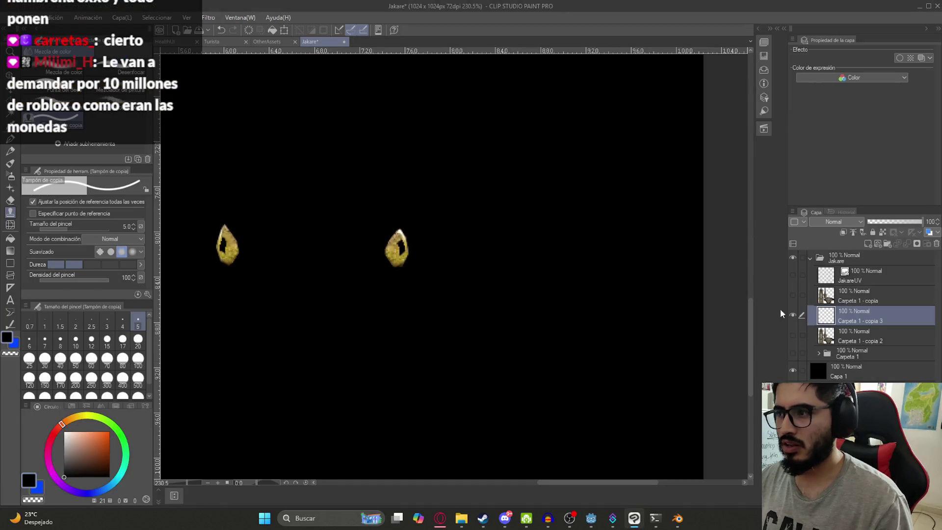
{"action": "left_click", "coordinate": [793, 315]}
{"action": "left_click", "coordinate": [793, 353]}
{"action": "left_click", "coordinate": [818, 353]}
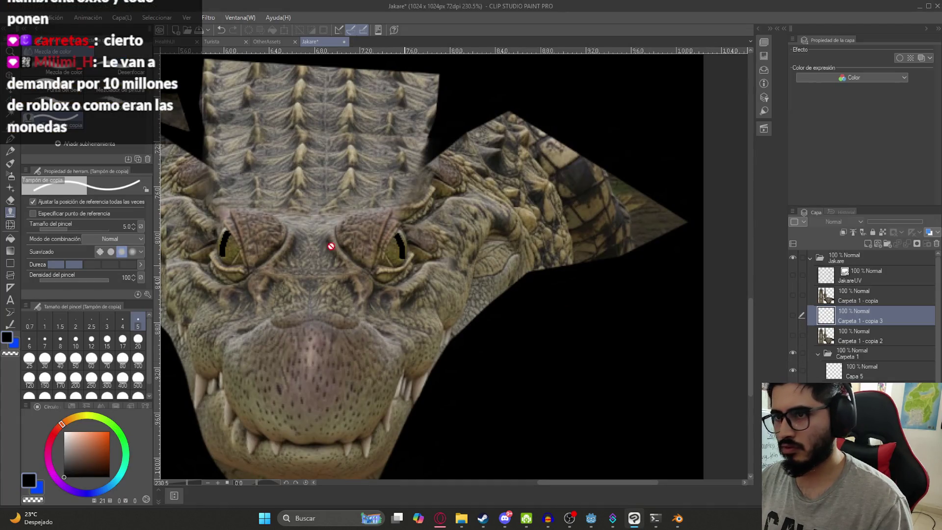
{"action": "scroll", "coordinate": [373, 256], "scroll_direction": "down", "scroll_amount": 2}
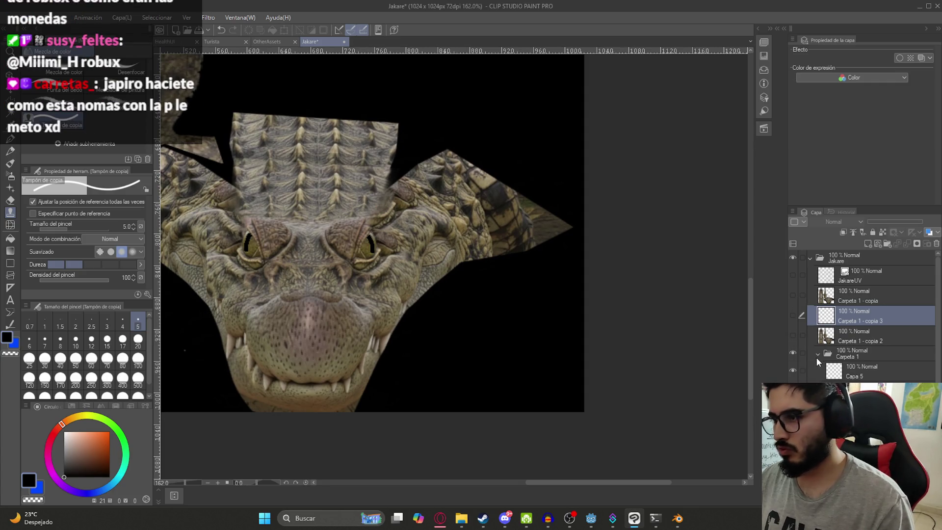
{"action": "left_click", "coordinate": [819, 353]}
{"action": "left_click", "coordinate": [793, 315]}
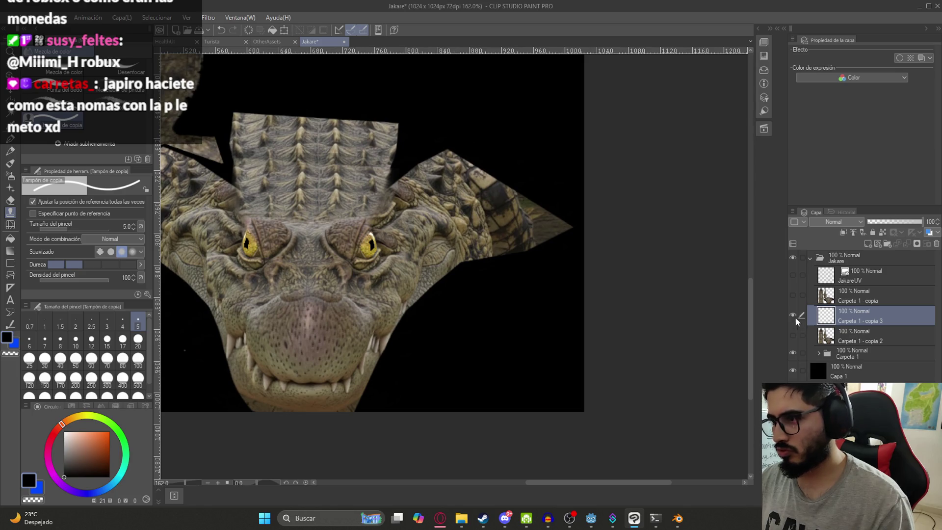
Save the Jakare texture file and close all open documents.
{"action": "key", "text": "ctrl+s"}
{"action": "scroll", "coordinate": [449, 285], "scroll_direction": "down", "scroll_amount": 5}
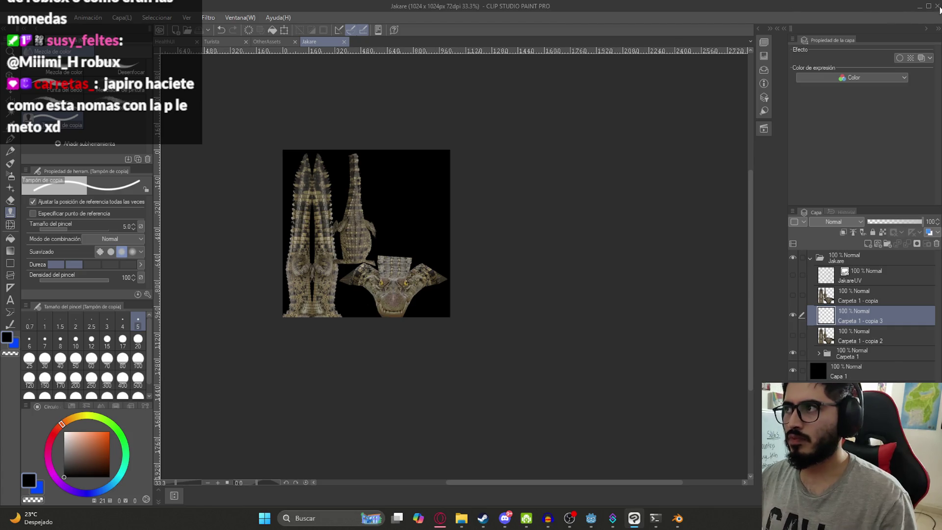
{"action": "key", "text": "ctrl+q"}
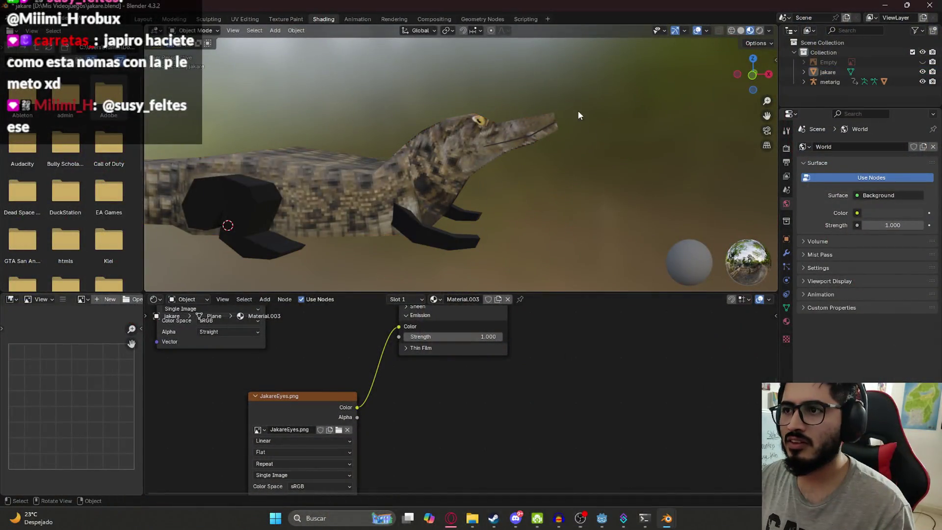
{"action": "mouse_move", "coordinate": [578, 116]}
{"action": "middle_mouse_down"}
{"action": "mouse_move", "coordinate": [366, 145]}
{"action": "mouse_move", "coordinate": [432, 121]}
{"action": "mouse_move", "coordinate": [474, 139]}
{"action": "mouse_move", "coordinate": [407, 161]}
{"action": "mouse_move", "coordinate": [408, 116]}
{"action": "middle_mouse_up"}
View the crocodile from three-quarter, front, side and underneath angles, then save jakare.blend.
{"action": "scroll", "coordinate": [408, 116], "scroll_direction": "up", "scroll_amount": 5}
{"action": "scroll", "coordinate": [414, 135], "scroll_direction": "up", "scroll_amount": 3}
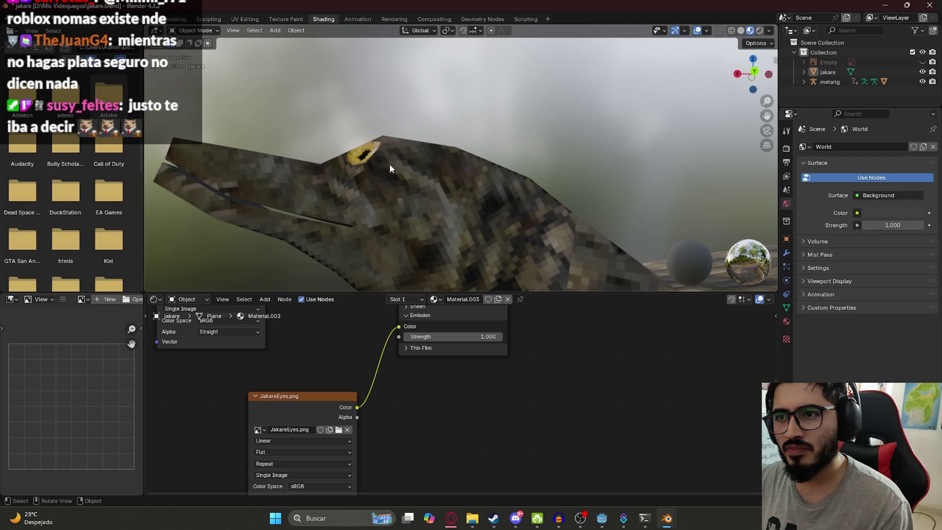
{"action": "scroll", "coordinate": [389, 171], "scroll_direction": "down", "scroll_amount": 5}
{"action": "mouse_move", "coordinate": [389, 170]}
{"action": "middle_mouse_down"}
{"action": "mouse_move", "coordinate": [286, 184]}
{"action": "mouse_move", "coordinate": [380, 224]}
{"action": "mouse_move", "coordinate": [437, 111]}
{"action": "middle_mouse_up"}
{"action": "middle_click_drag", "start_coordinate": [363, 85], "coordinate": [411, 109]}
{"action": "mouse_move", "coordinate": [490, 152]}
{"action": "middle_mouse_down"}
{"action": "mouse_move", "coordinate": [441, 128]}
{"action": "mouse_move", "coordinate": [351, 128]}
{"action": "mouse_move", "coordinate": [433, 151]}
{"action": "middle_mouse_up"}
{"action": "scroll", "coordinate": [442, 152], "scroll_direction": "up", "scroll_amount": 4}
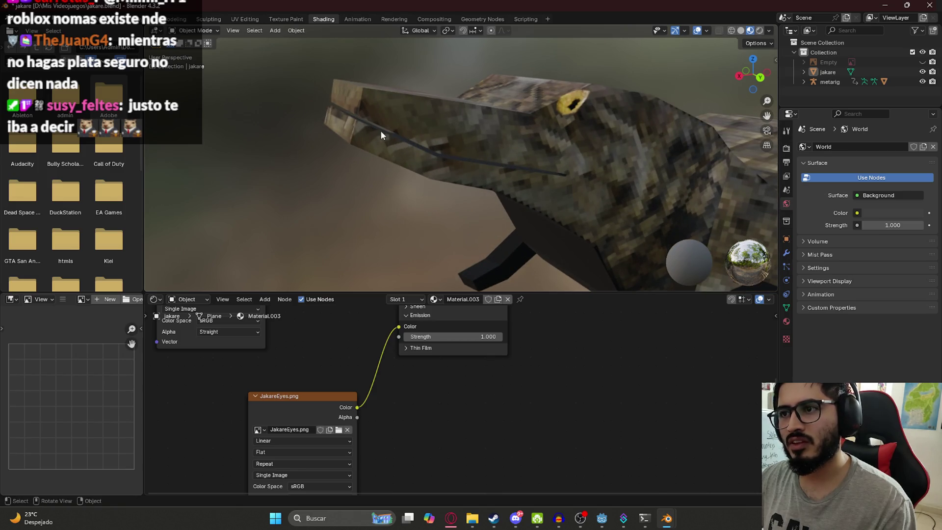
{"action": "scroll", "coordinate": [499, 149], "scroll_direction": "down", "scroll_amount": 3}
{"action": "mouse_move", "coordinate": [498, 150]}
{"action": "middle_mouse_down"}
{"action": "mouse_move", "coordinate": [552, 168]}
{"action": "mouse_move", "coordinate": [408, 181]}
{"action": "mouse_move", "coordinate": [467, 116]}
{"action": "mouse_move", "coordinate": [467, 235]}
{"action": "mouse_move", "coordinate": [569, 181]}
{"action": "mouse_move", "coordinate": [509, 140]}
{"action": "mouse_move", "coordinate": [327, 172]}
{"action": "mouse_move", "coordinate": [567, 189]}
{"action": "mouse_move", "coordinate": [467, 151]}
{"action": "mouse_move", "coordinate": [490, 196]}
{"action": "mouse_move", "coordinate": [521, 198]}
{"action": "middle_mouse_up"}
{"action": "scroll", "coordinate": [466, 230], "scroll_direction": "down", "scroll_amount": 3}
{"action": "key", "text": "ctrl+s"}
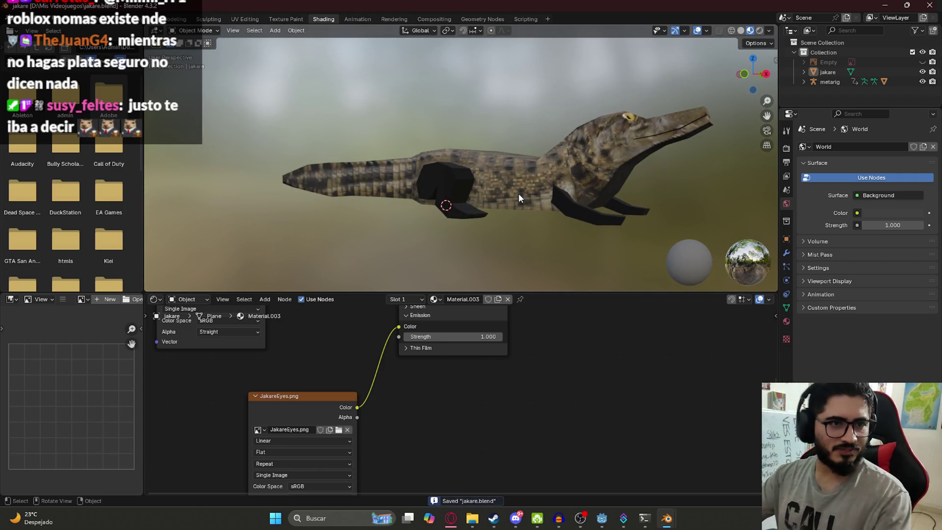